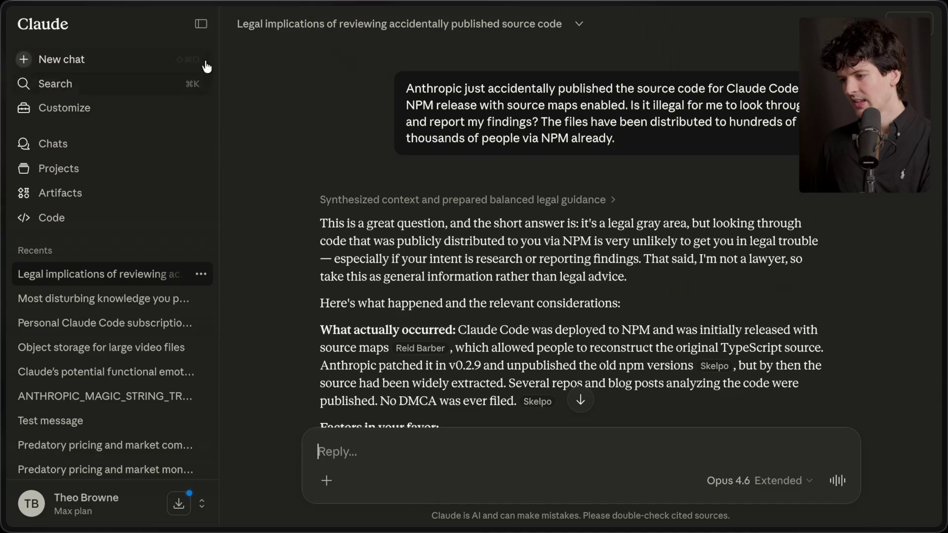
Step: Review Claude's answer on the legality of examining leaked source code, then switch to the YouTube live chat
scroll(174, 236, "down", 15)
left_click(366, 456)
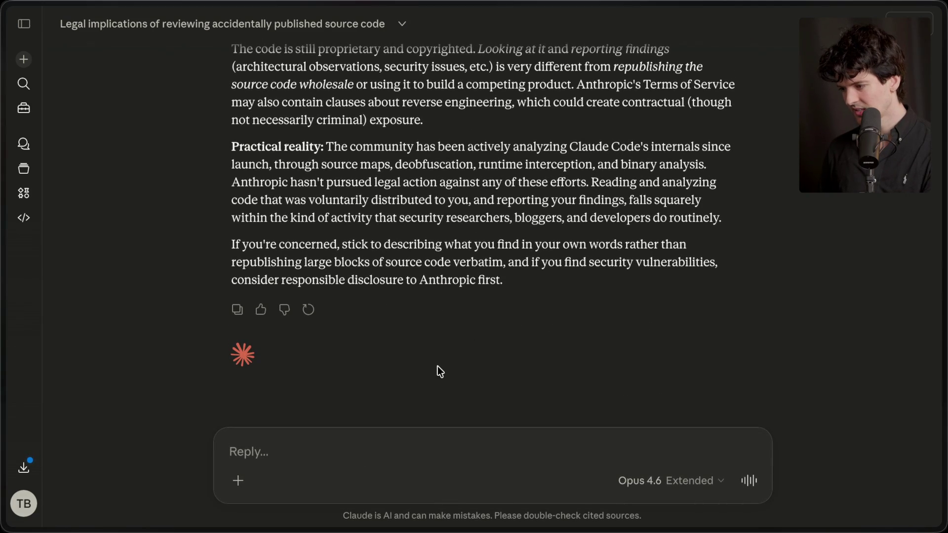
scroll(454, 359, "up", 15)
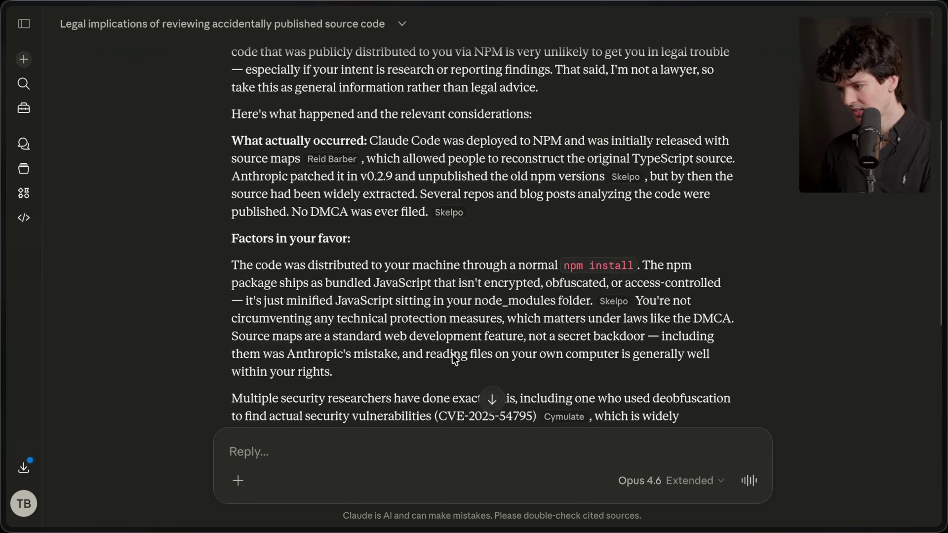
scroll(454, 357, "down", 15)
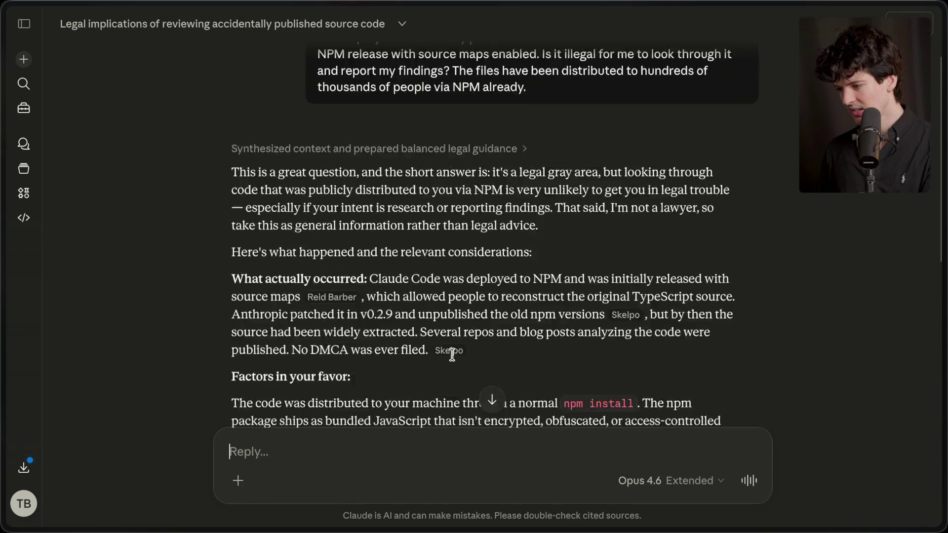
scroll(455, 359, "up", 10)
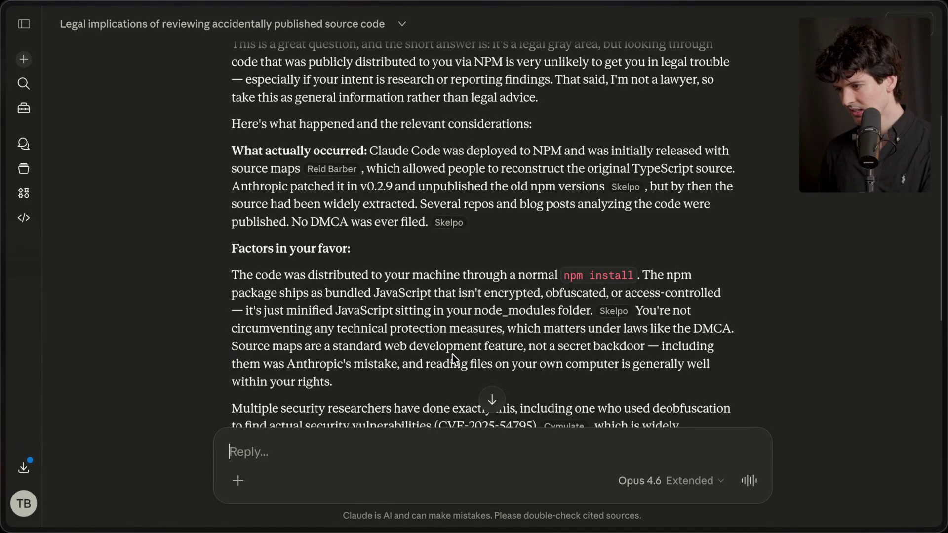
scroll(452, 354, "down", 10)
key("super+Tab")
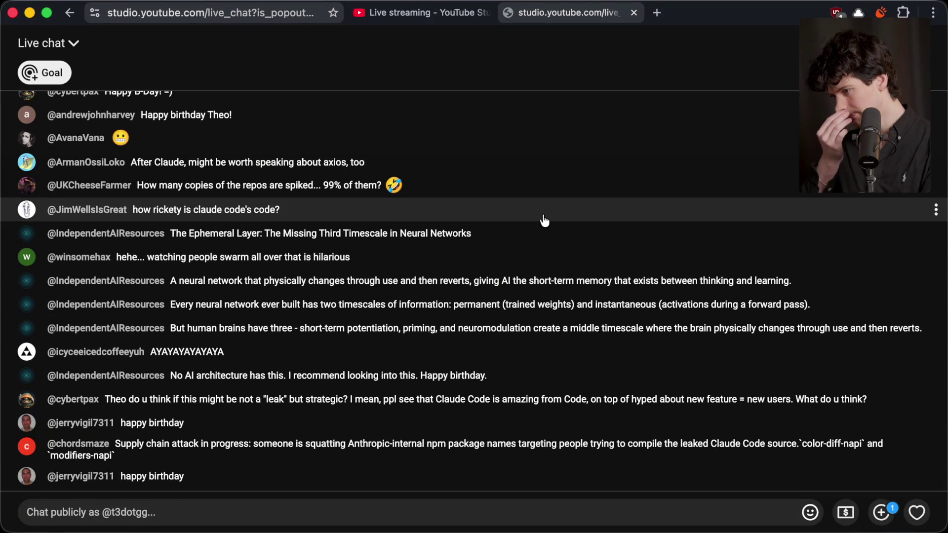
Step: Check the YouTube Studio live stream dashboard, then return to the Twitch Stream Manager chat
key("super+Tab")
key("super+Tab")
key("super+Tab")
key("super+Tab")
key("super+Tab")
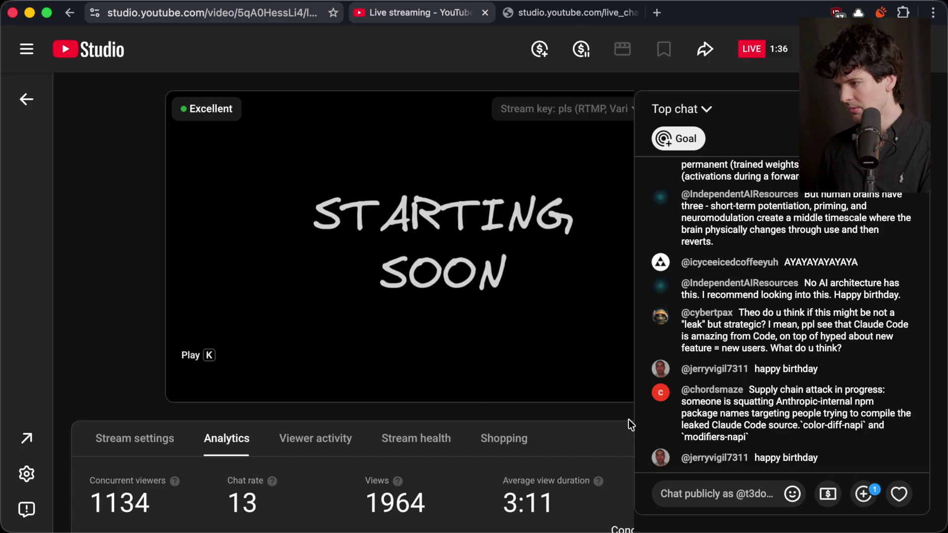
key("super+grave")
key("super+Tab")
key("super+Tab")
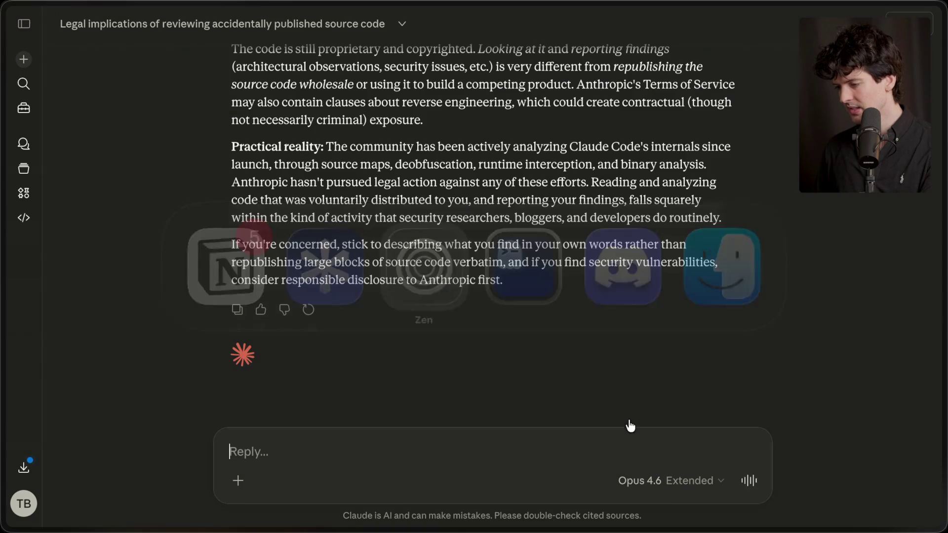
mouse_move(943, 296)
left_click(785, 114)
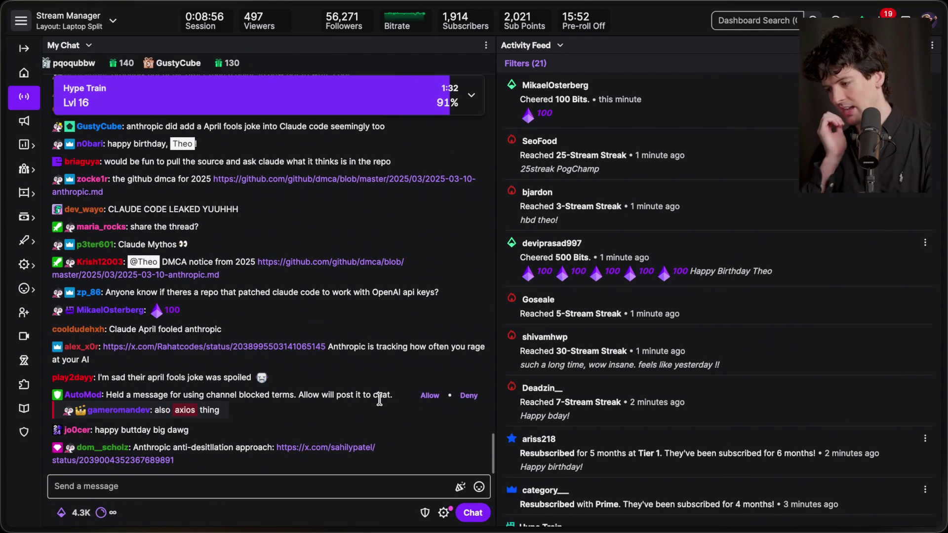
Step: Allow the AutoMod-held chat message and open the linked X post on anti-distillation
left_click(426, 363)
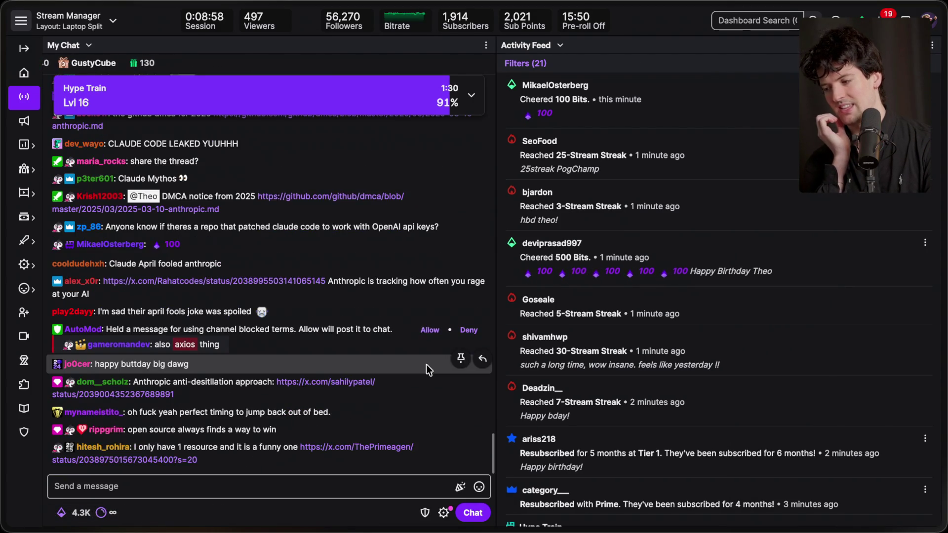
scroll(322, 356, "down", 2)
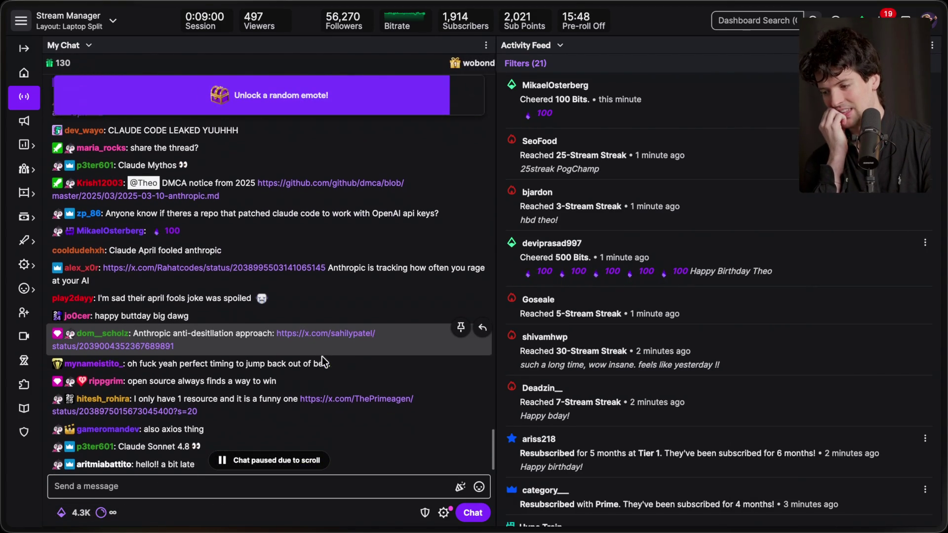
left_click(315, 329)
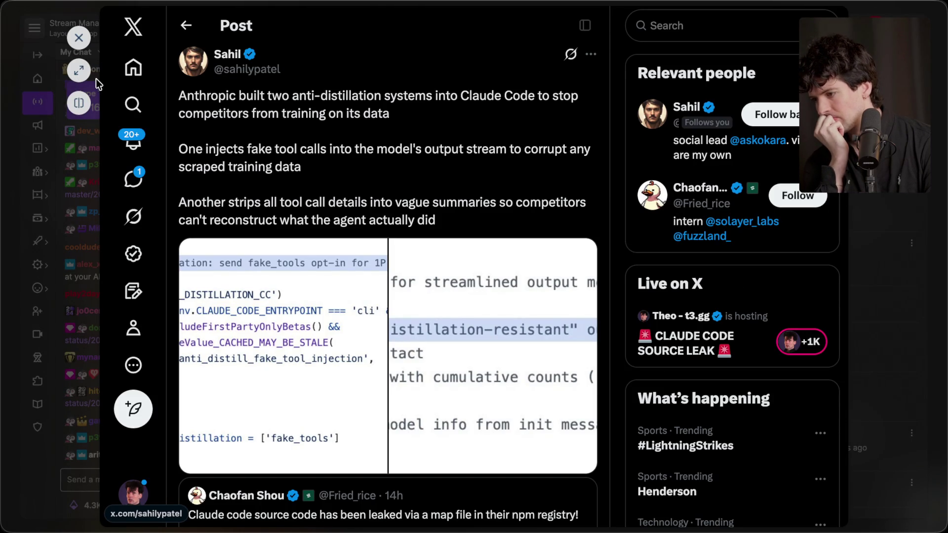
Step: Expand the anti-distillation post to a full window and copy its URL
left_click(72, 68)
scroll(321, 314, "down", 8)
key("super+bracketleft")
key("super+shift+c")
Step: Add a 'Random fun bits to include' heading in the Notion notes with the post link beneath
key("super+Tab")
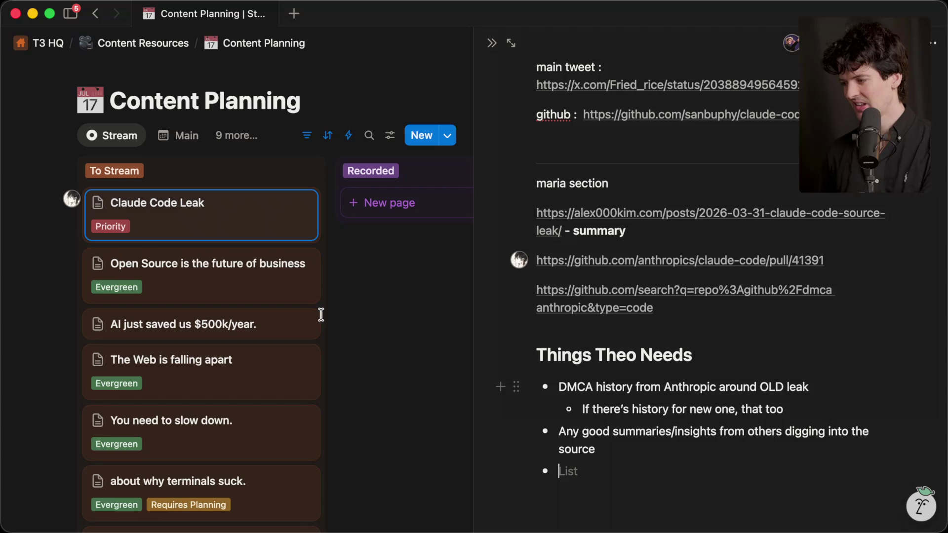
key("Return")
key("Return")
type("Random fun bits to inclu")
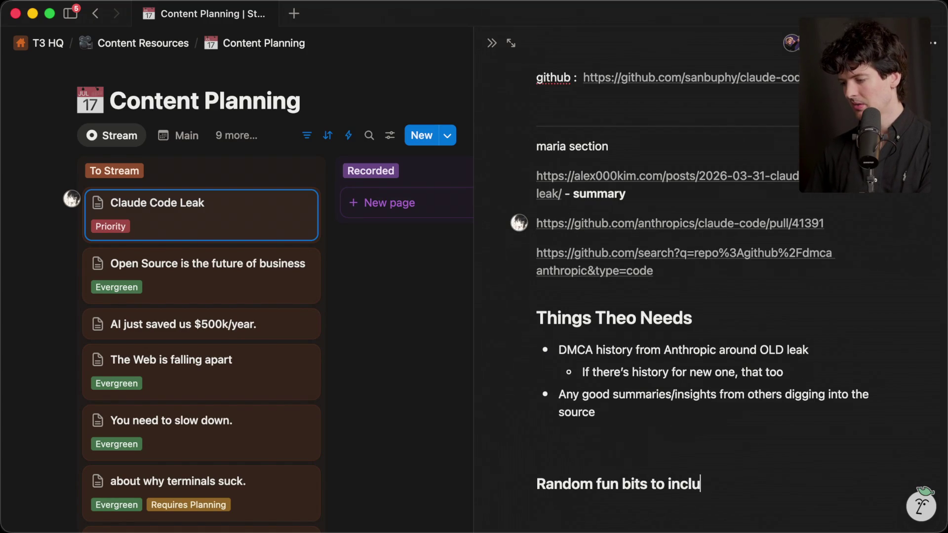
type("de")
key("Return")
key("super+v")
key("Return")
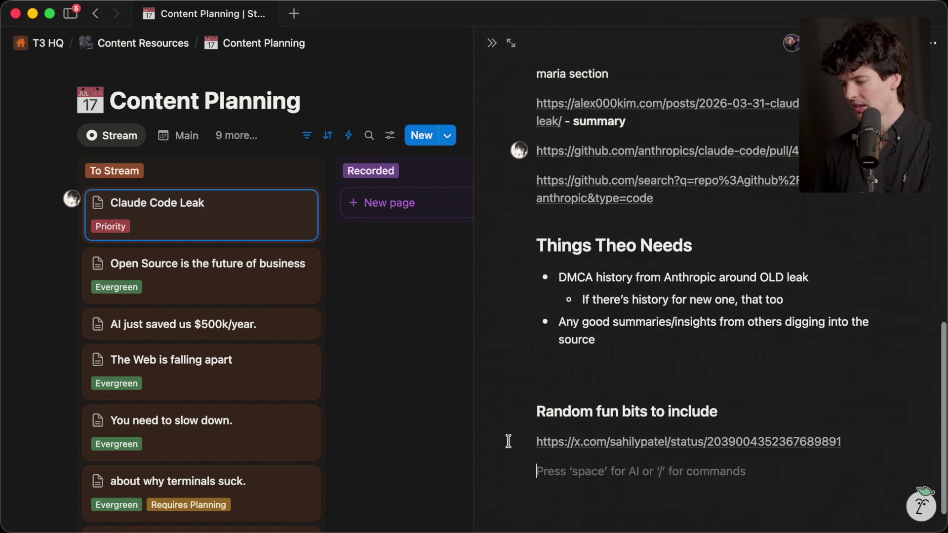
Step: Add a new rate-limit recording card to the To Stream column
left_click(311, 173)
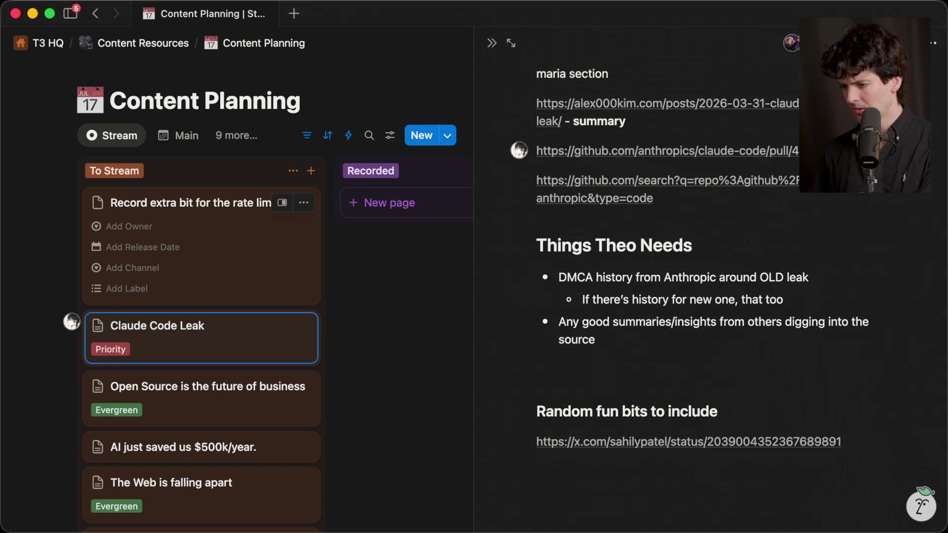
key("Return")
key("Escape")
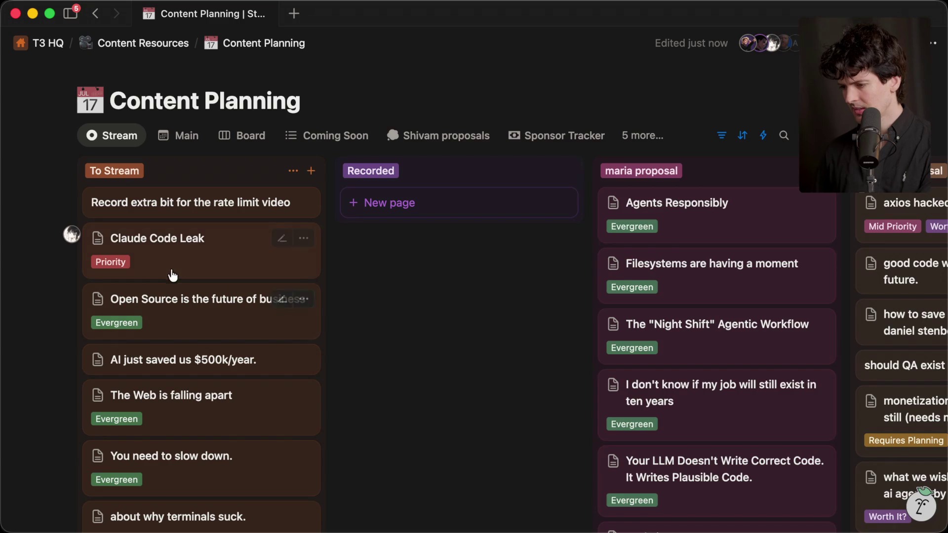
Step: Open the Claude Code Leak card's notes and follow the anti-distillation post link
left_click(171, 271)
scroll(662, 376, "down", 15)
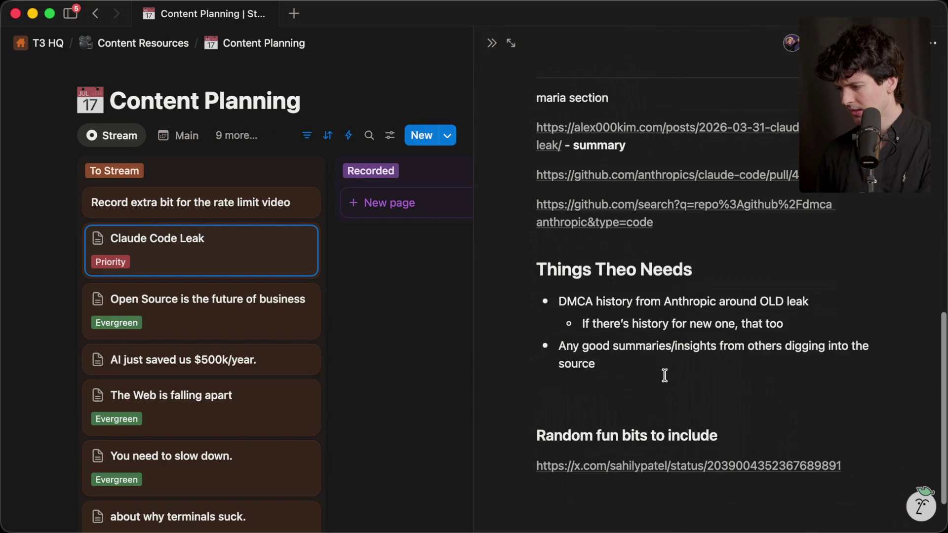
left_click(660, 395)
scroll(397, 254, "down", 15)
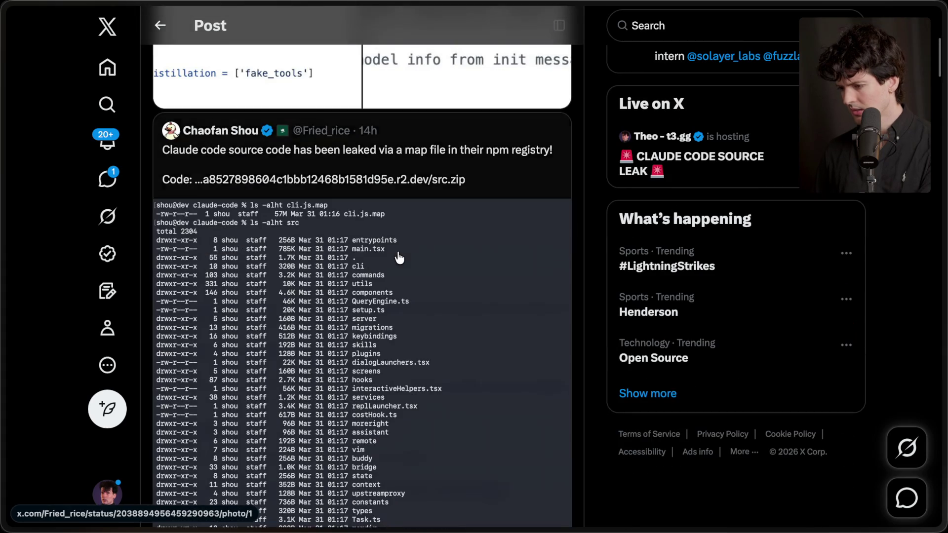
Step: Cycle through the open tabs back to the Twitch Stream Manager
mouse_move(943, 296)
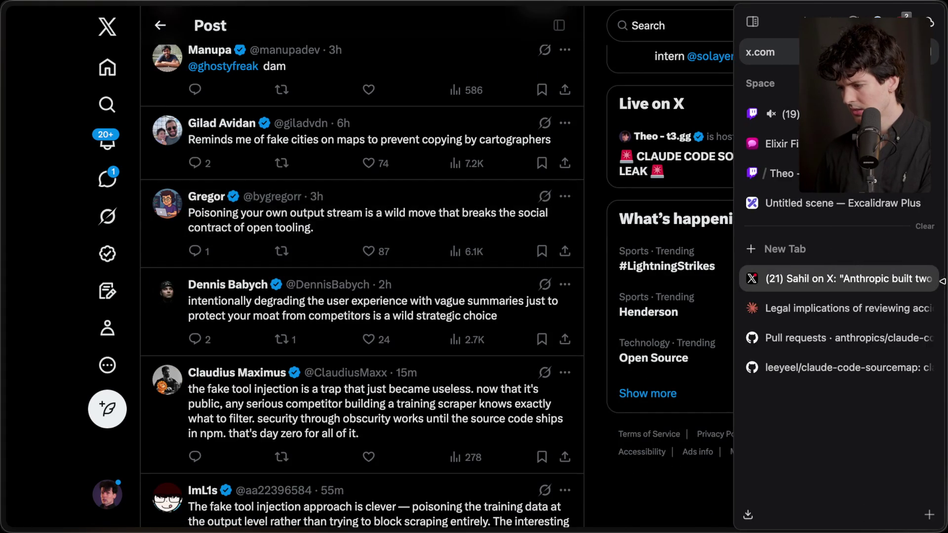
left_click(836, 306)
left_click(830, 339)
left_click(828, 366)
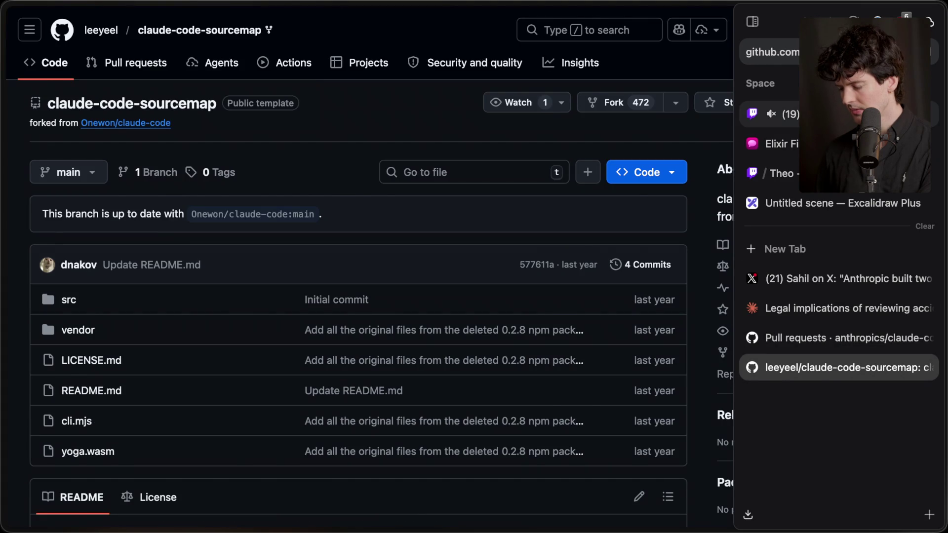
left_click(780, 114)
Step: Follow chat-linked posts to the 187 spinner verbs post, expand it, and paste its link
scroll(426, 281, "down", 3)
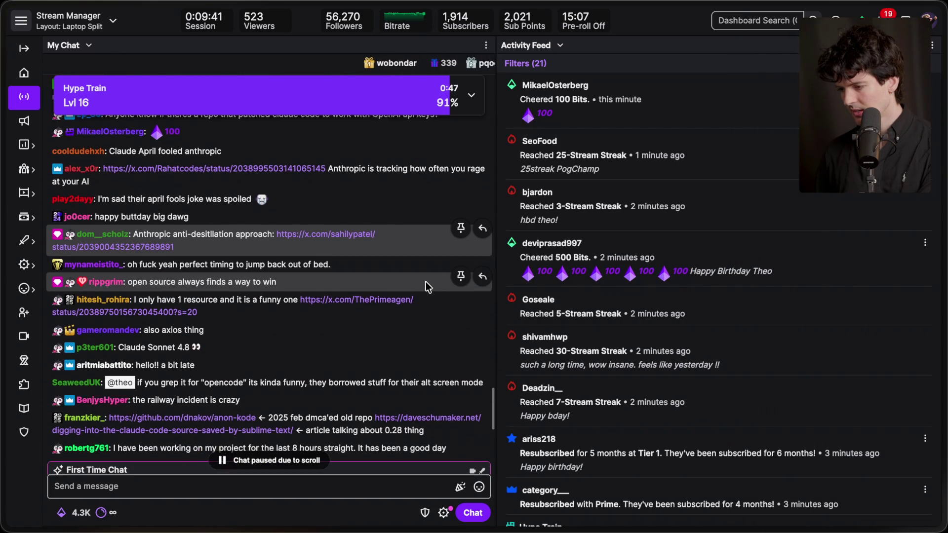
left_click(400, 291)
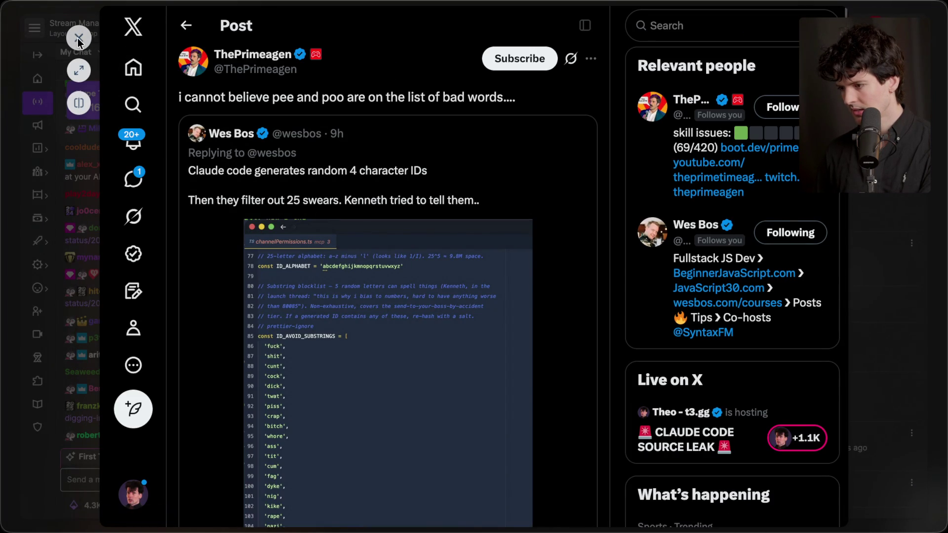
left_click(355, 174)
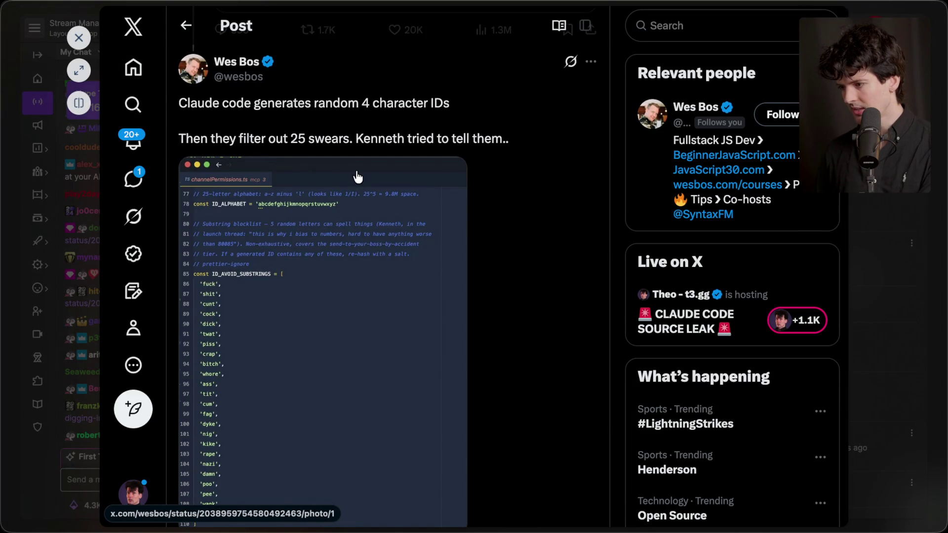
scroll(358, 177, "up", 7)
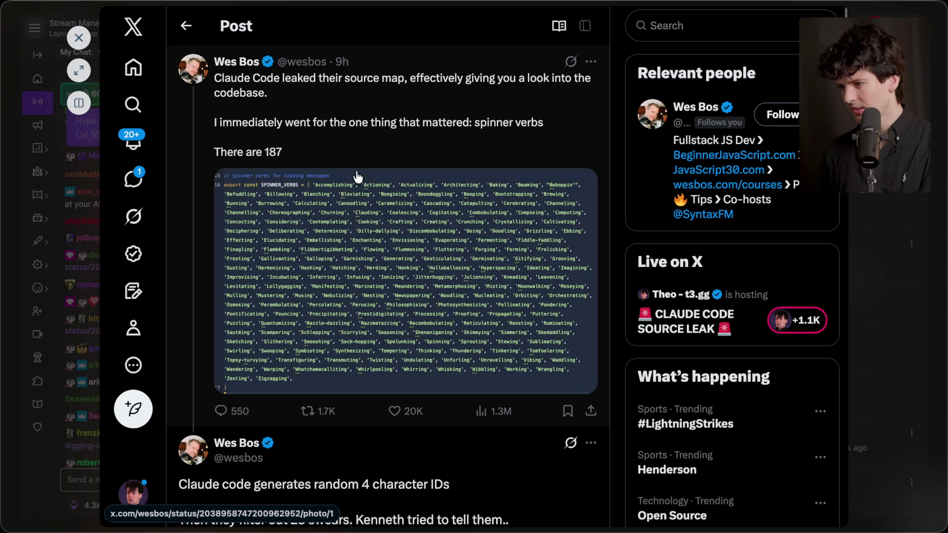
left_click(376, 126)
left_click(80, 71)
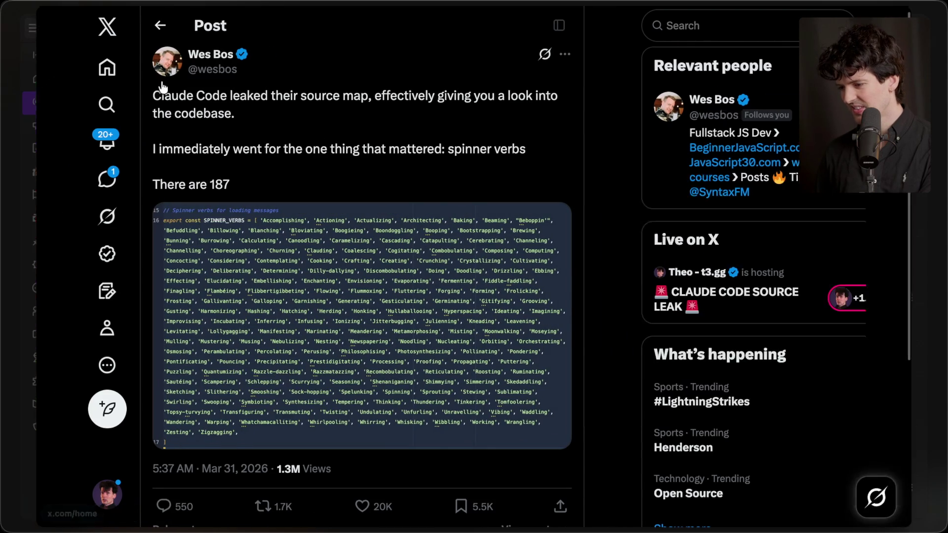
key("super+v")
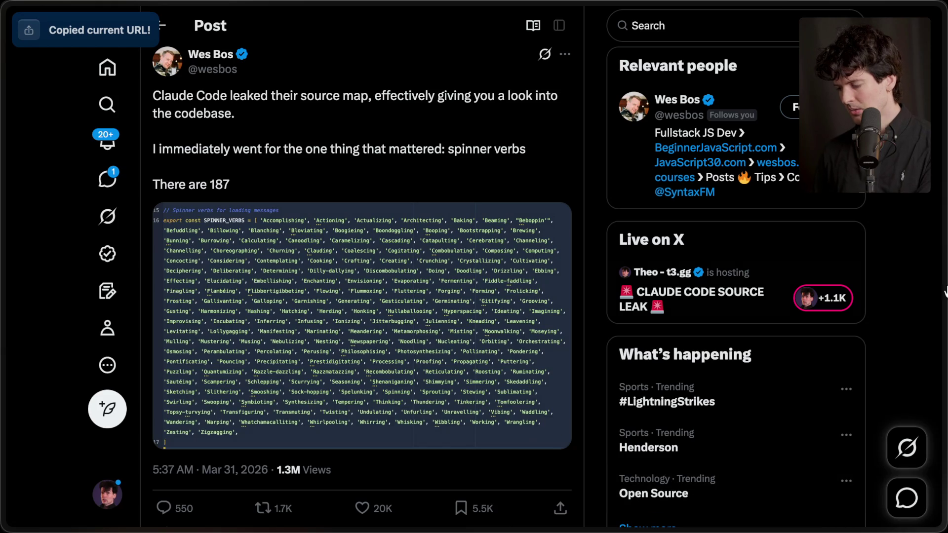
Step: Cycle through the open tabs back to the Twitch Stream Manager
mouse_move(946, 291)
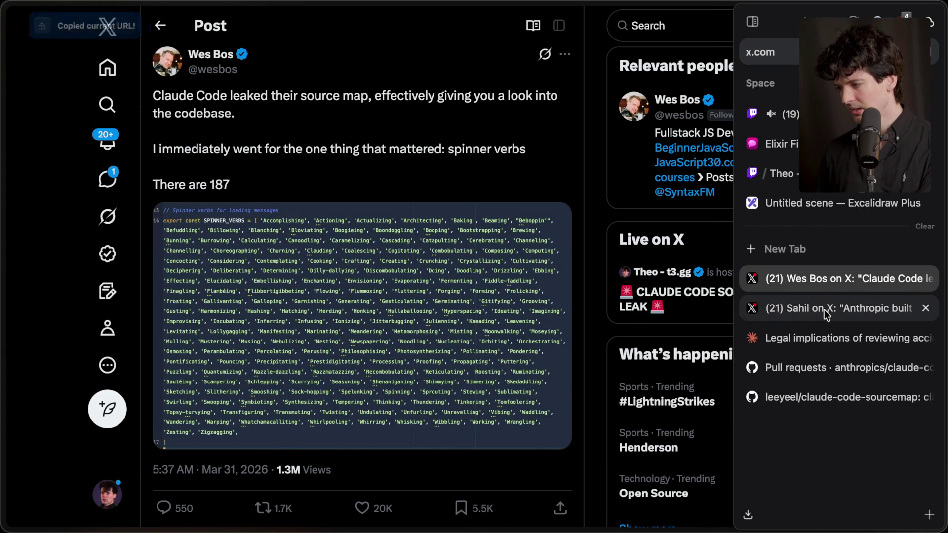
left_click(821, 308)
left_click(818, 338)
left_click(825, 366)
left_click(780, 114)
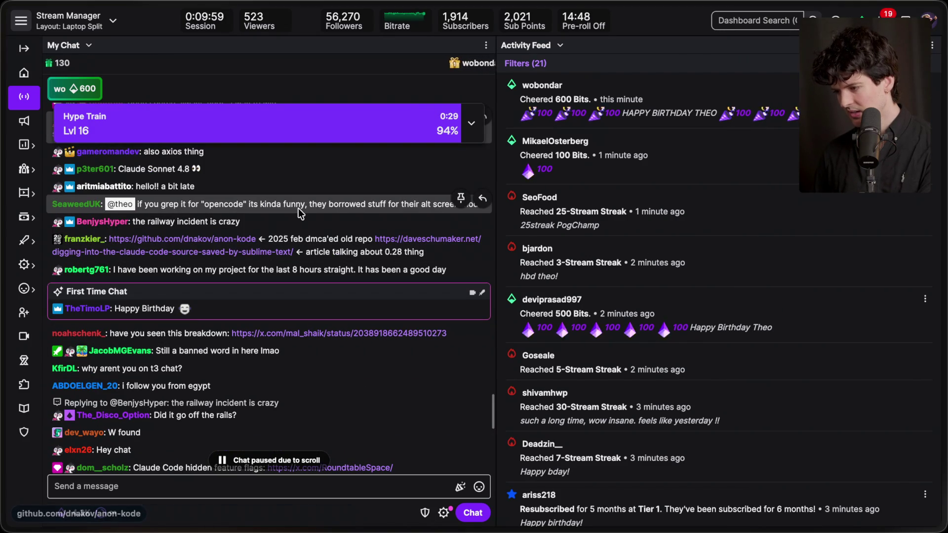
Step: Open Dave Schumaker's chat-linked Claude Code source article full-window and drag its tab to the list end
left_click(400, 242)
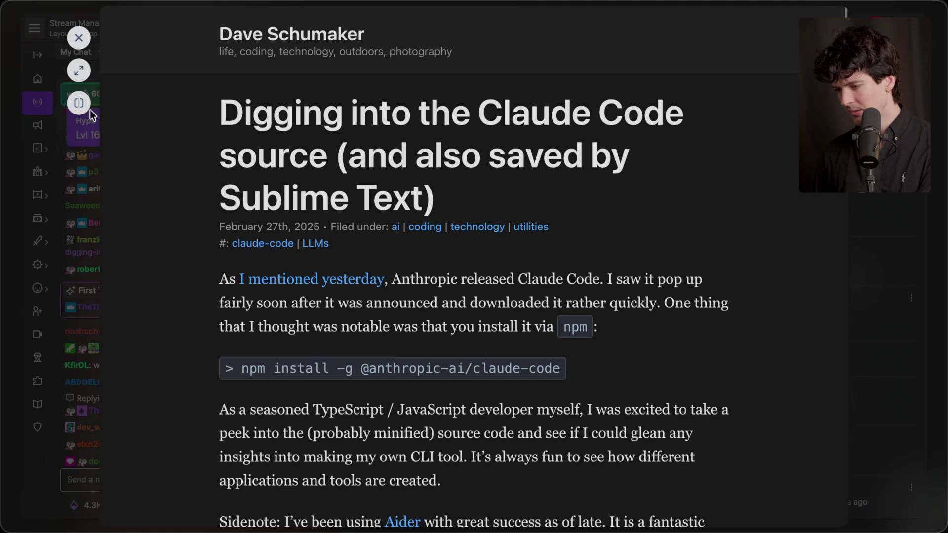
left_click(77, 69)
mouse_move(946, 262)
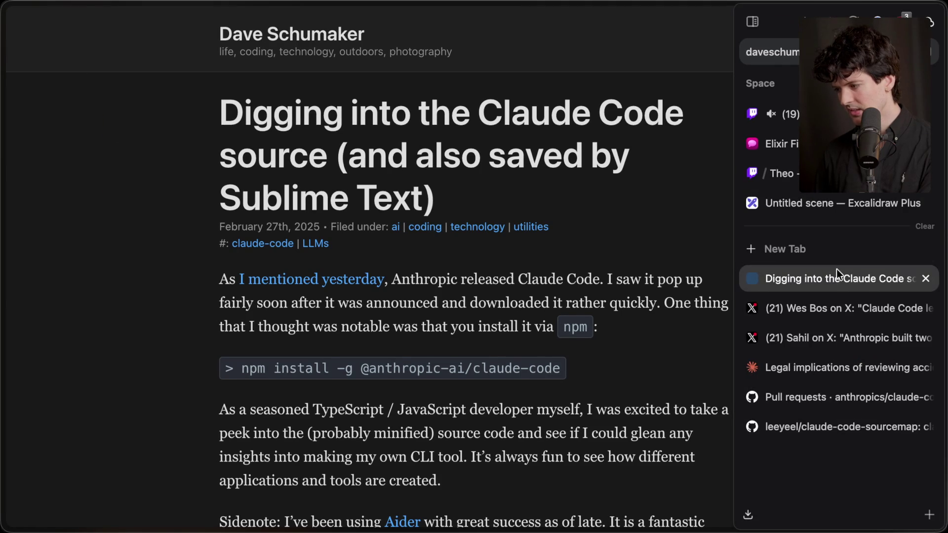
left_click_drag(831, 277, 841, 456)
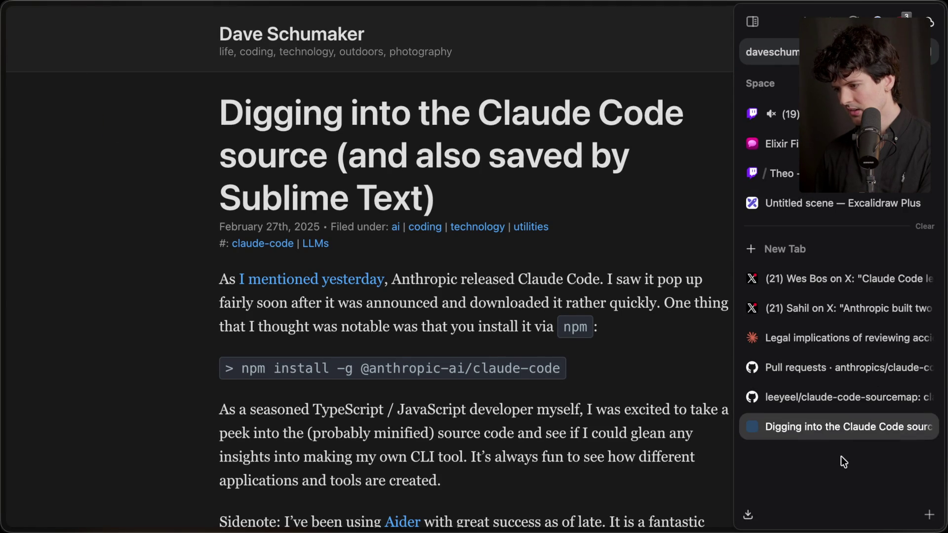
Step: Back in Twitch chat, open the linked post with Anthropic's 'official statement'
left_click(771, 114)
scroll(260, 333, "down", 3)
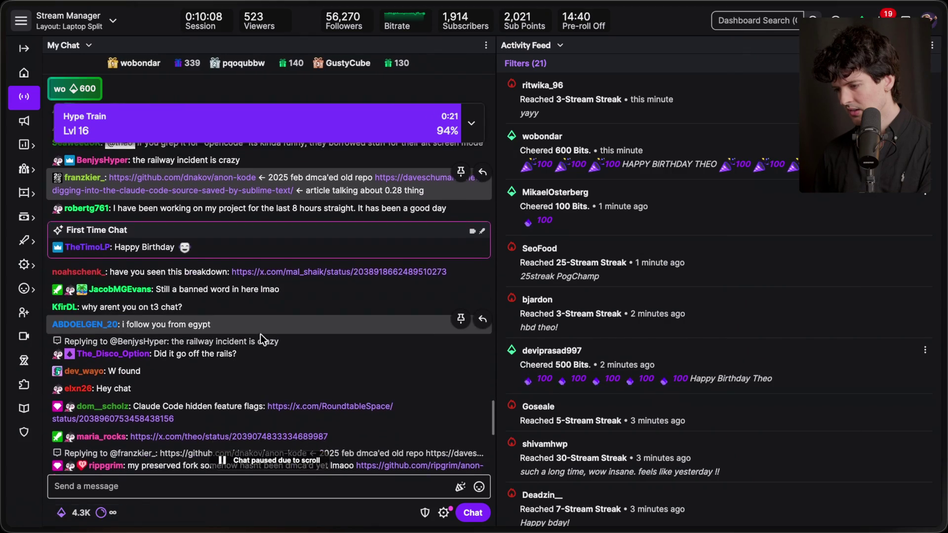
scroll(259, 334, "down", 2)
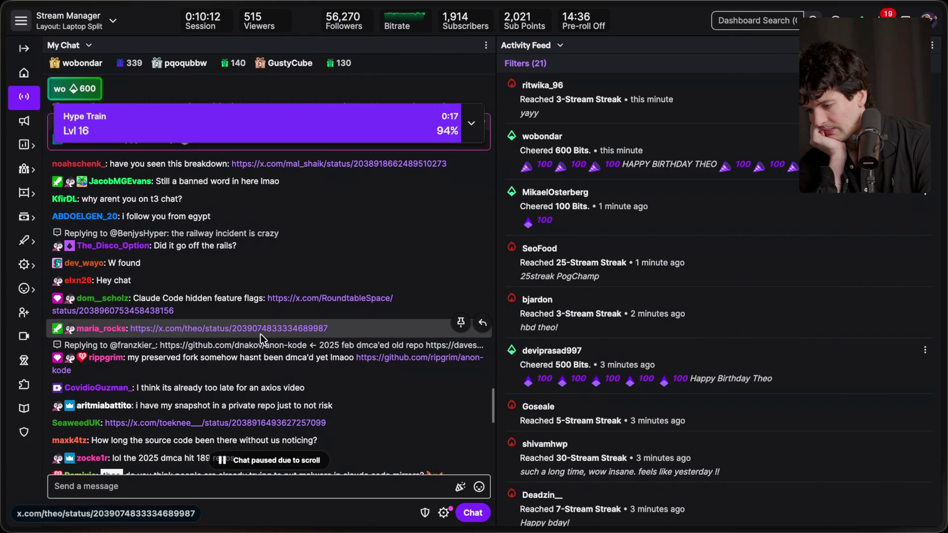
left_click(256, 325)
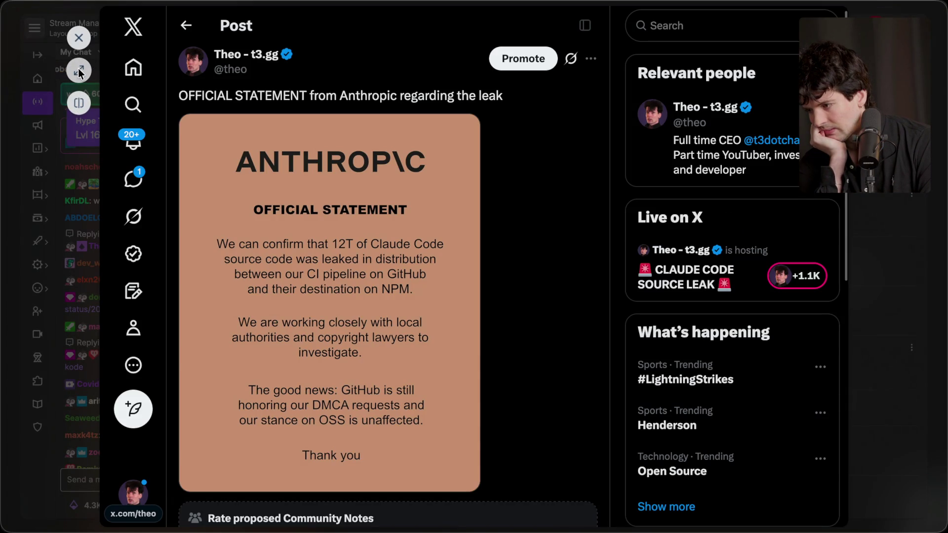
Step: Read the Anthropic statement post and its community note calling it a KitKat parody, then close it
scroll(326, 296, "down", 7)
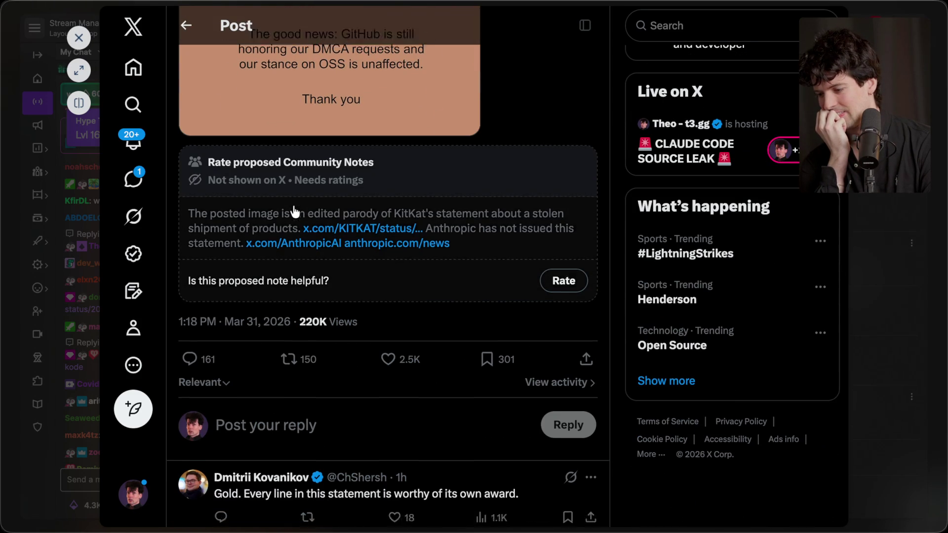
scroll(295, 223, "down", 3)
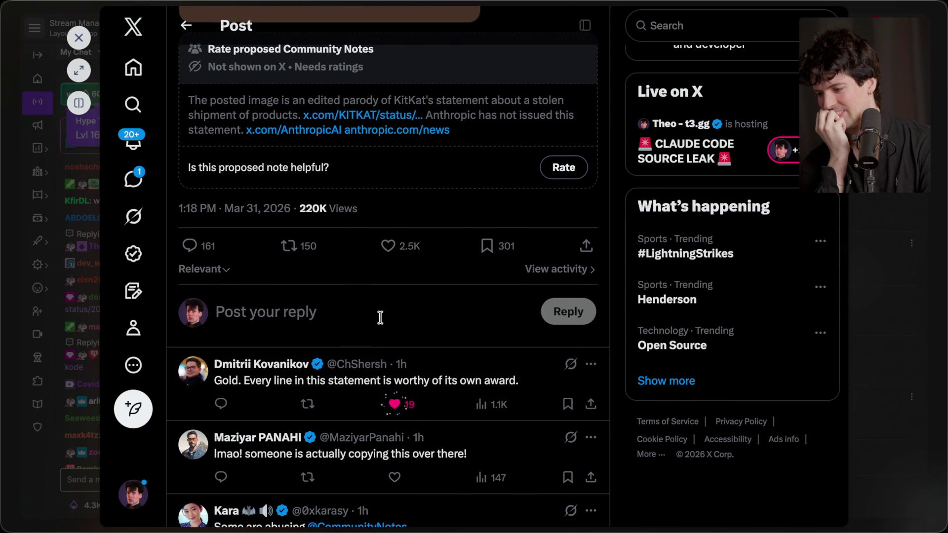
scroll(380, 317, "up", 10)
scroll(381, 323, "down", 7)
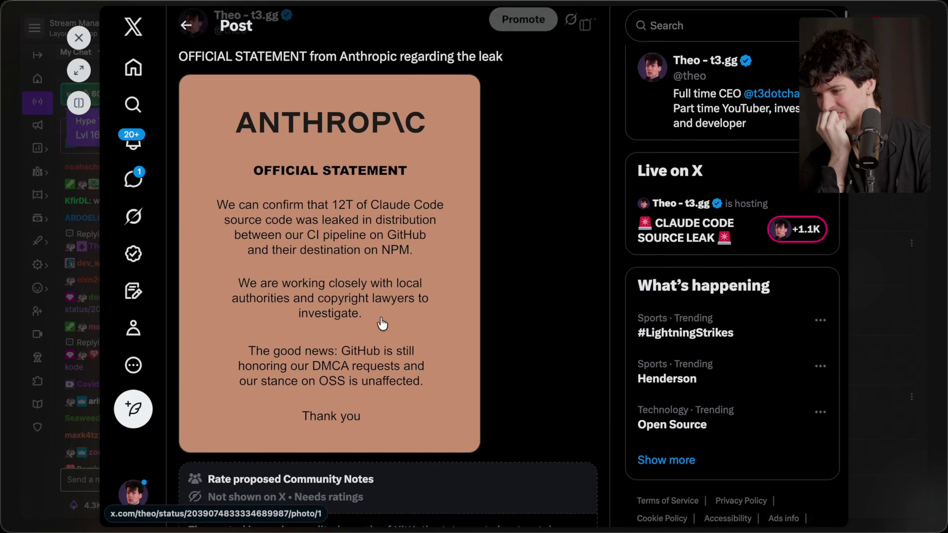
scroll(381, 324, "up", 5)
scroll(381, 323, "up", 2)
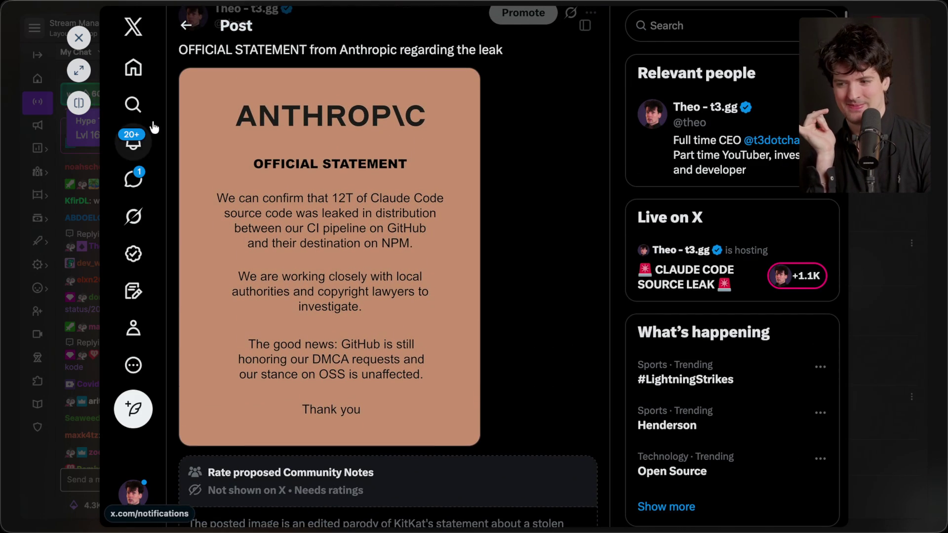
left_click(79, 39)
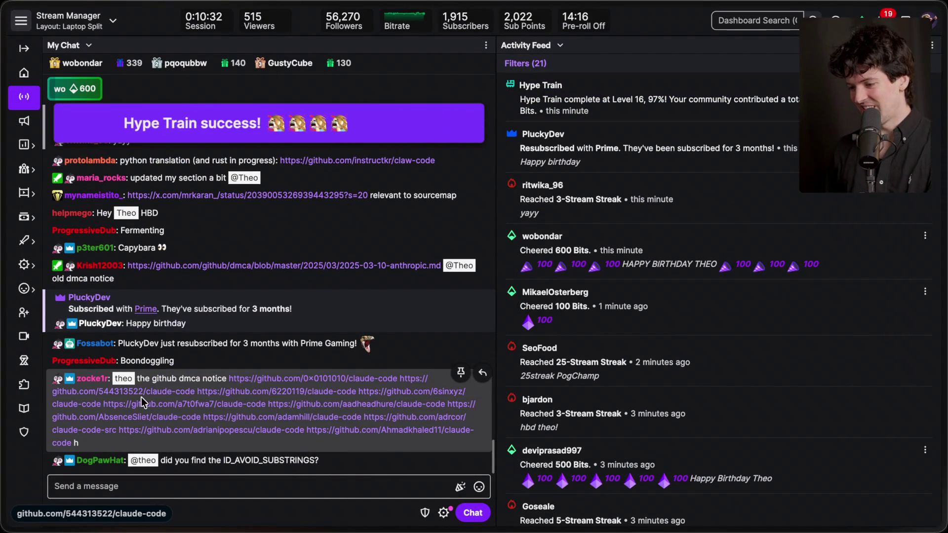
Step: Open the first two chat-linked claude-code forks as full tabs, both showing DMCA takedown
left_click(260, 379)
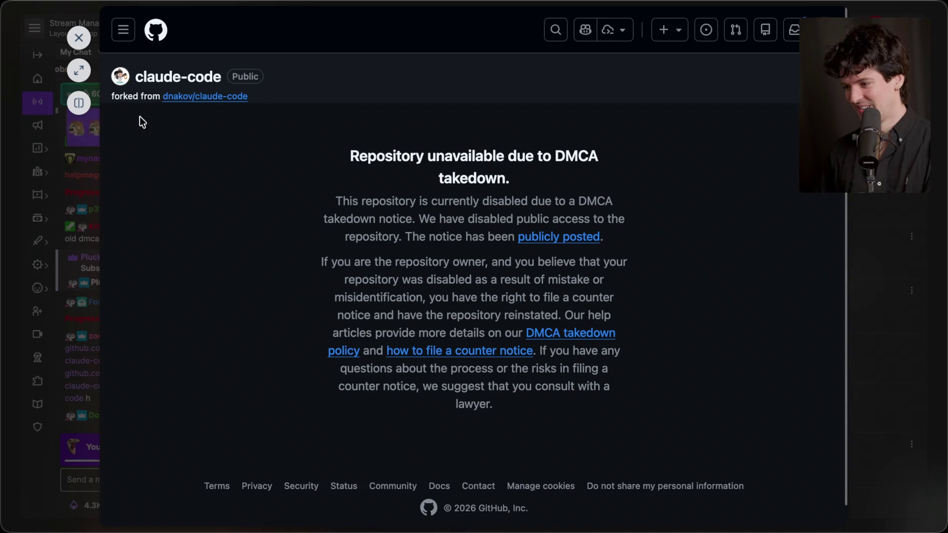
left_click(79, 71)
left_click(839, 116)
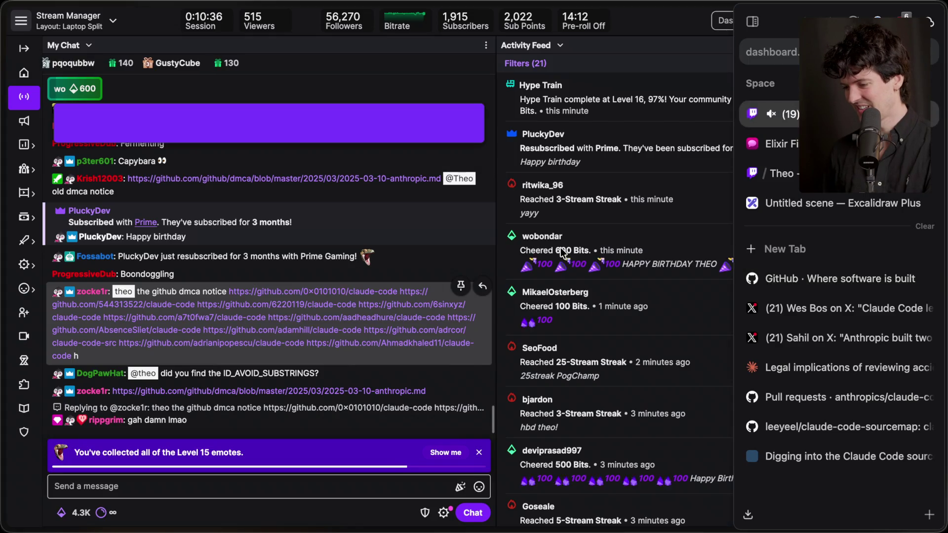
left_click(158, 306)
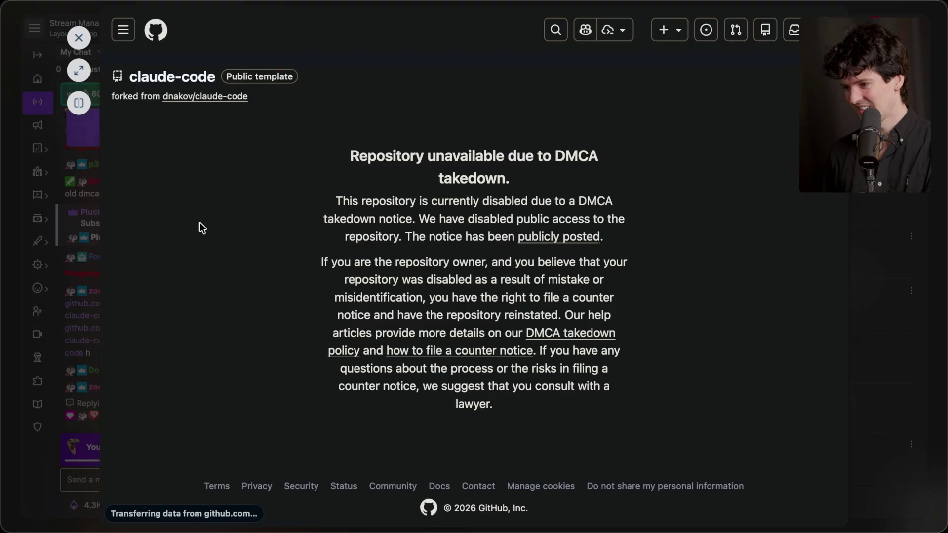
left_click(79, 71)
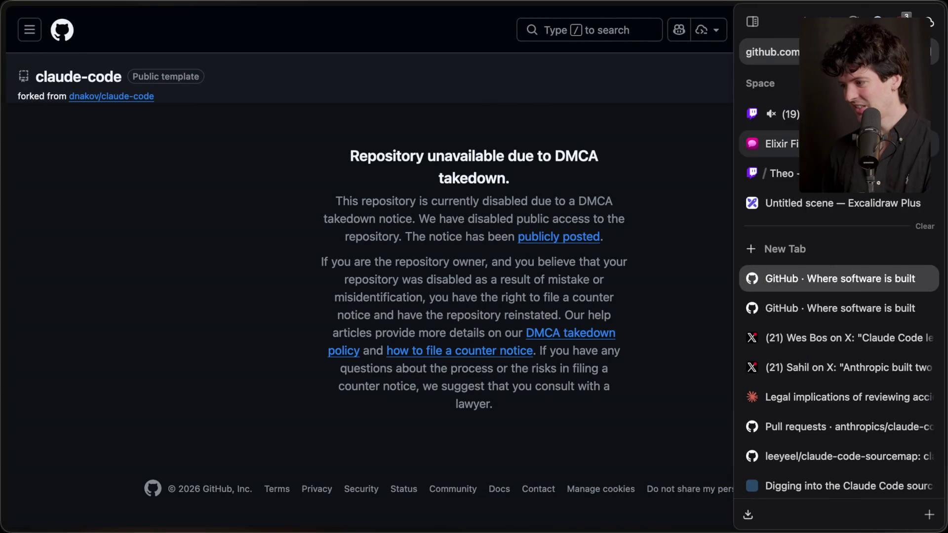
left_click(770, 114)
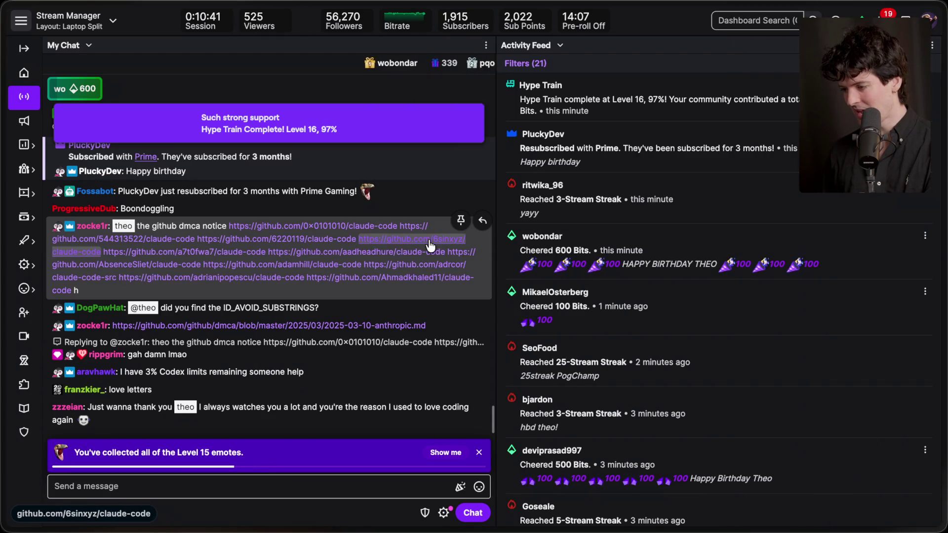
Step: Open two more chat-linked claude-code forks as full tabs and return to the Twitch chat
left_click(429, 238)
left_click(79, 70)
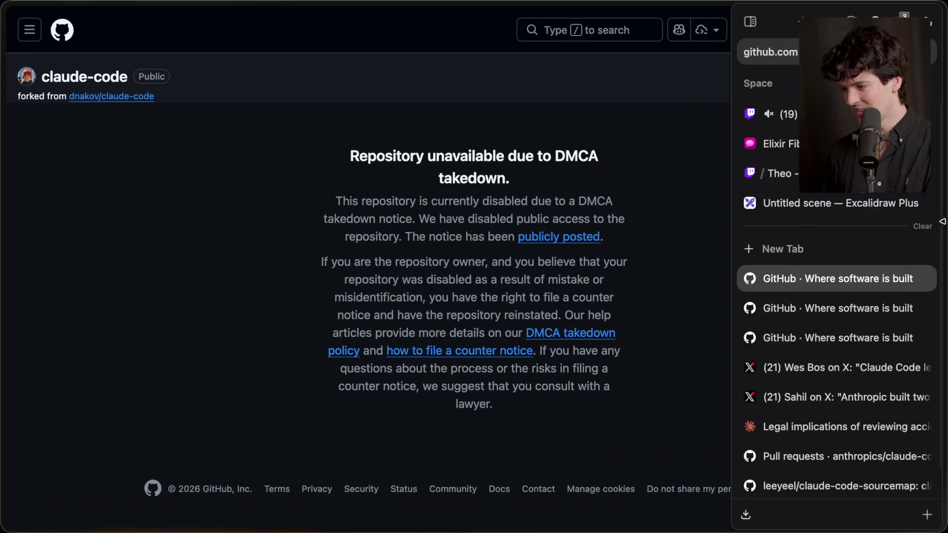
left_click(770, 114)
left_click(364, 262)
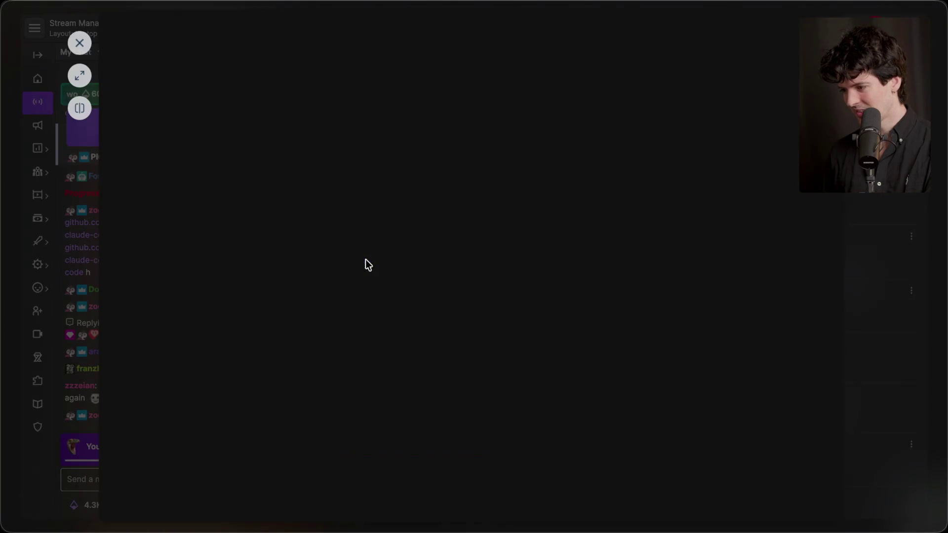
left_click(79, 70)
mouse_move(864, 144)
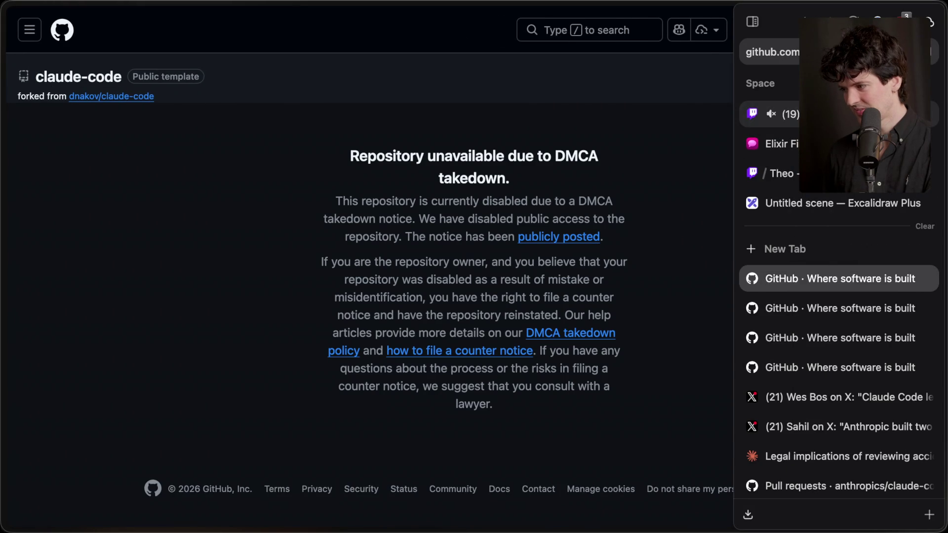
left_click(790, 114)
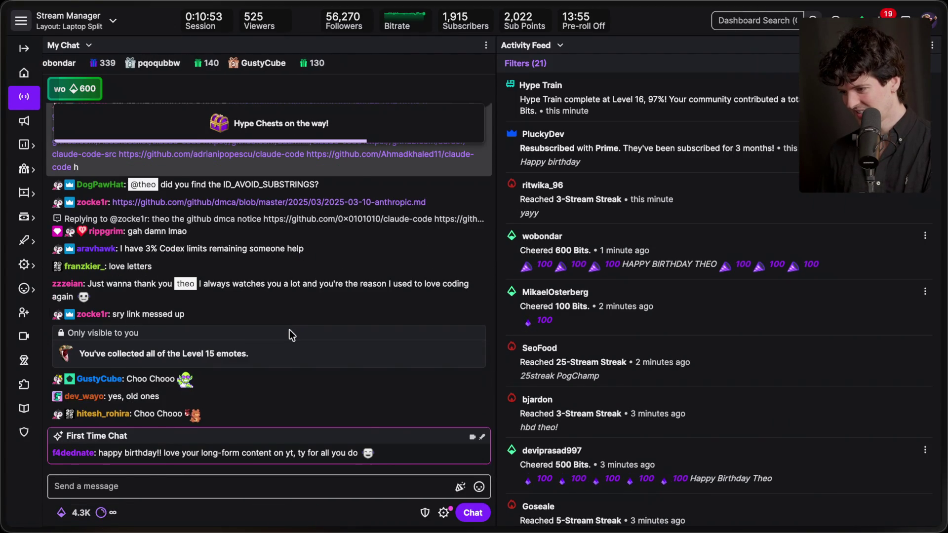
scroll(289, 330, "up", 1)
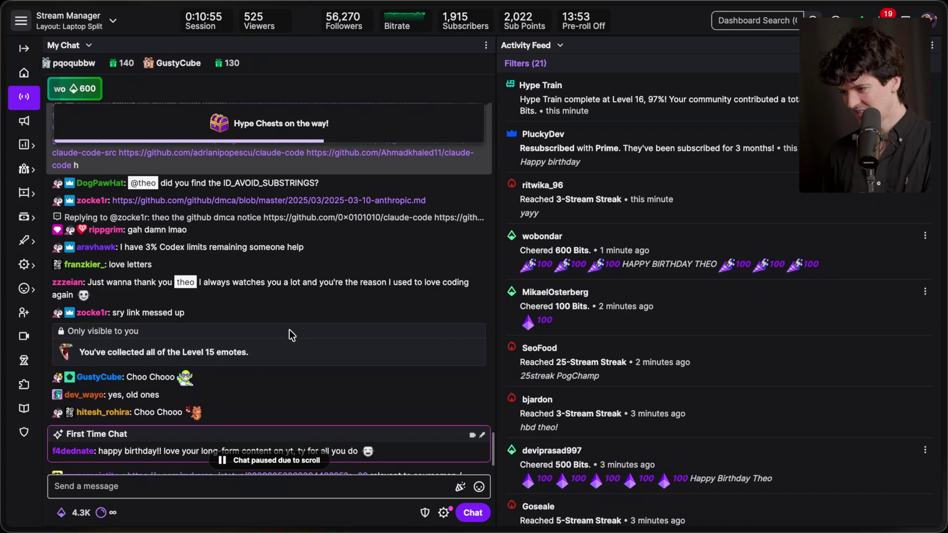
Step: Open the 2025-03-10-anthropic.md DMCA notice as a full page and scroll through it
left_click(80, 72)
scroll(446, 302, "down", 15)
scroll(448, 308, "down", 10)
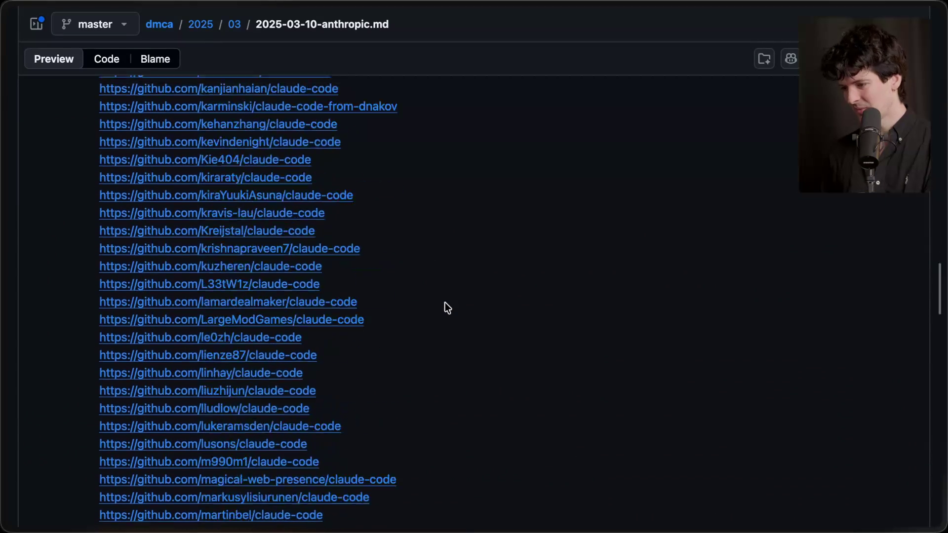
scroll(447, 311, "up", 15)
Step: Close two leftover takedown tabs, move the DMCA notice tab to the end, and return to Twitch
mouse_move(943, 428)
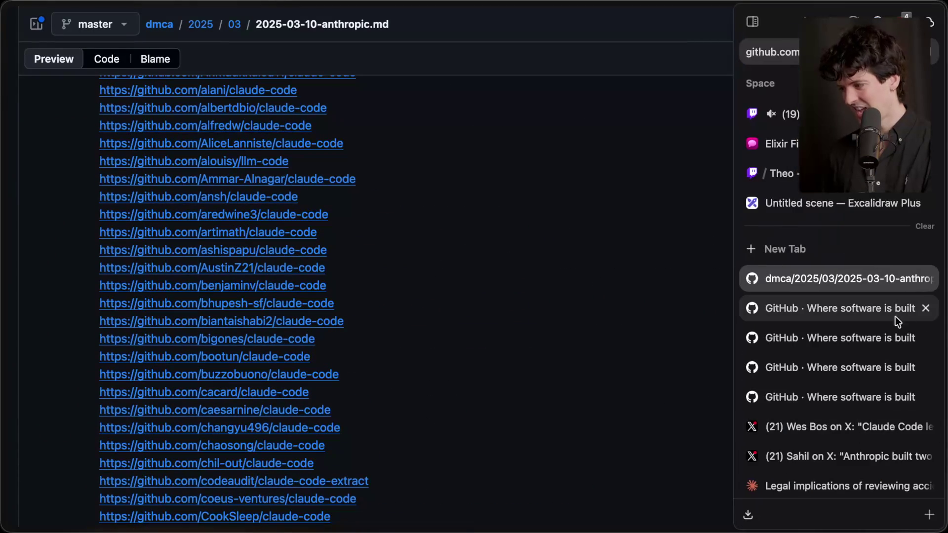
left_click(926, 308)
left_click(926, 309)
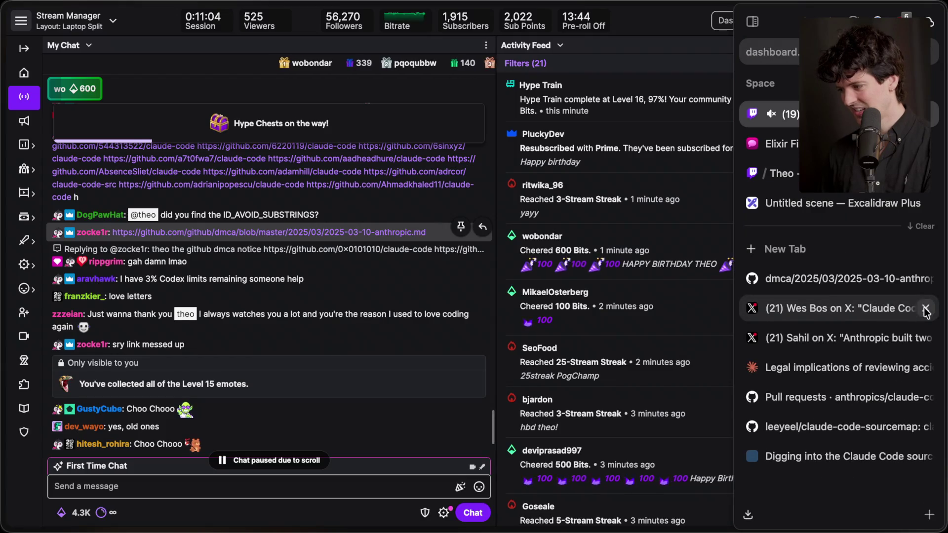
left_click_drag(839, 277, 868, 472)
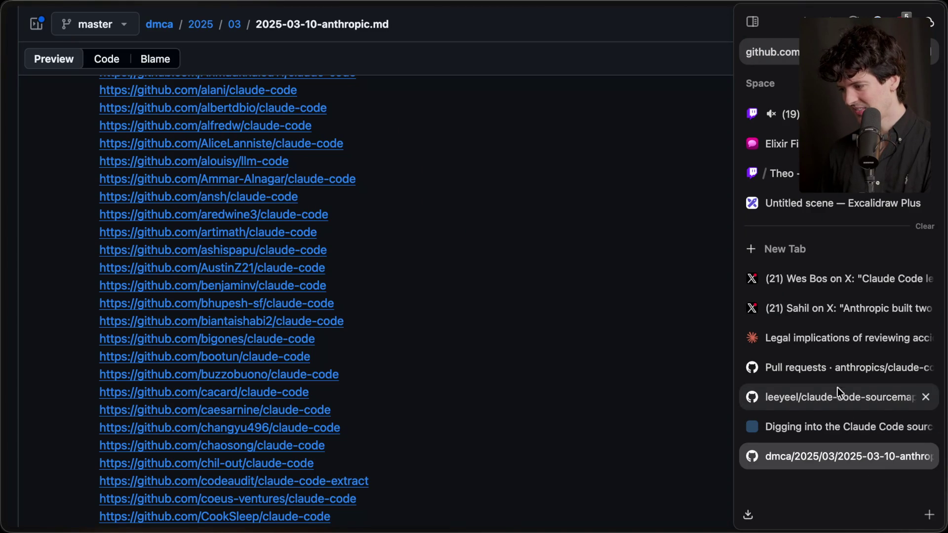
left_click(741, 121)
scroll(300, 272, "down", 5)
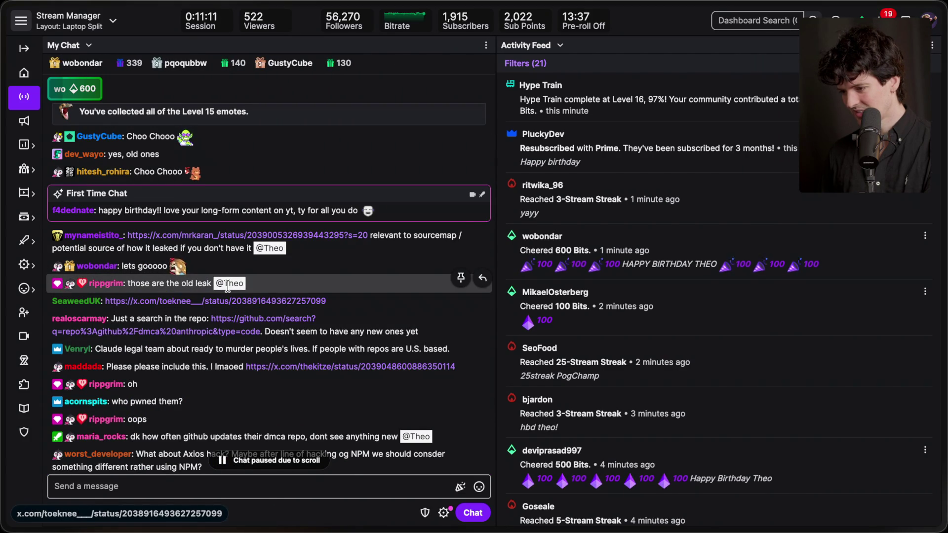
Step: Read the chat-linked post blaming Bun issue #28001 for the leak and drag its tab above the dmca tab
left_click(236, 236)
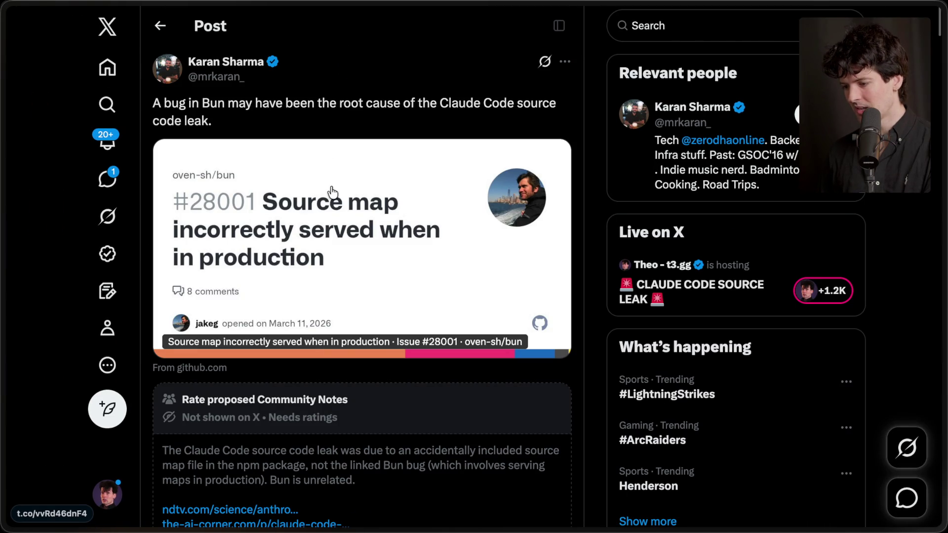
scroll(332, 191, "down", 6)
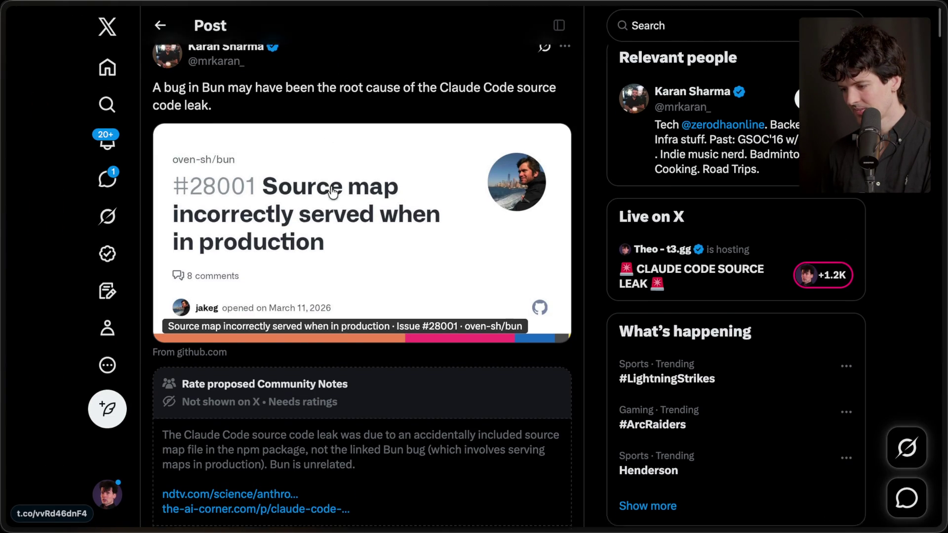
scroll(332, 192, "down", 1)
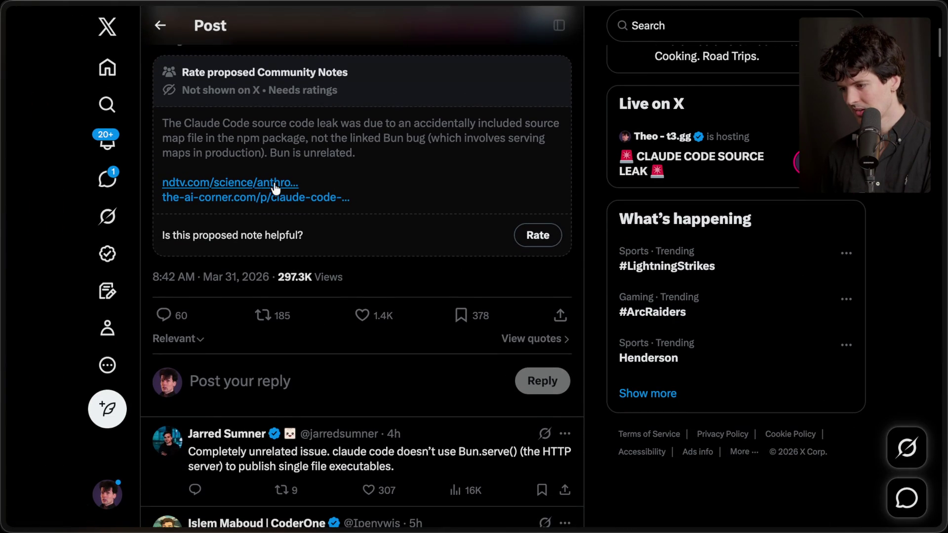
scroll(418, 186, "down", 4)
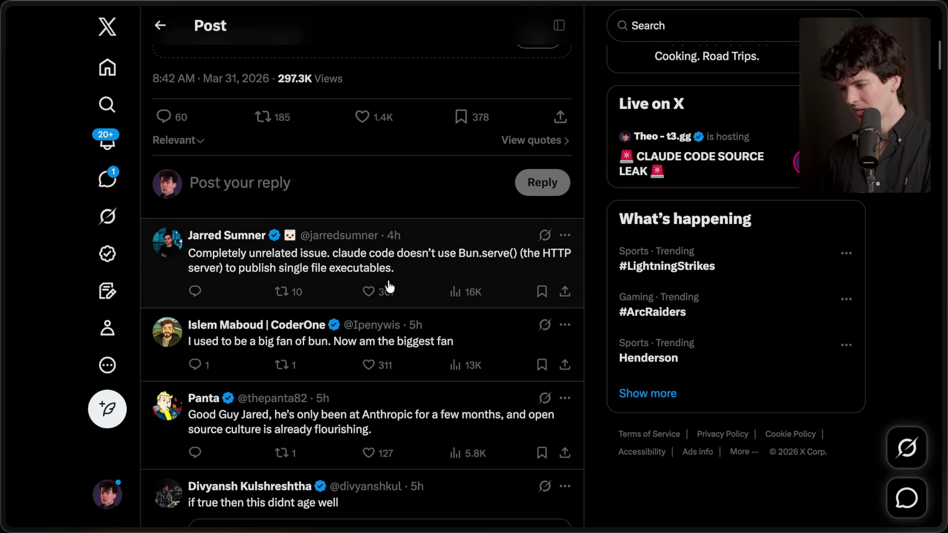
scroll(387, 268, "up", 15)
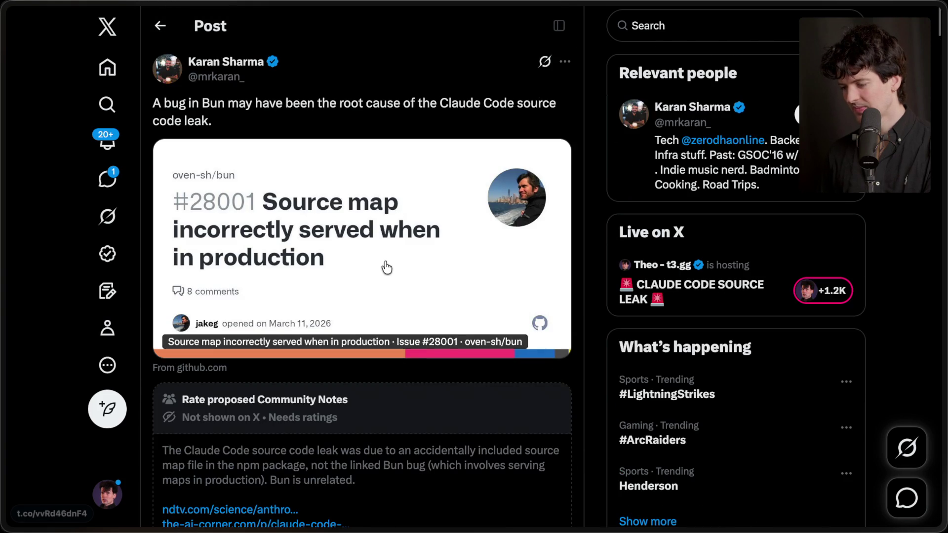
mouse_move(941, 266)
mouse_move(825, 284)
left_mouse_down()
mouse_move(826, 515)
mouse_move(825, 469)
mouse_move(821, 499)
mouse_move(810, 450)
left_mouse_up()
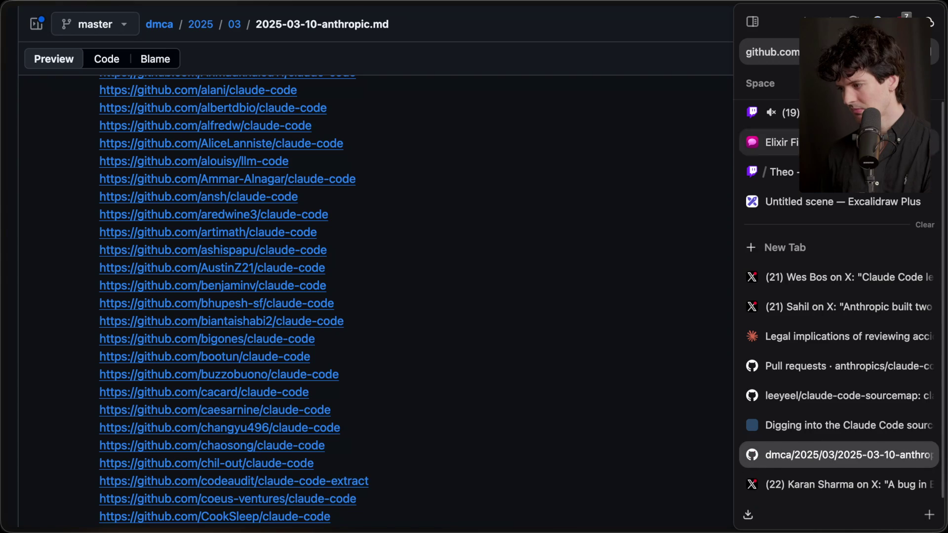
Step: Go to the Twitch dashboard and scroll chat down to the newest messages
key("super+Tab")
scroll(273, 336, "down", 5)
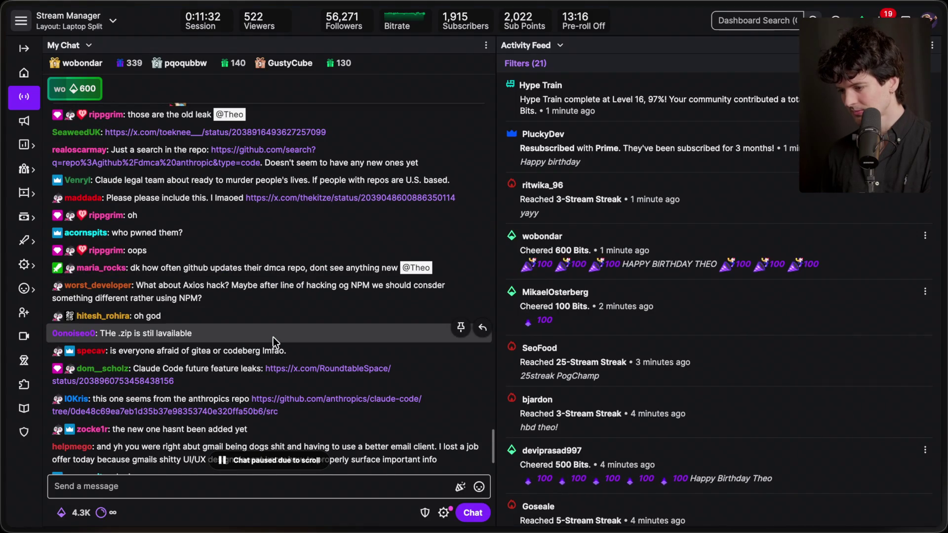
scroll(273, 339, "down", 2)
scroll(271, 363, "down", 4)
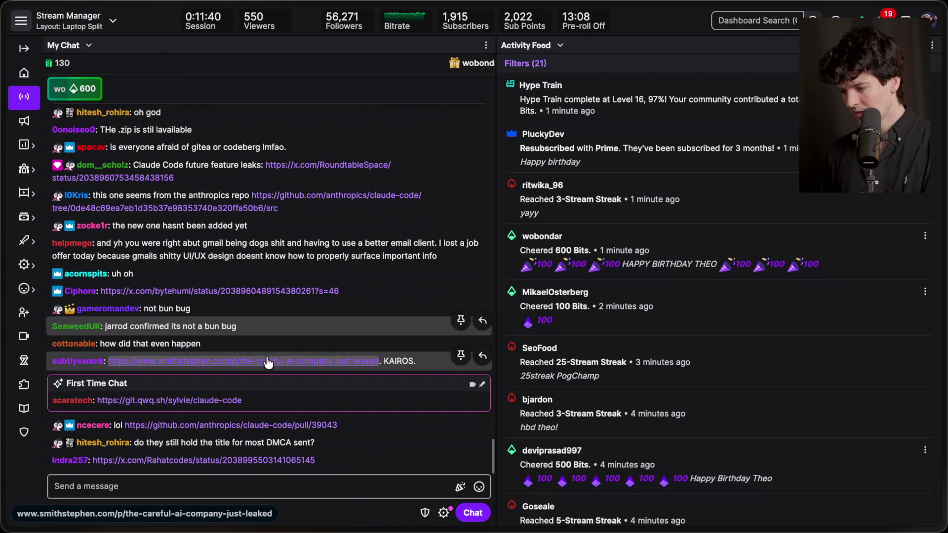
Step: Highlight the pull-request number and the DMCA records message in chat, then keep reading new messages
left_click(346, 483)
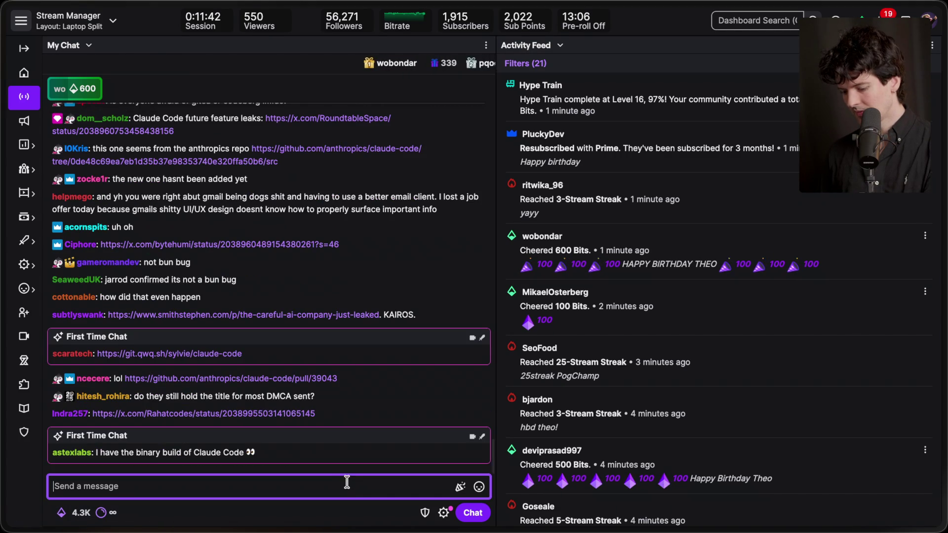
double_click(345, 385)
triple_click(345, 392)
left_click(405, 395)
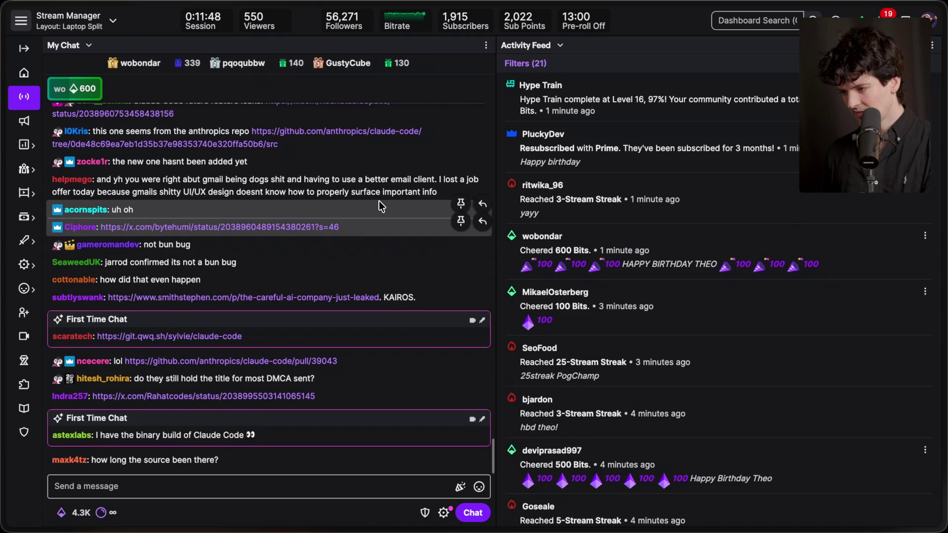
left_click(285, 491)
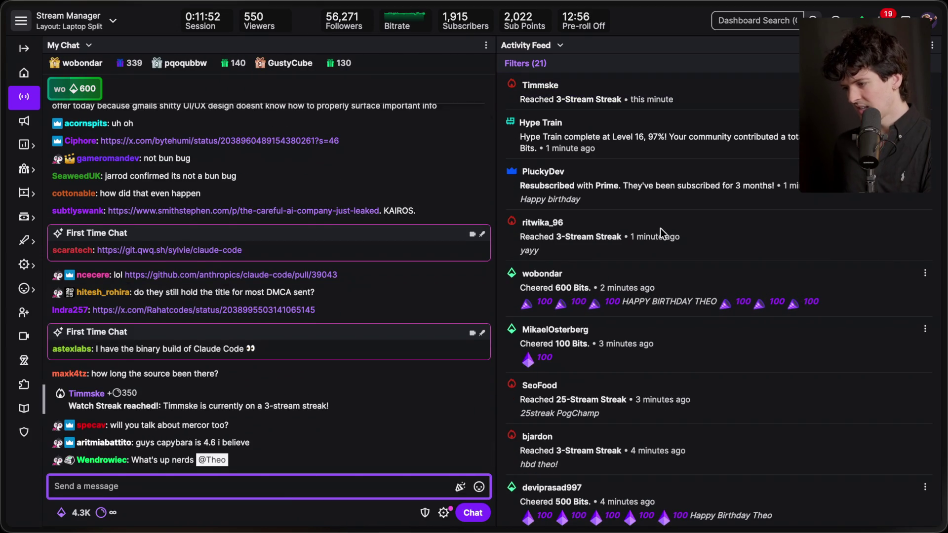
scroll(660, 228, "down", 2)
scroll(659, 228, "down", 5)
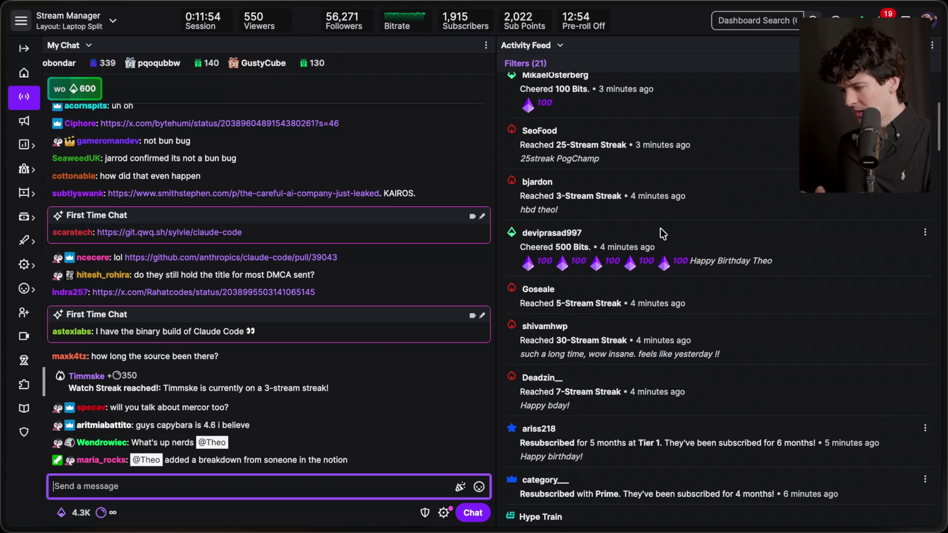
scroll(659, 228, "up", 7)
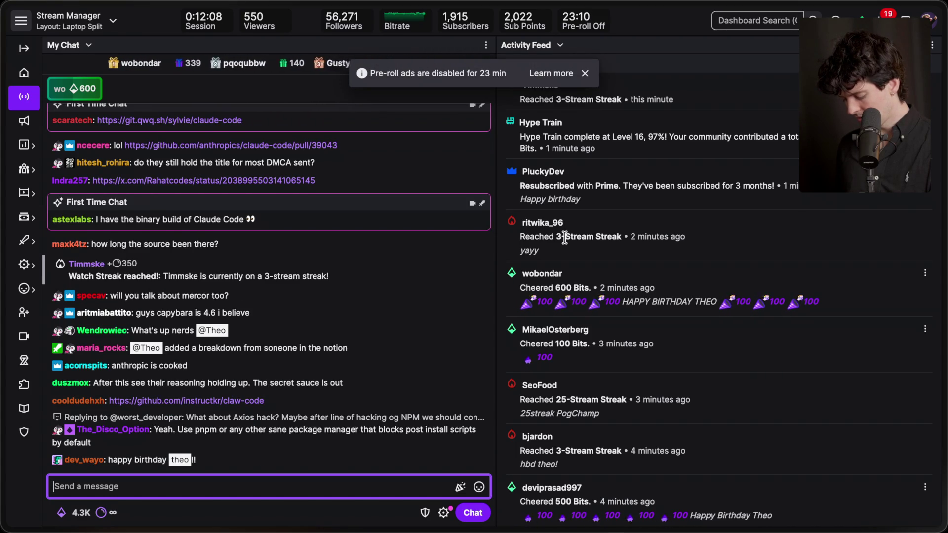
scroll(565, 237, "down", 1)
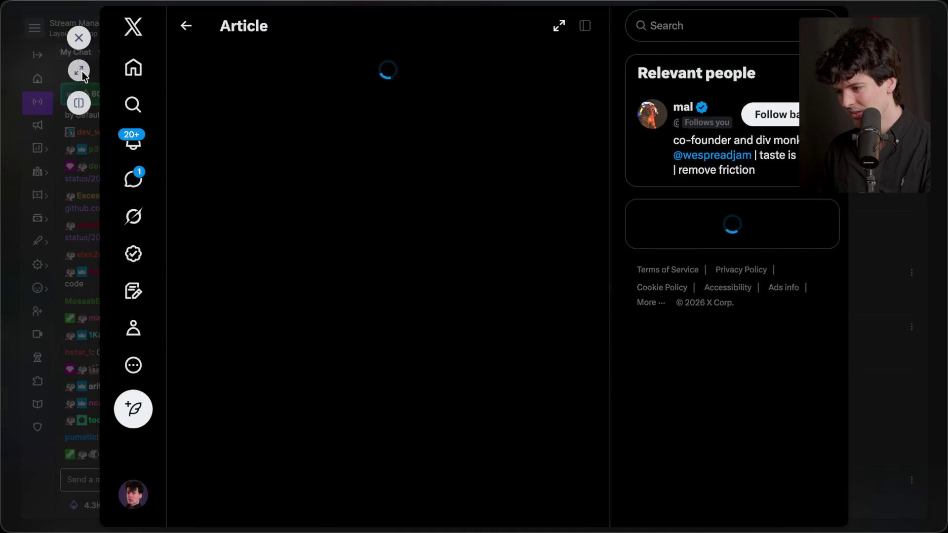
Step: Expand the X article on reading Claude Code's source and read through it
left_click(79, 70)
scroll(316, 303, "down", 10)
scroll(317, 303, "down", 3)
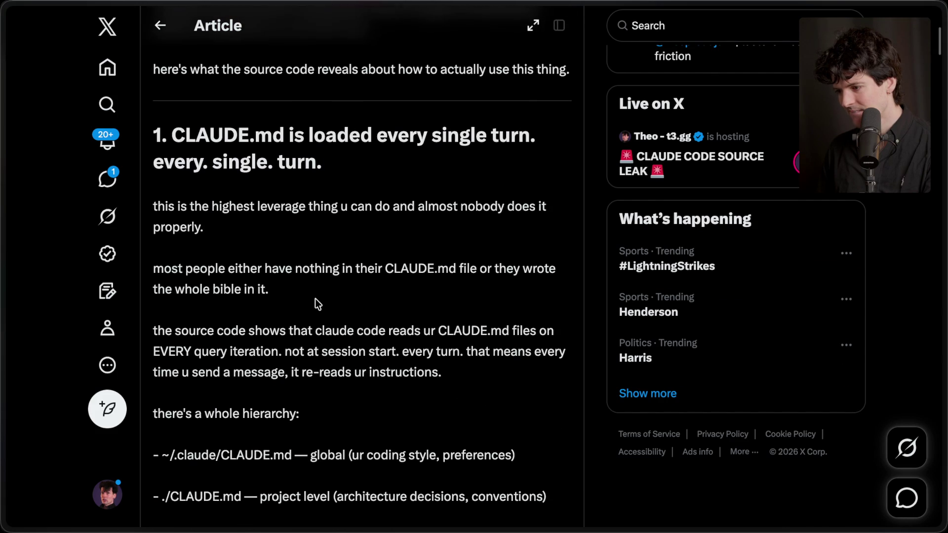
scroll(315, 298, "down", 2)
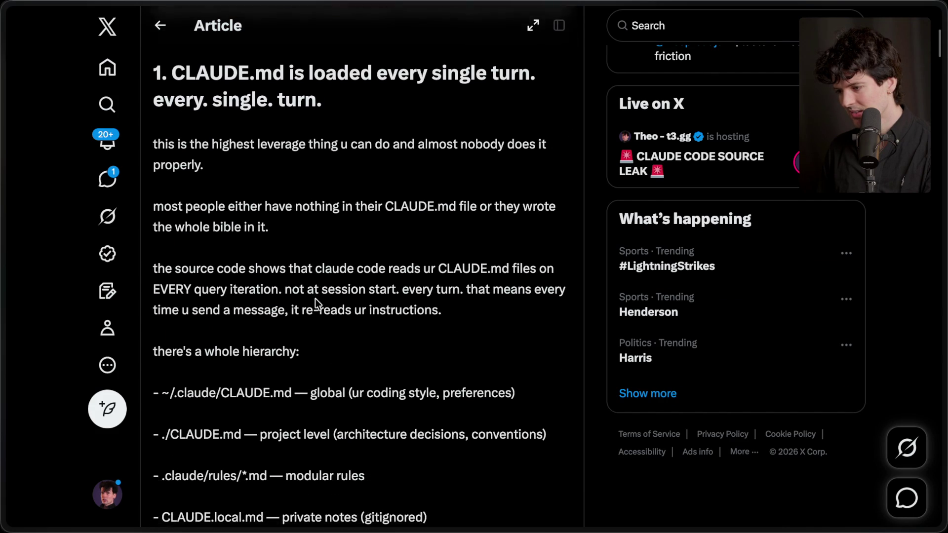
scroll(315, 298, "down", 3)
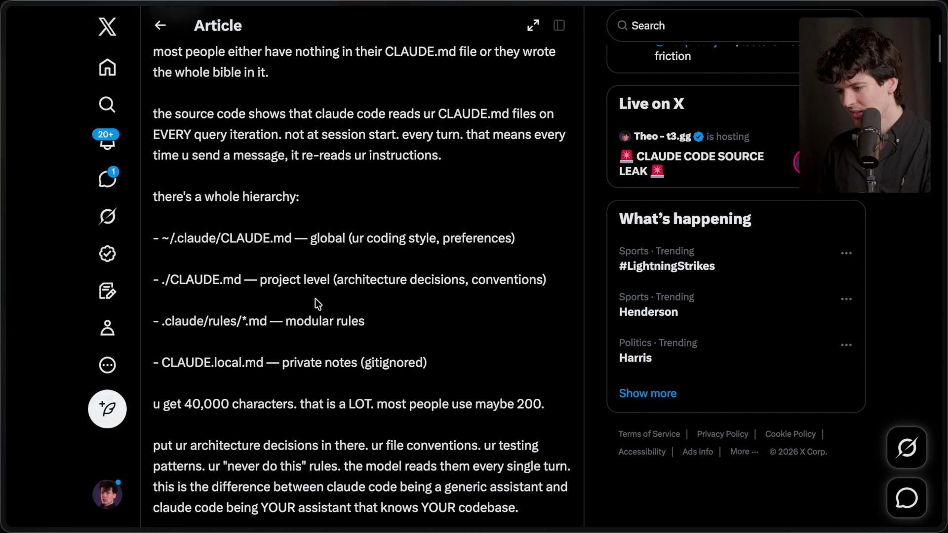
scroll(317, 304, "down", 4)
scroll(315, 298, "down", 5)
scroll(315, 299, "down", 2)
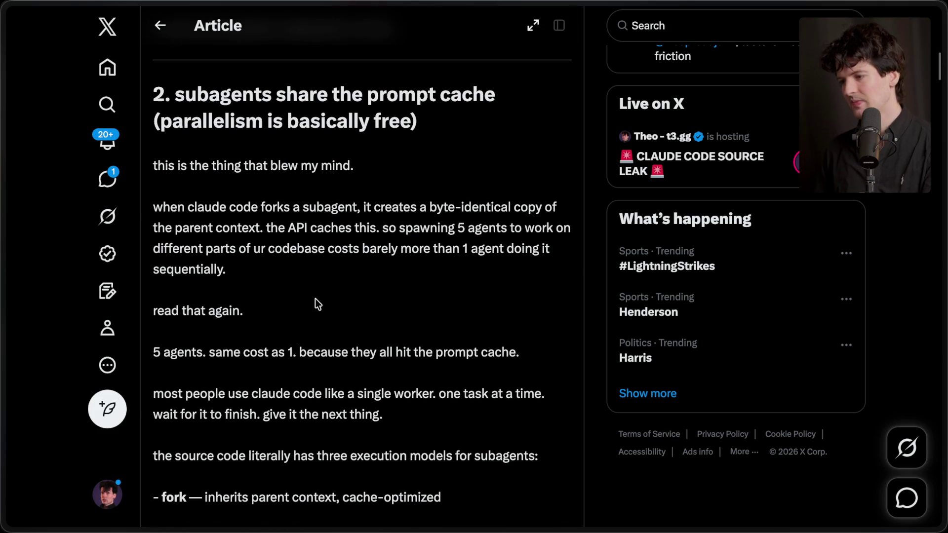
scroll(315, 298, "down", 1)
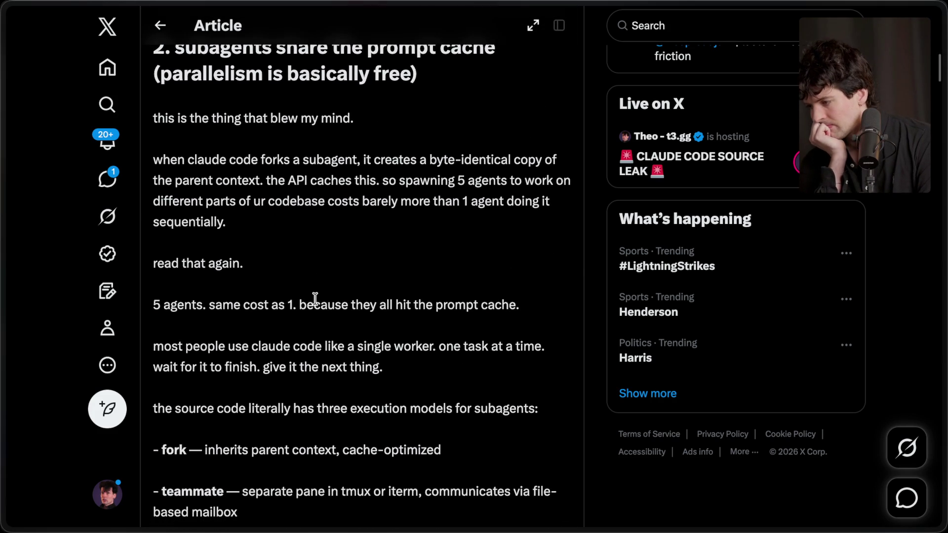
scroll(315, 298, "down", 1)
scroll(315, 299, "down", 3)
scroll(315, 298, "down", 2)
scroll(315, 299, "up", 15)
scroll(315, 298, "down", 6)
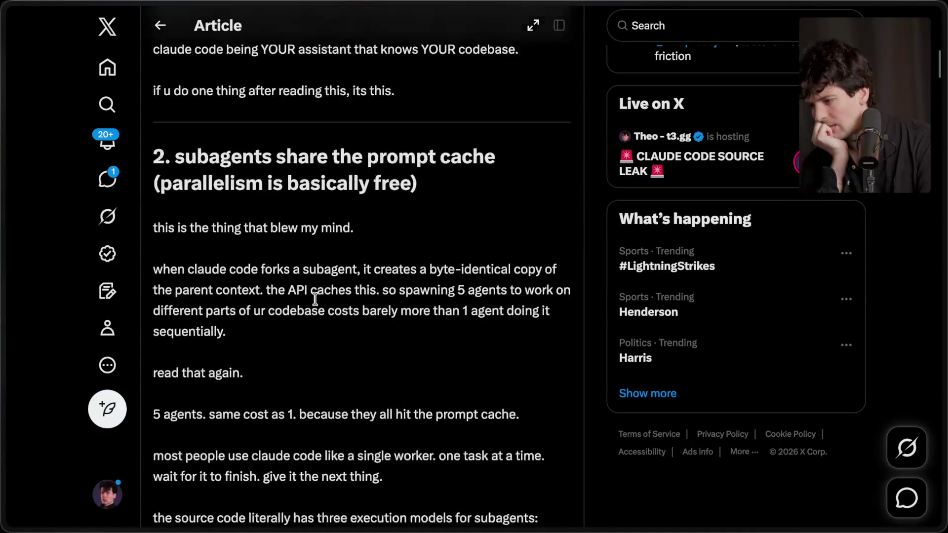
scroll(315, 298, "down", 20)
scroll(315, 295, "down", 20)
scroll(315, 295, "down", 20)
scroll(316, 297, "down", 20)
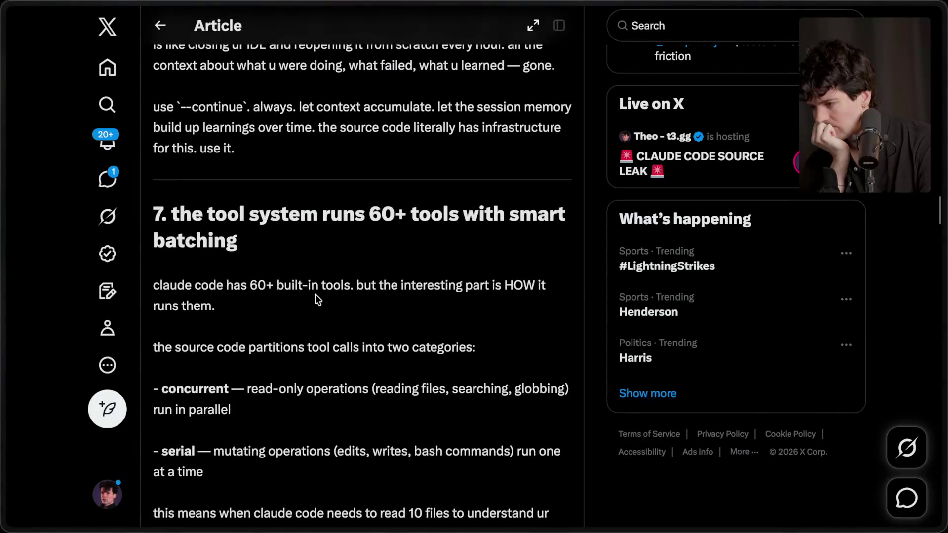
scroll(316, 296, "up", 20)
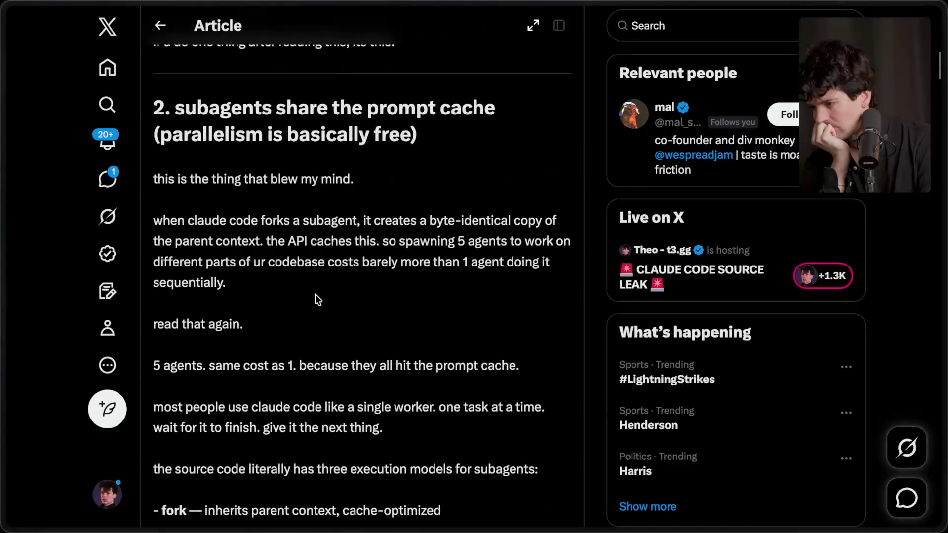
scroll(315, 295, "up", 15)
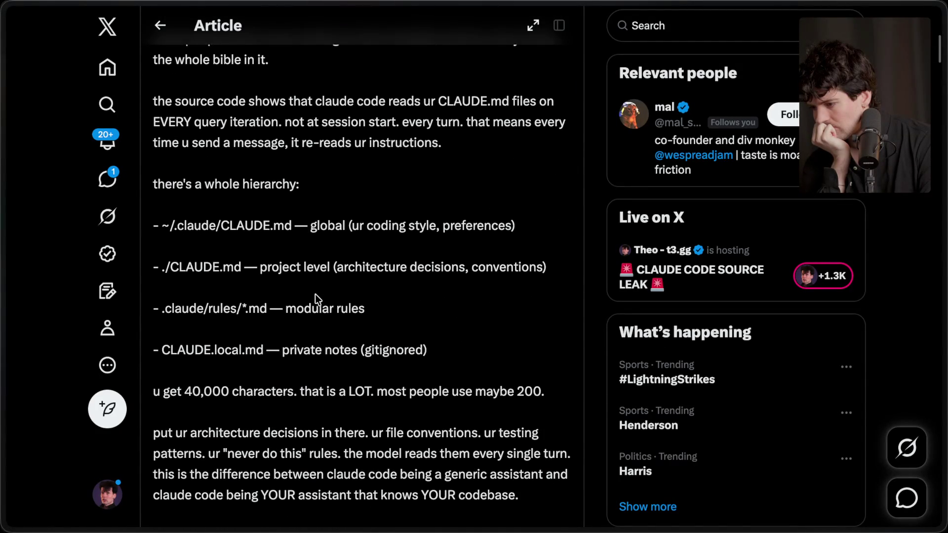
scroll(315, 299, "down", 2)
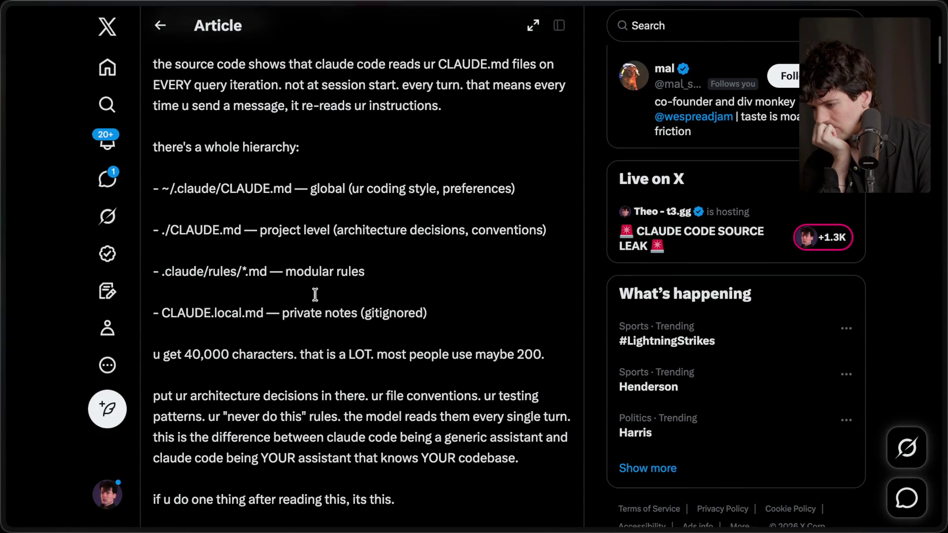
scroll(315, 294, "down", 1)
scroll(315, 294, "down", 2)
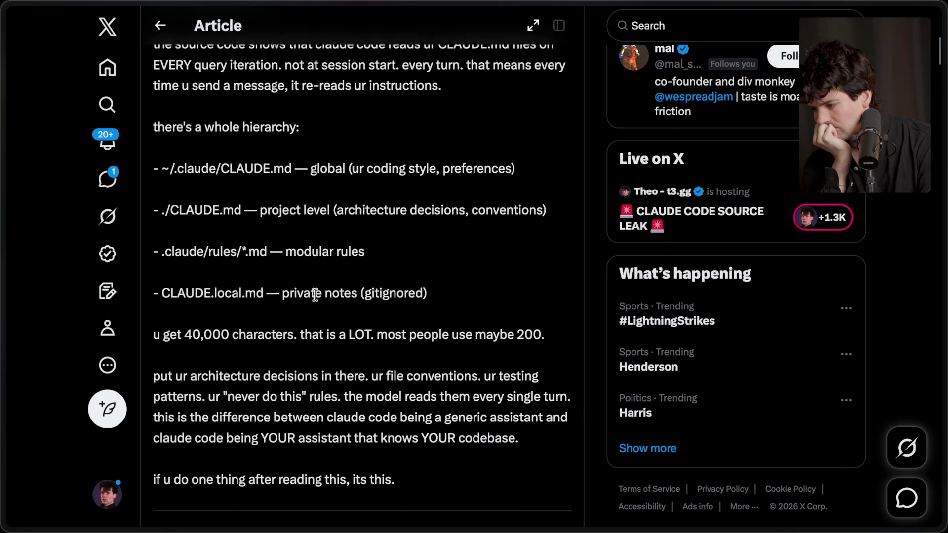
scroll(315, 294, "up", 1)
scroll(315, 295, "down", 1)
scroll(315, 294, "up", 5)
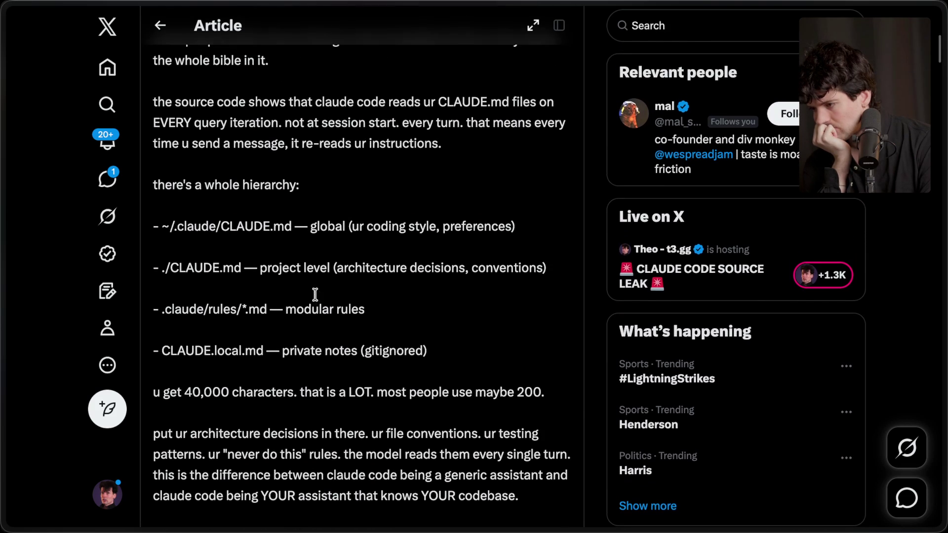
scroll(315, 294, "up", 5)
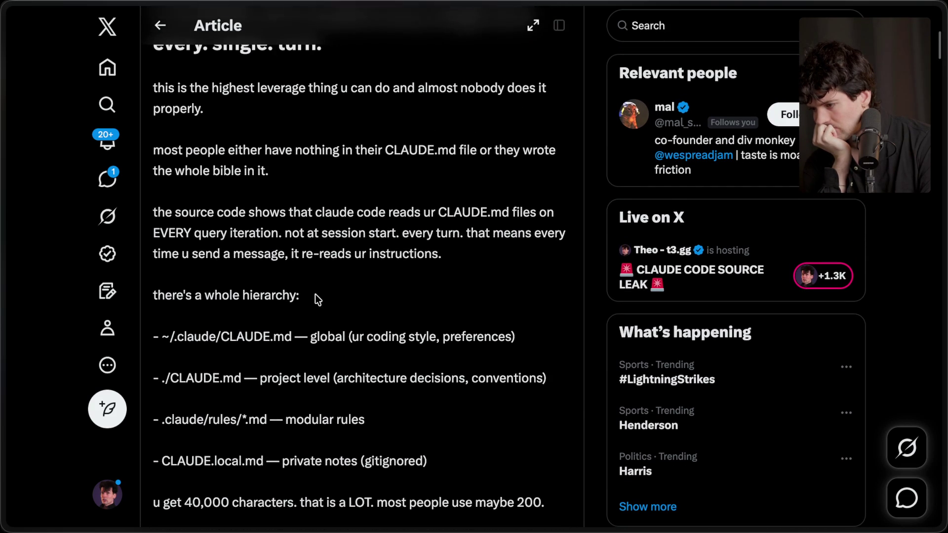
scroll(315, 294, "down", 1)
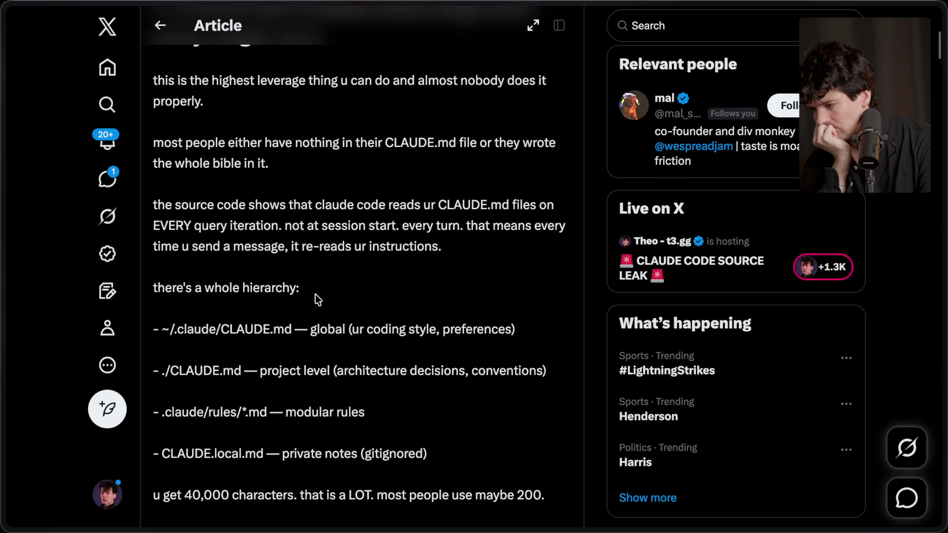
scroll(315, 296, "up", 4)
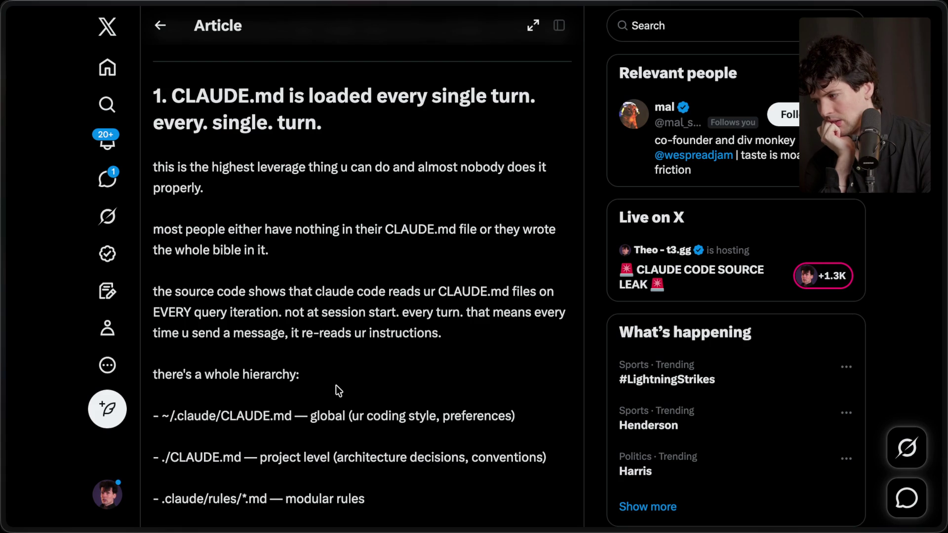
scroll(335, 385, "up", 10)
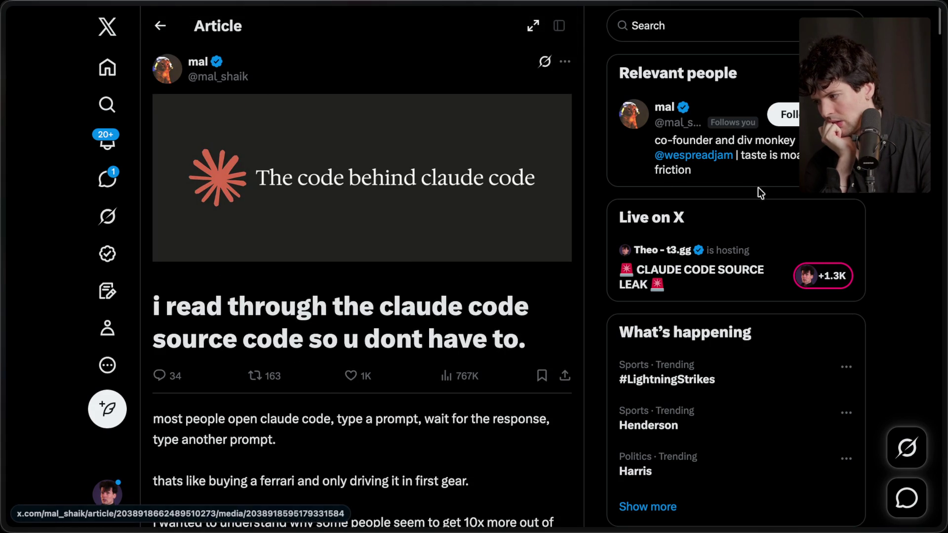
Step: Follow back the article's author, glance at YouTube live chat, and return to the Twitch dashboard
left_click(782, 103)
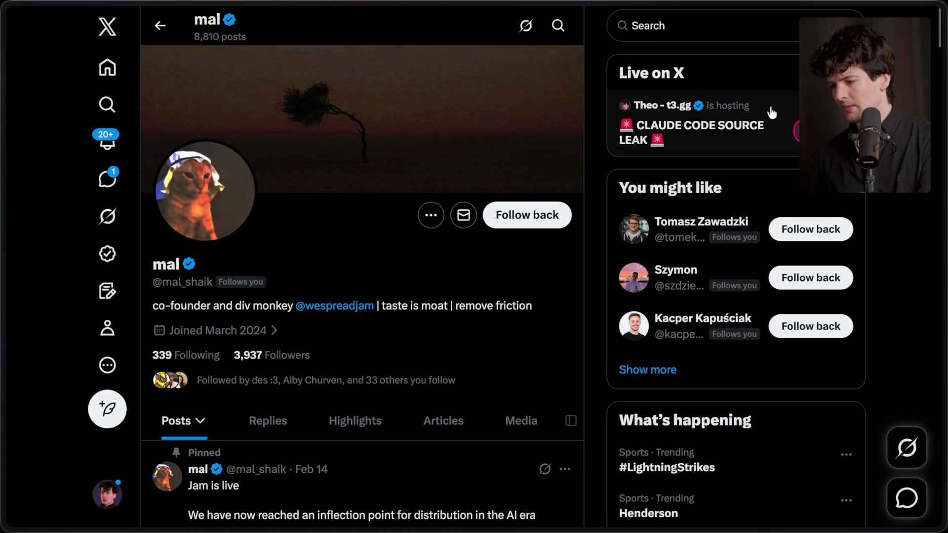
left_click(514, 216)
key("alt+Left")
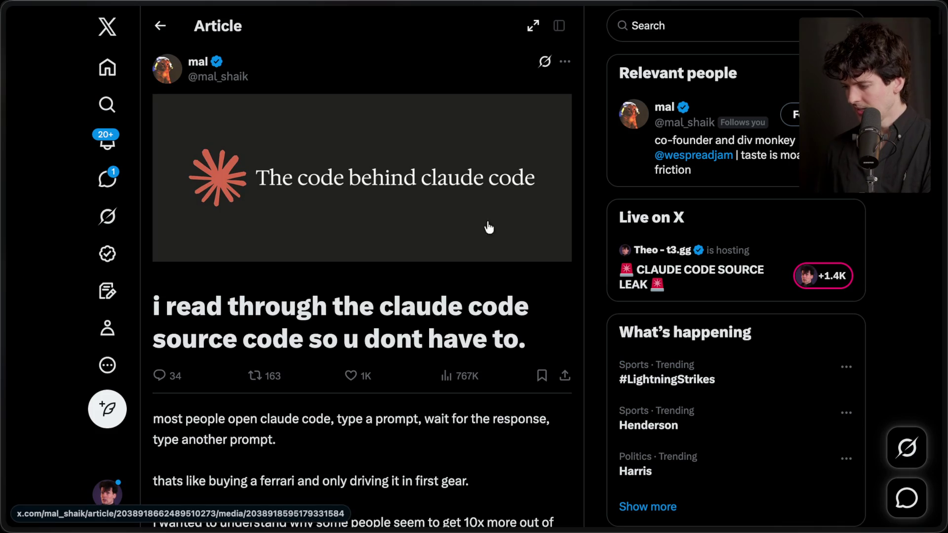
key("super+Tab")
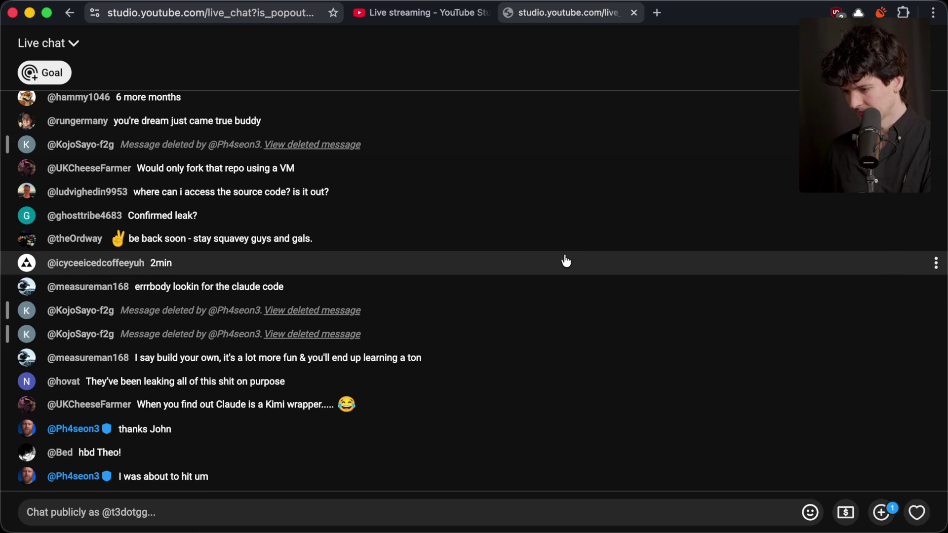
key("super+Tab")
left_click(829, 114)
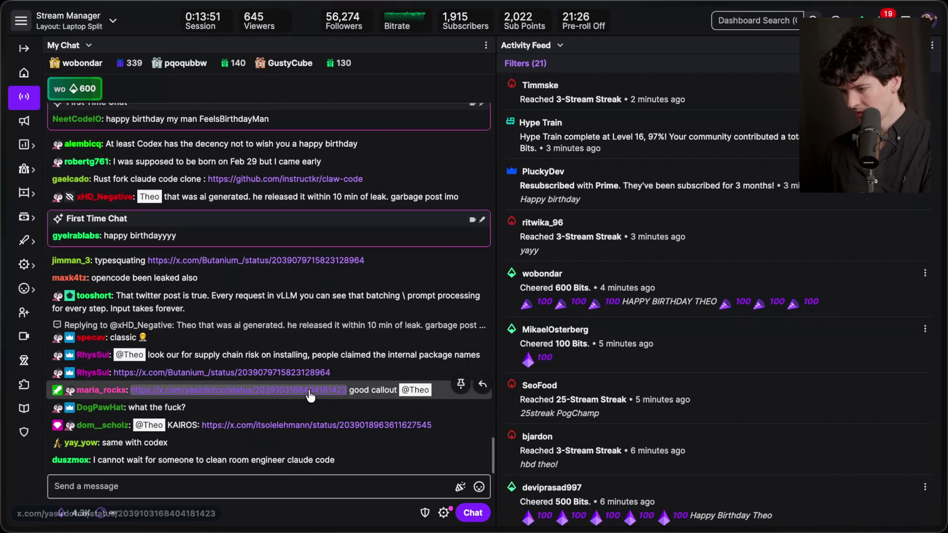
Step: Open the chat-linked codex-leak post full size and follow its openai/codex card to GitHub
left_click(310, 390)
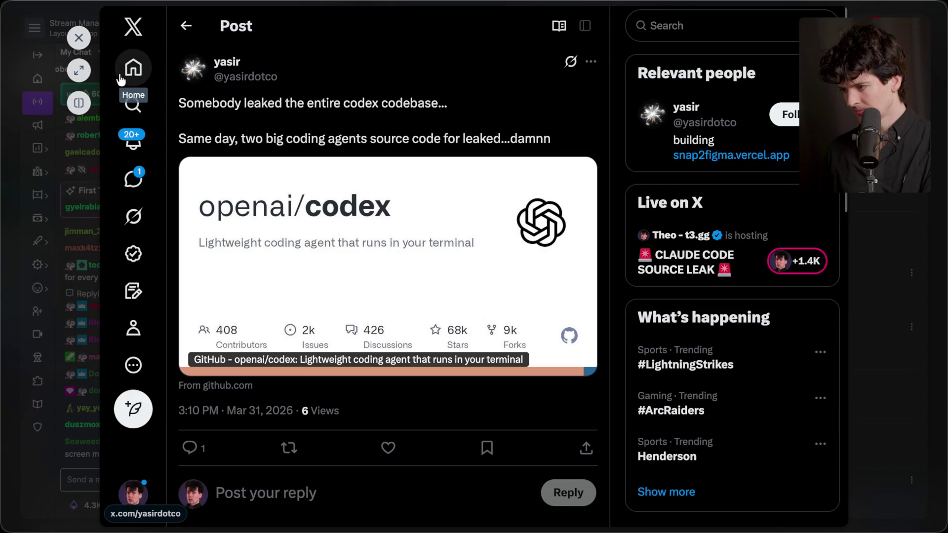
left_click(77, 70)
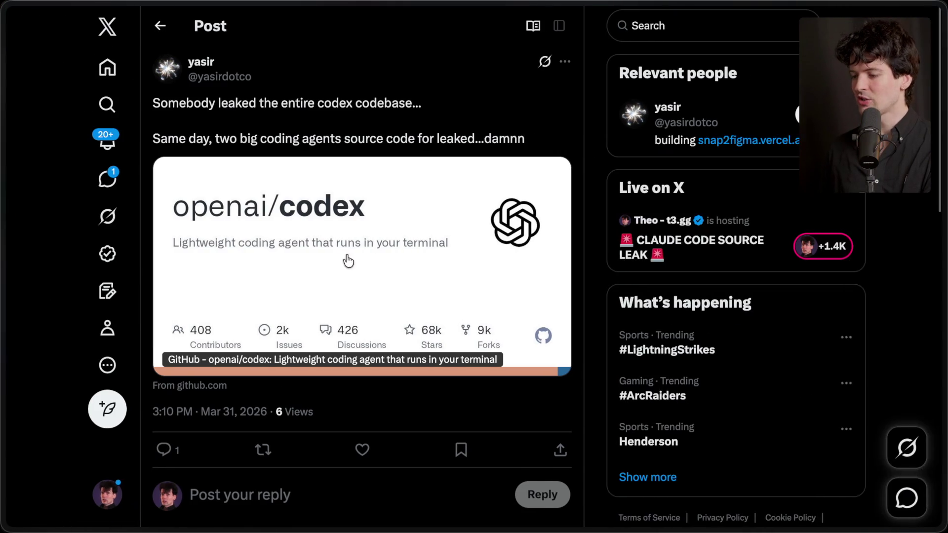
left_click(338, 273)
mouse_move(899, 245)
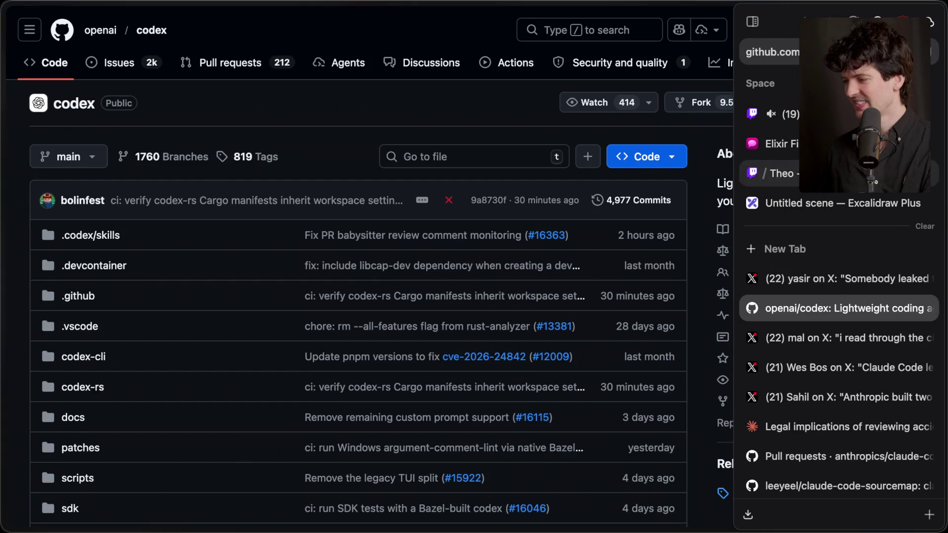
left_click(785, 114)
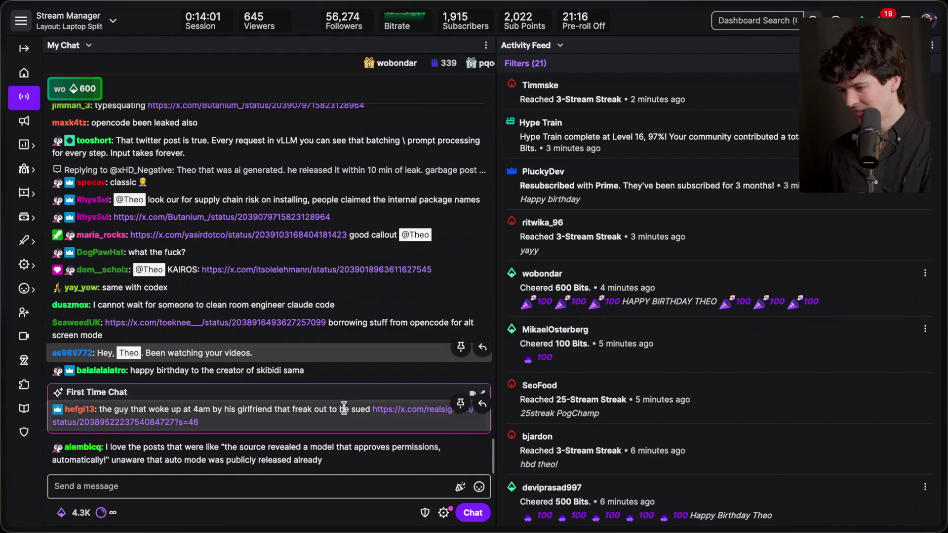
Step: Open the chat-linked post about opentui and Claude Code's scroll code, then switch to the terminal
left_click(298, 304)
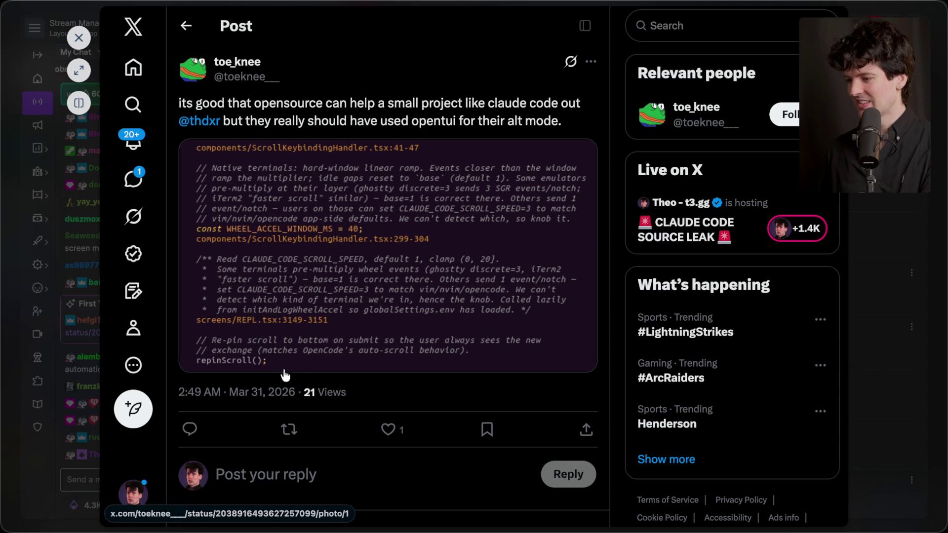
key("super+Tab")
key("super+Tab")
key("super+Tab")
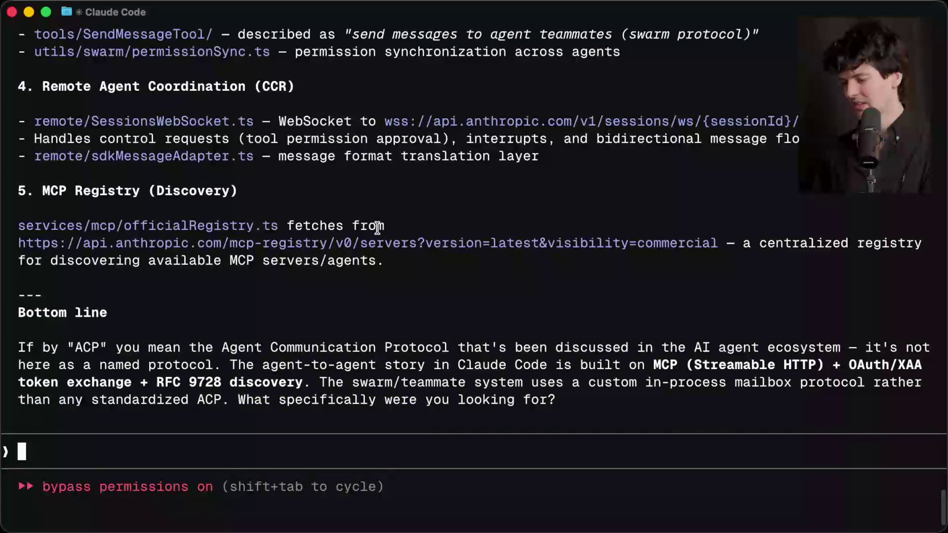
Step: In a new terminal tab, enter Code/contrib/c5-code and open REPL.tsx's 'opencode' match in VS Code
key("super+t")
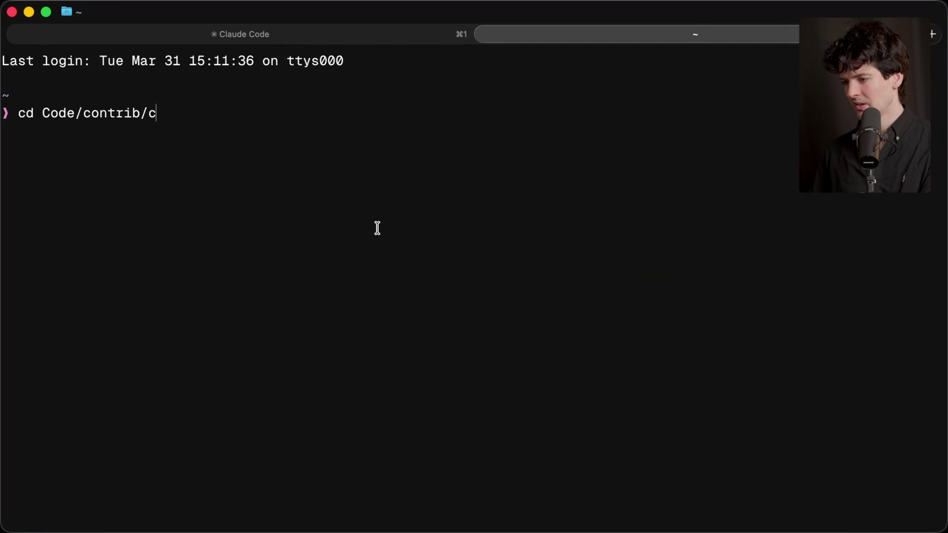
type("4")
key("Tab")
key("Return")
key("Return")
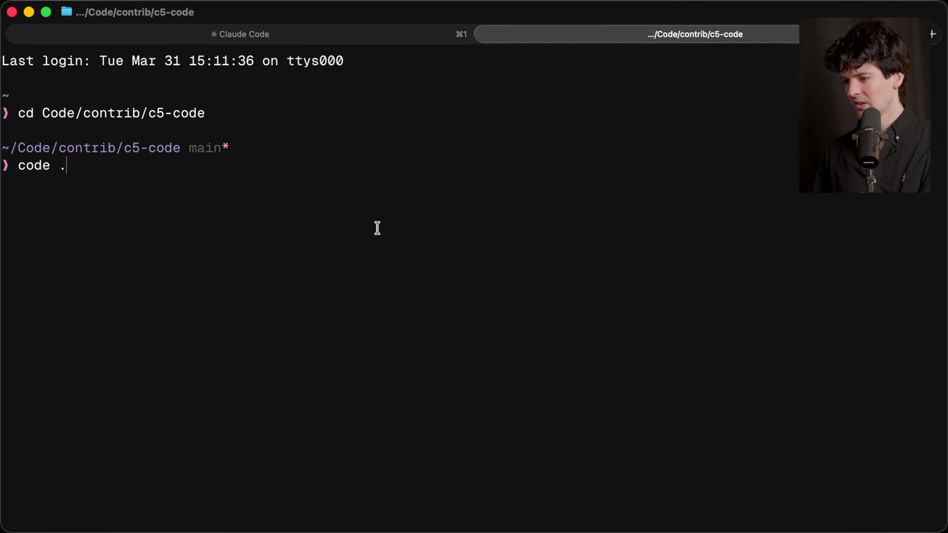
key("Return")
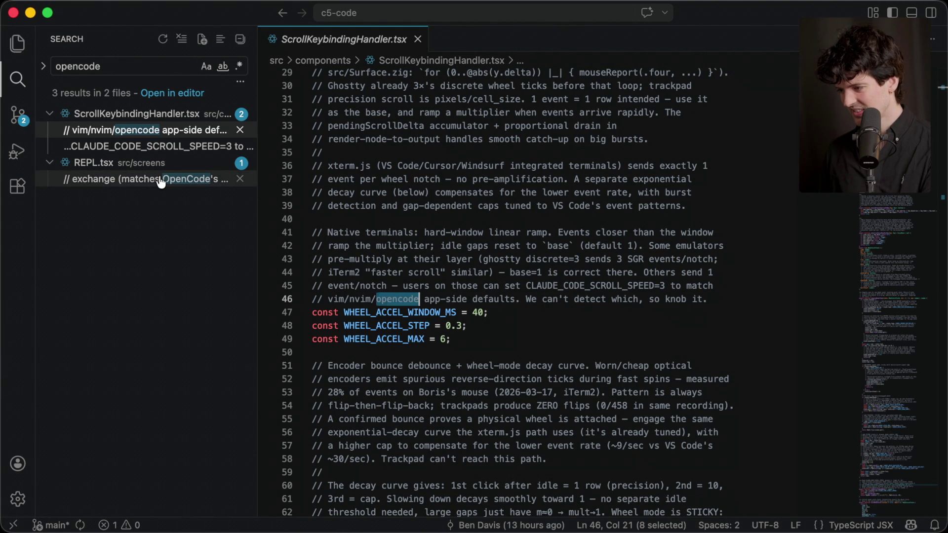
left_click(160, 182)
Step: Back in the browser, reload the scroll-code X post
key("super+Tab")
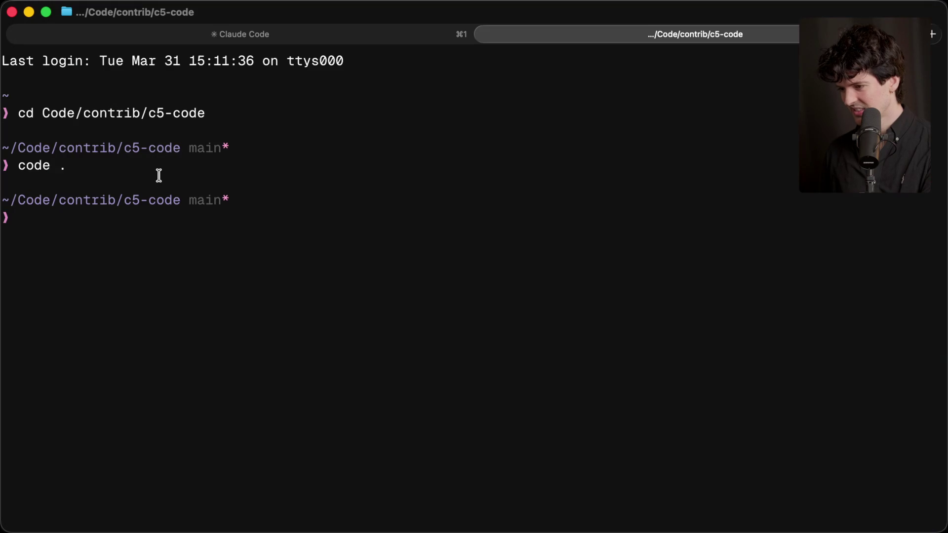
key("super+Tab")
mouse_move(944, 306)
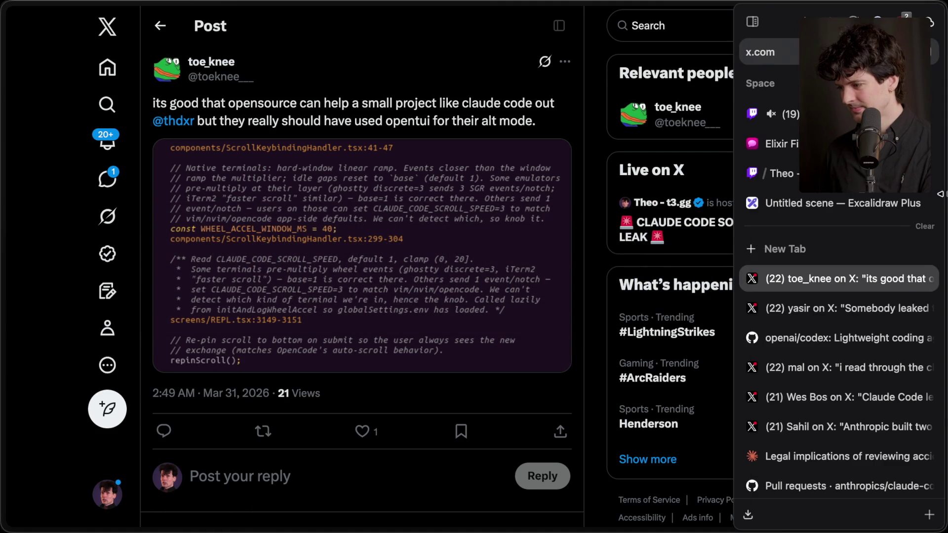
key("super+r")
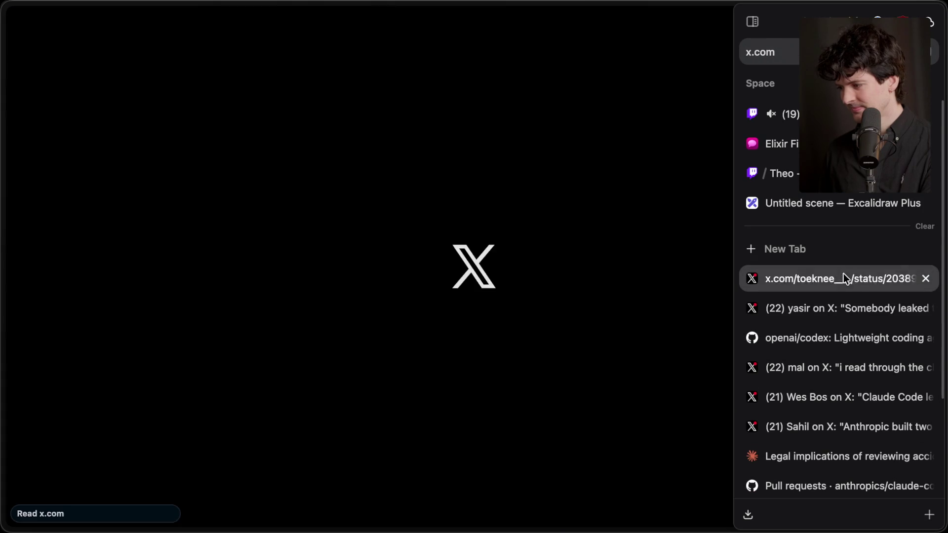
Step: Move the scroll-code post tab to the sidebar bottom and close the codex-leak post tab
mouse_move(837, 289)
left_mouse_down()
mouse_move(847, 520)
mouse_move(848, 489)
left_mouse_up()
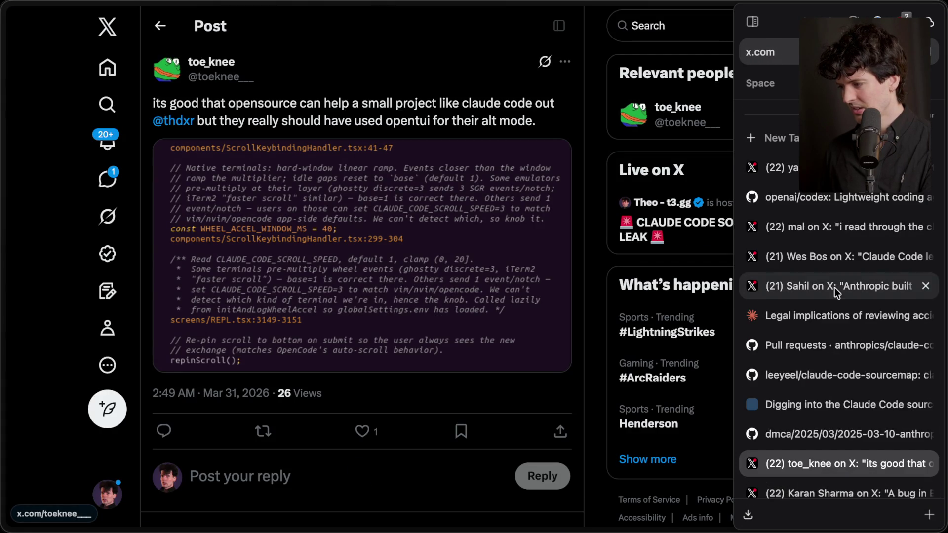
left_click(832, 241)
left_click(825, 214)
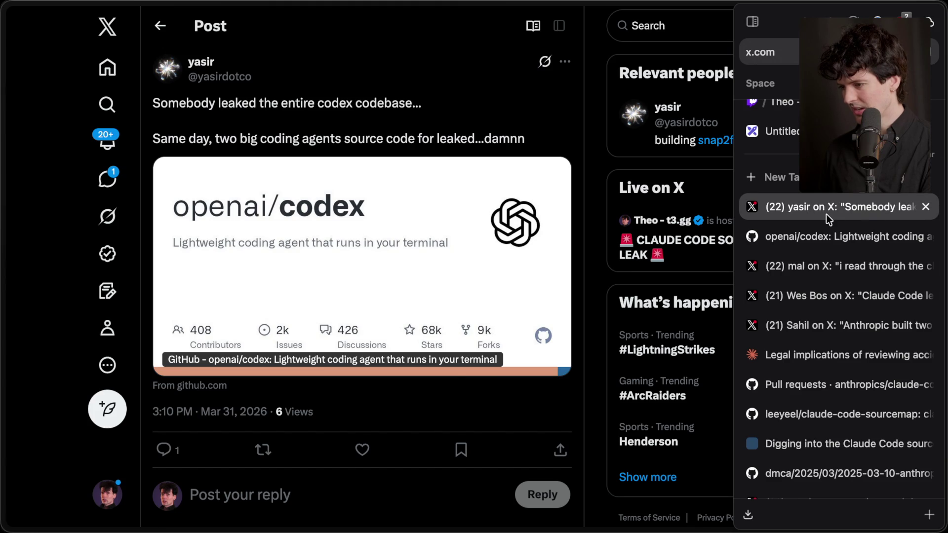
key("super+w")
left_click(826, 229)
left_click(816, 256)
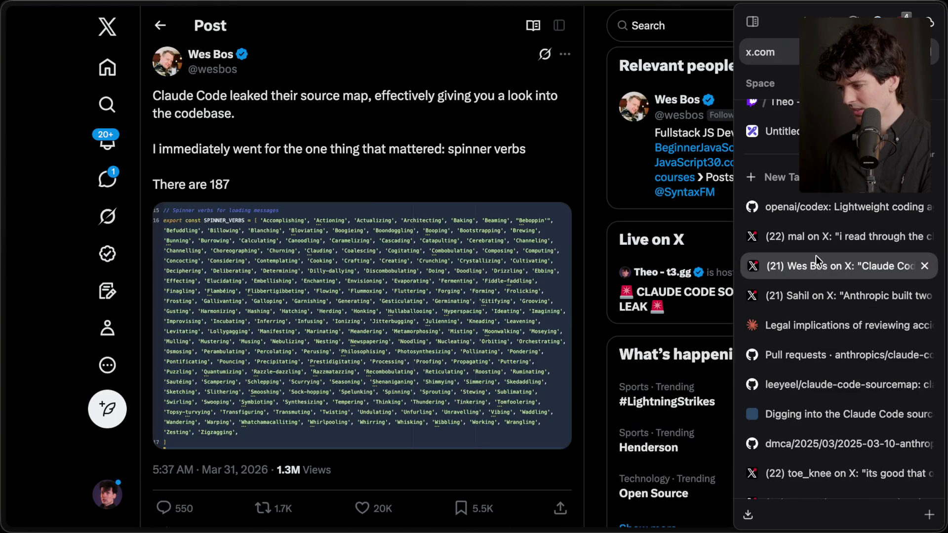
left_click(810, 296)
Step: Step through the legal chat and pull request tabs, closing the claude-code-sourcemap repository tab
scroll(483, 312, "up", 10)
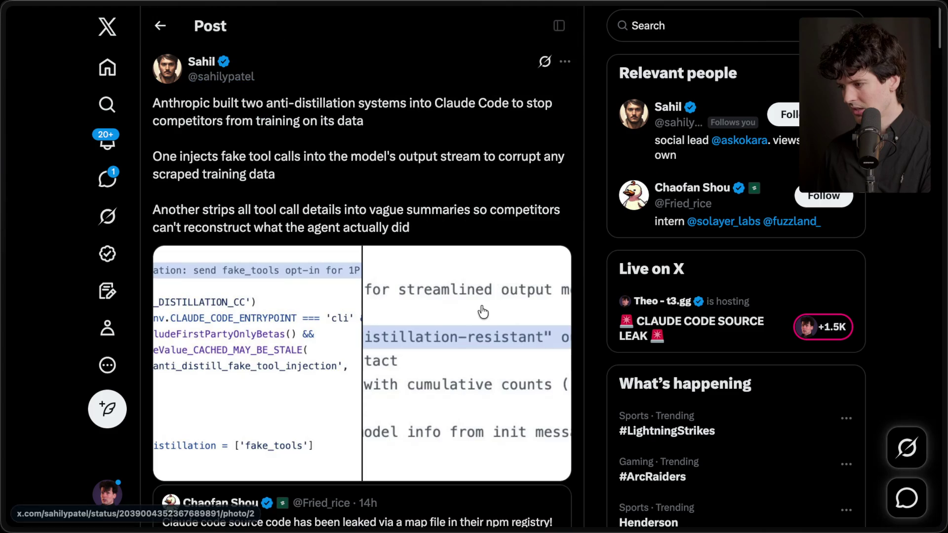
mouse_move(940, 321)
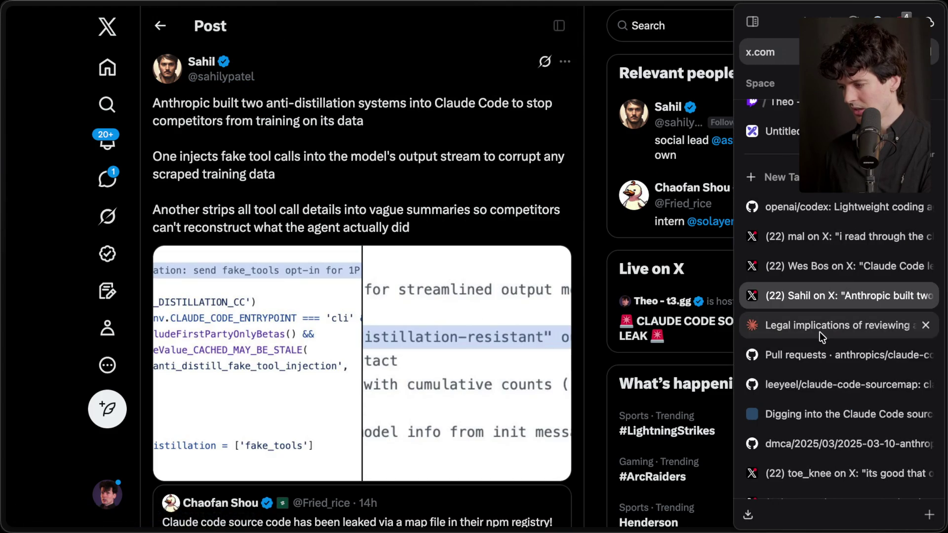
left_click(820, 330)
left_click(816, 346)
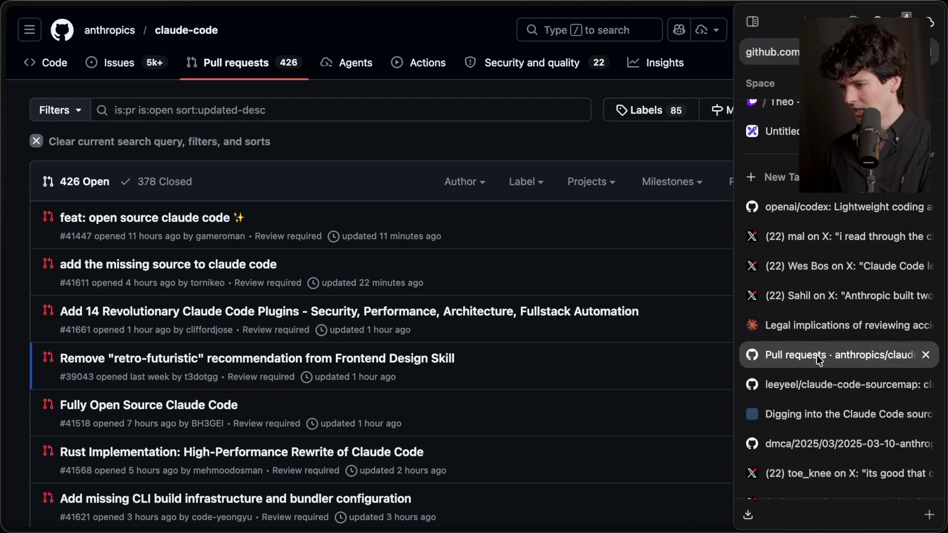
left_click(816, 371)
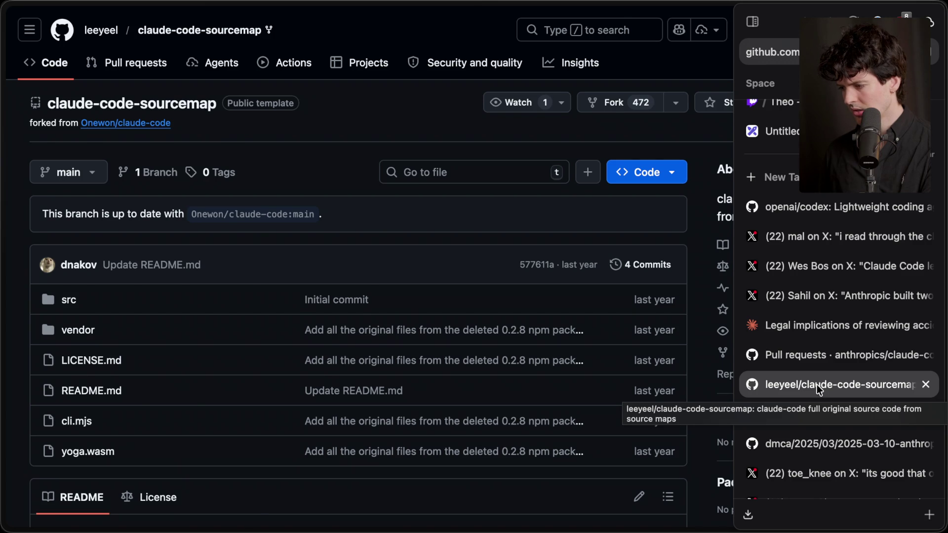
key("super+w")
Step: Check the DMCA notice, reopen the 'Digging into the Claude Code source' blog tab, and return to the scroll-code post
left_click(817, 384)
left_click(814, 418)
left_click(815, 395)
left_click(806, 416)
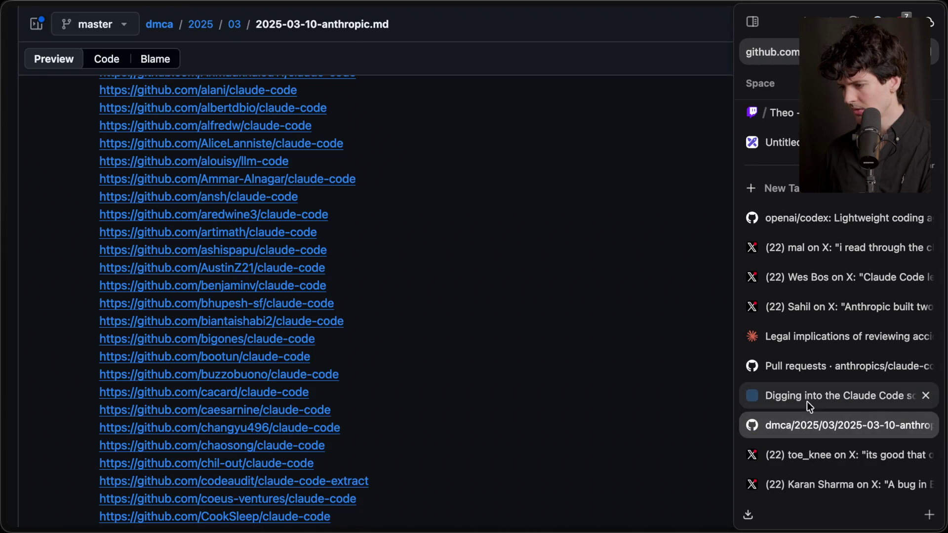
left_click(807, 402)
key("super+w")
key("super+shift+t")
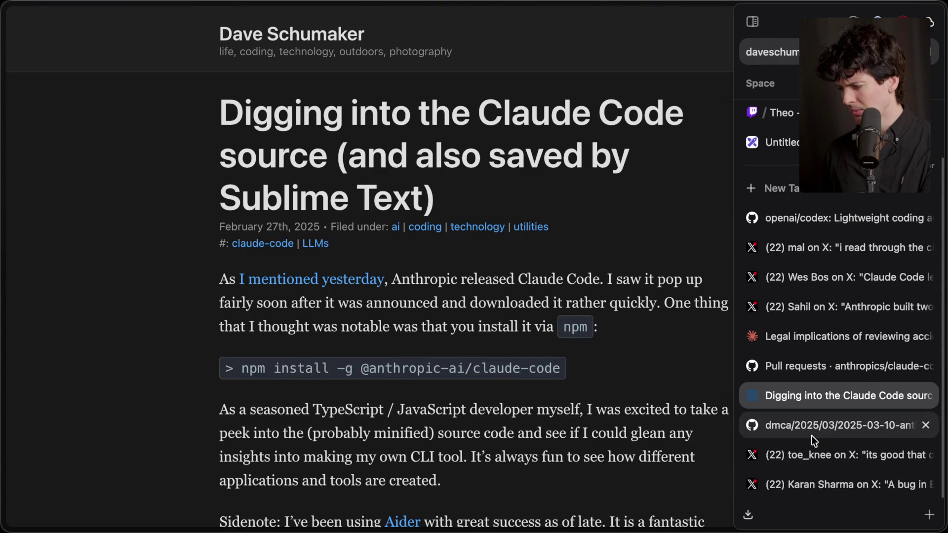
left_click(813, 449)
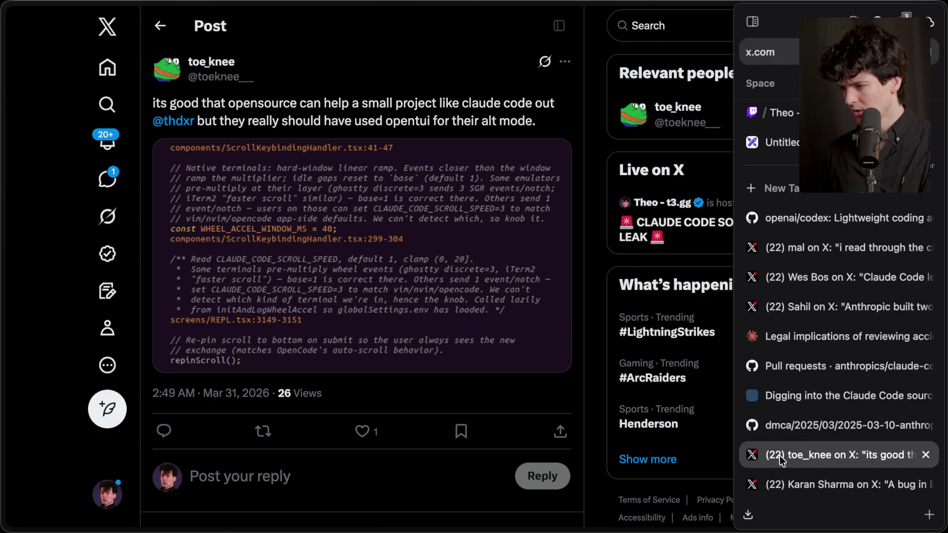
Step: Like the scroll-code post and write a reply beginning 'Im'
left_click(363, 431)
scroll(381, 376, "down", 1)
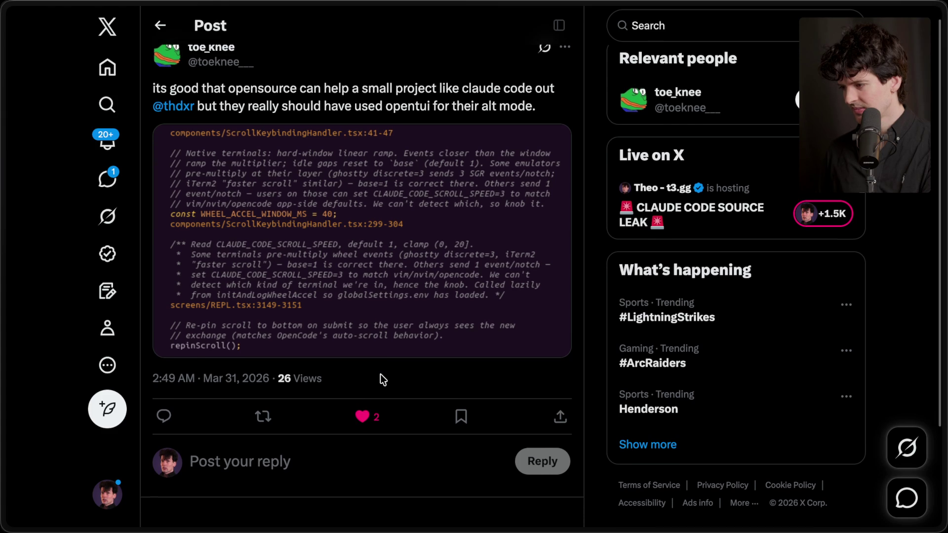
left_click(351, 465)
type("Im")
Step: Skim the post blaming a Bun bug for the leak, then return to the Twitch dashboard
mouse_move(941, 474)
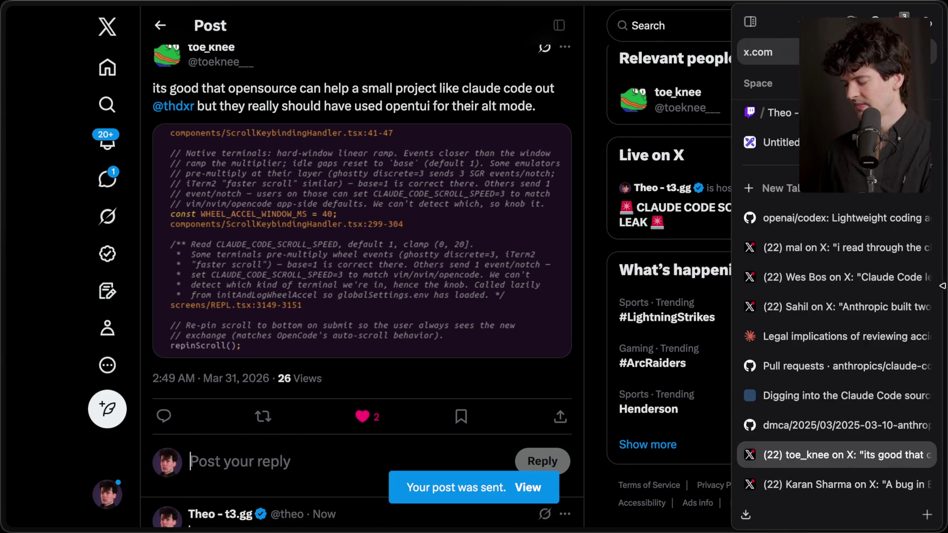
left_click(822, 482)
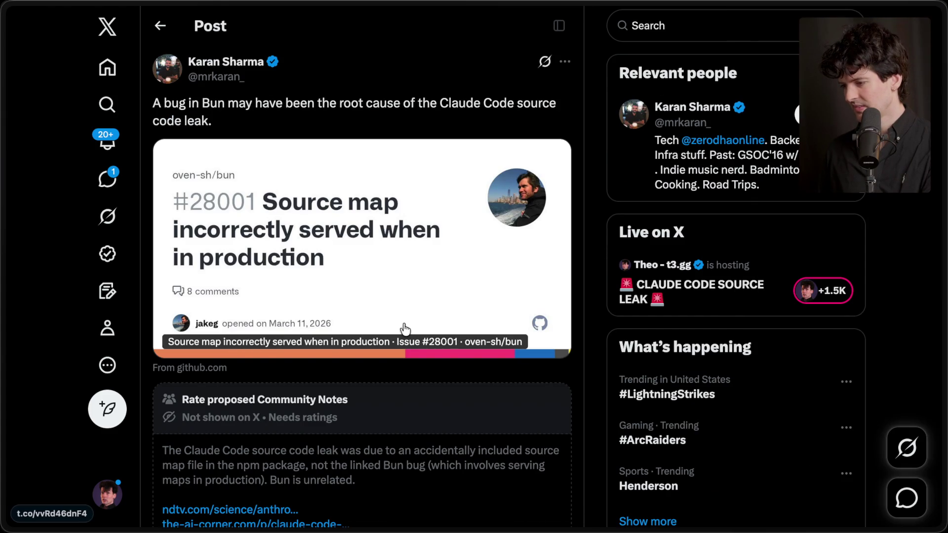
scroll(405, 328, "down", 3)
scroll(405, 329, "up", 3)
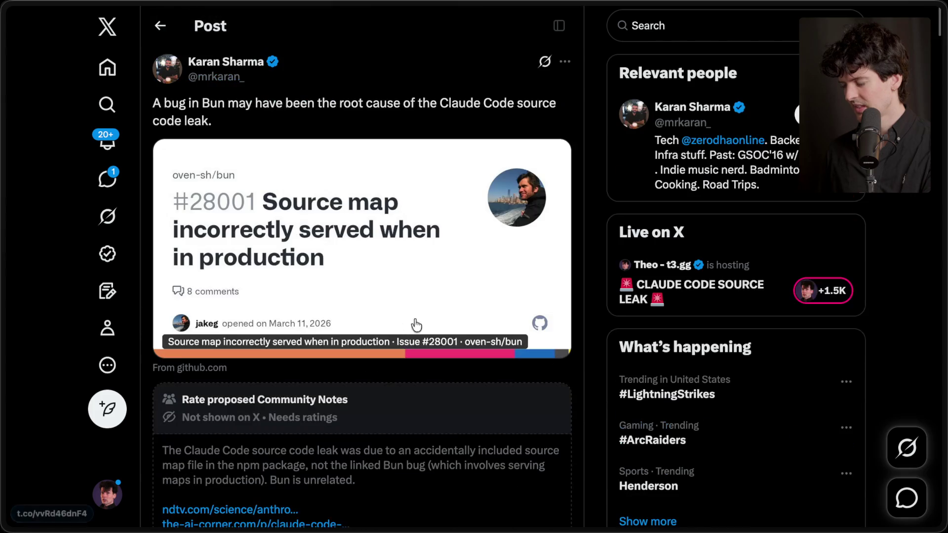
mouse_move(943, 267)
left_click(783, 114)
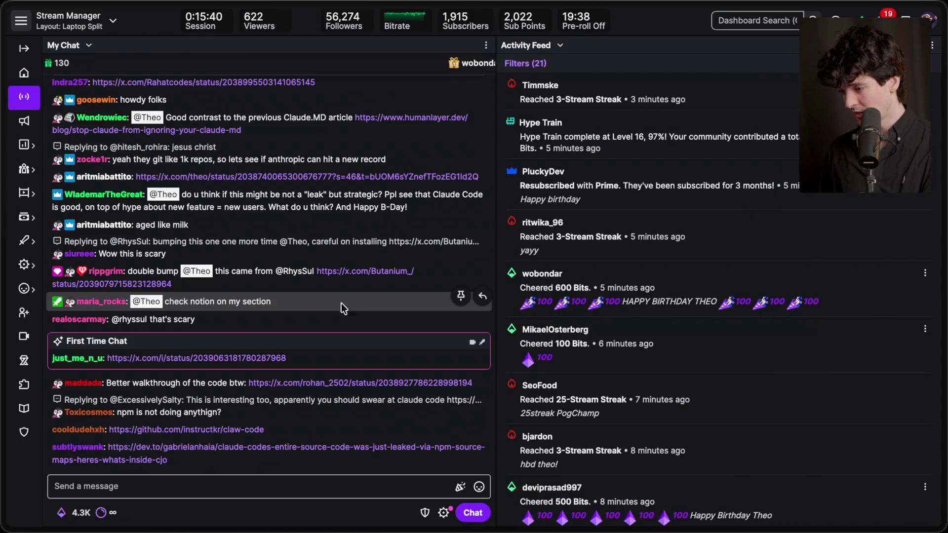
Step: Open the chat link to the post warning about squatted Anthropic-internal npm packages
left_click(334, 269)
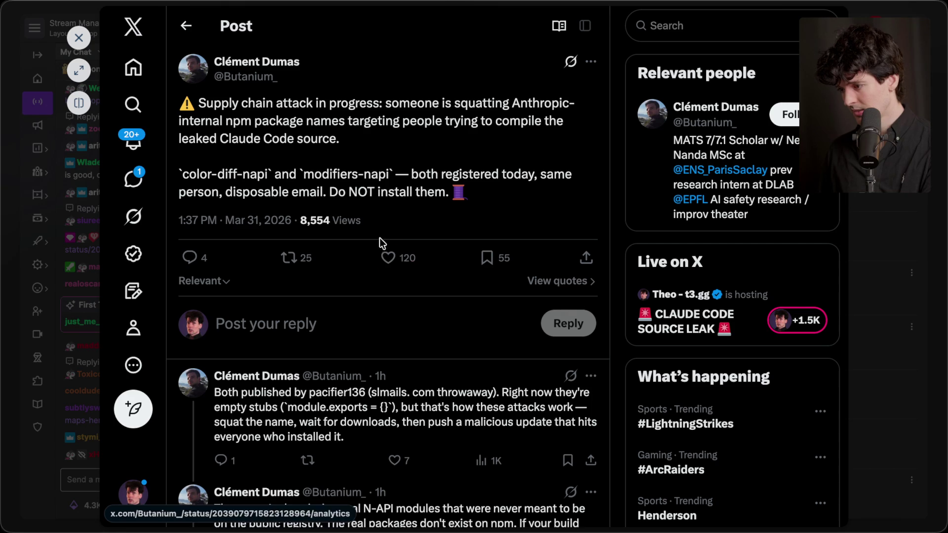
Step: Scroll through the replies on the 'color-diff-napi' / 'modifiers-napi' supply-chain warning post
scroll(344, 296, "down", 10)
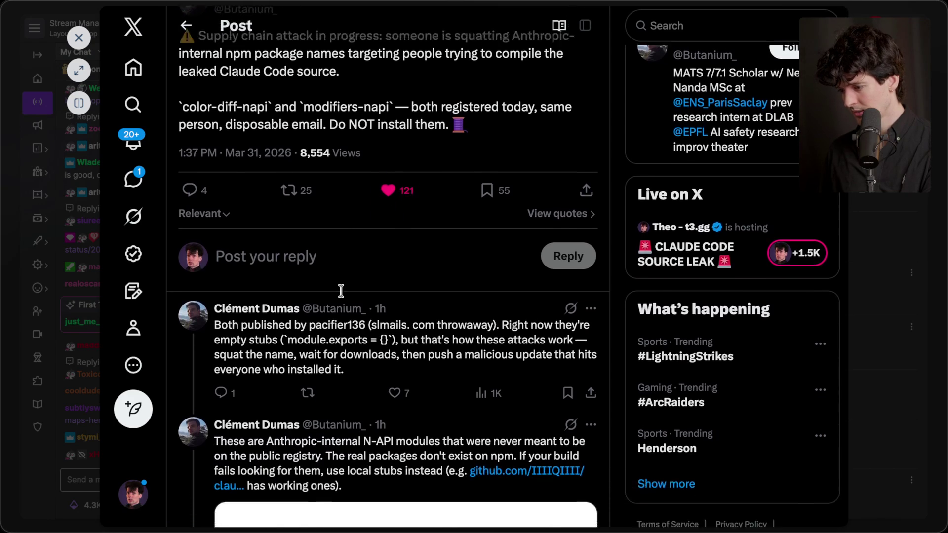
scroll(344, 296, "down", 5)
scroll(342, 290, "up", 15)
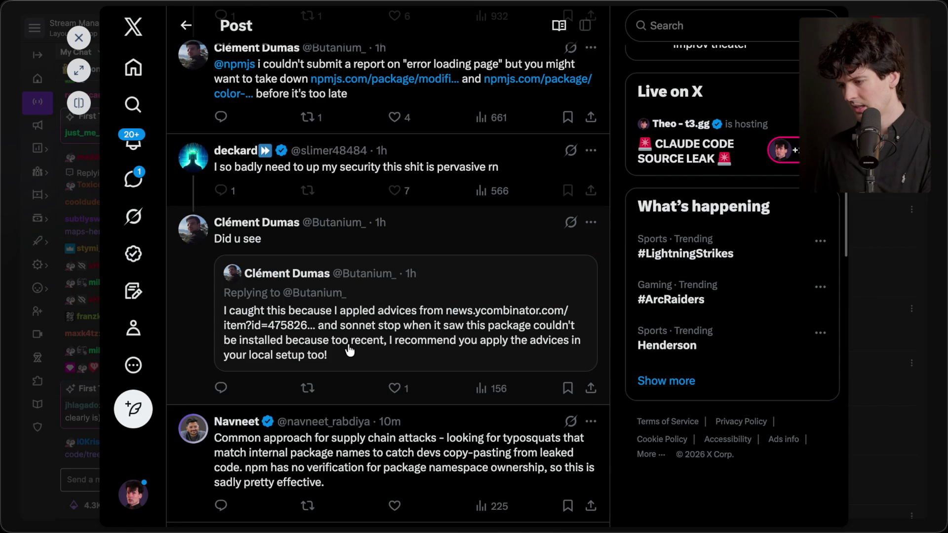
Step: Expand the supply-chain-attack post into its own tab, check Twitch chat, then return to it
left_click(349, 348)
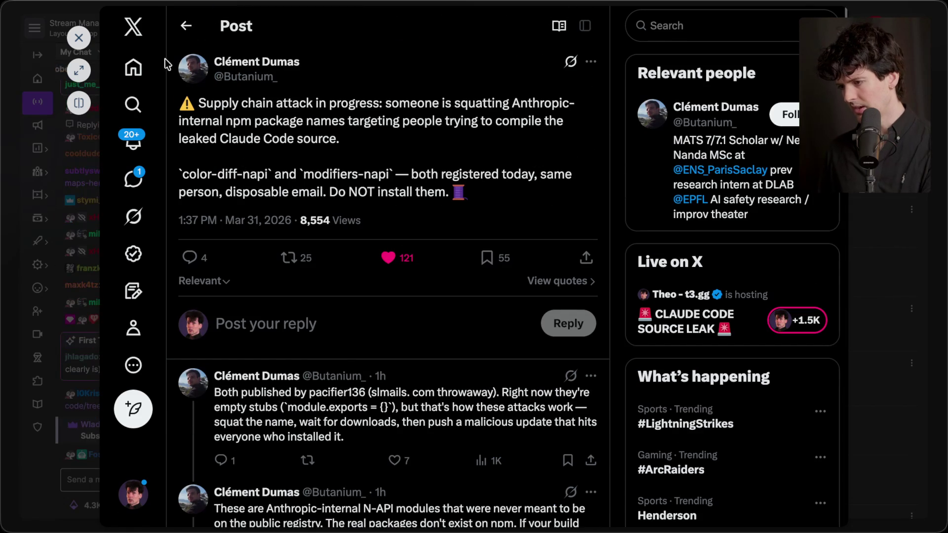
left_click(80, 71)
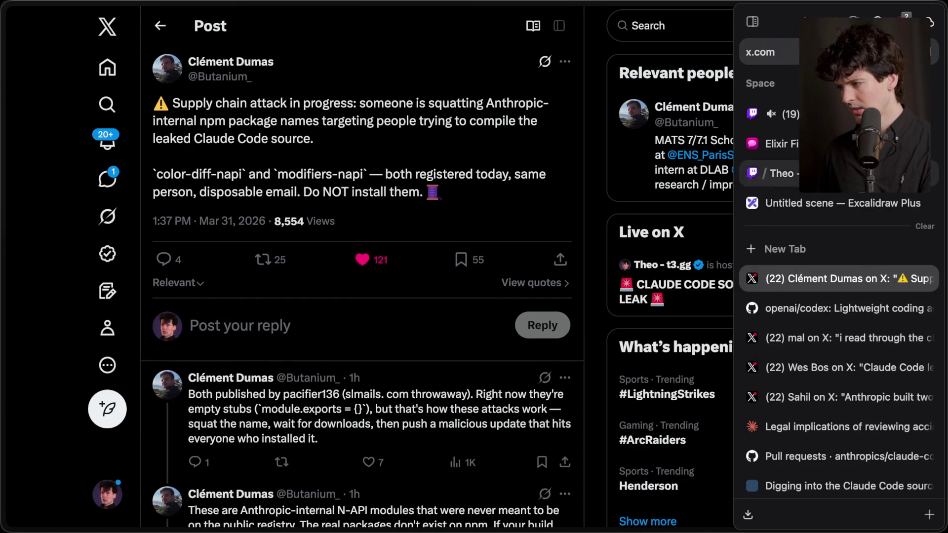
left_click(762, 114)
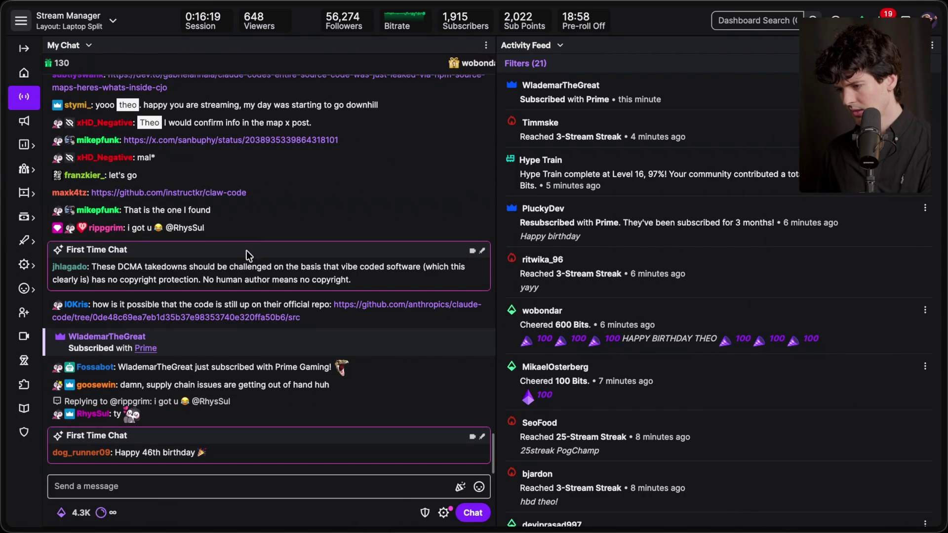
mouse_move(944, 277)
left_click(873, 281)
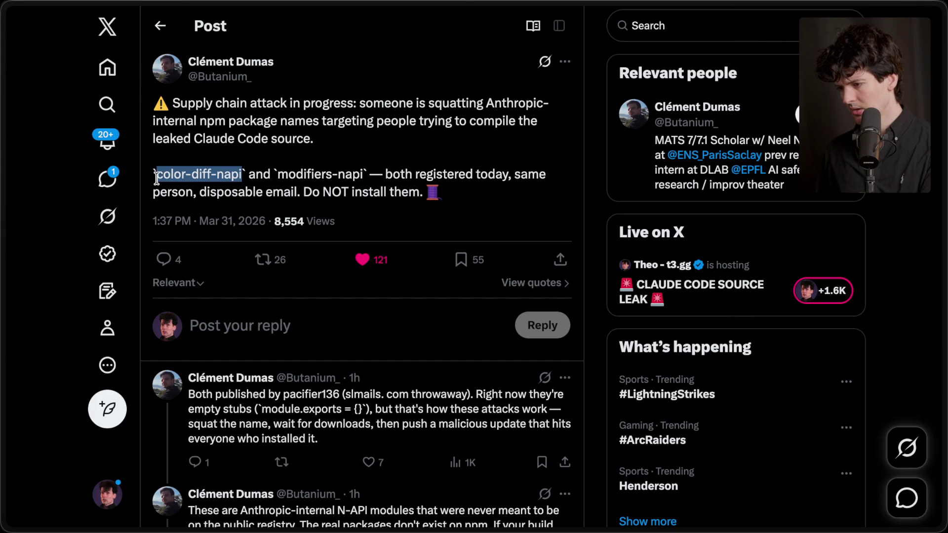
Step: Search VS Code for color-diff-napi and review its bun.lock, stub and root package.json matches
key("super+Tab")
type("color-diff-napi")
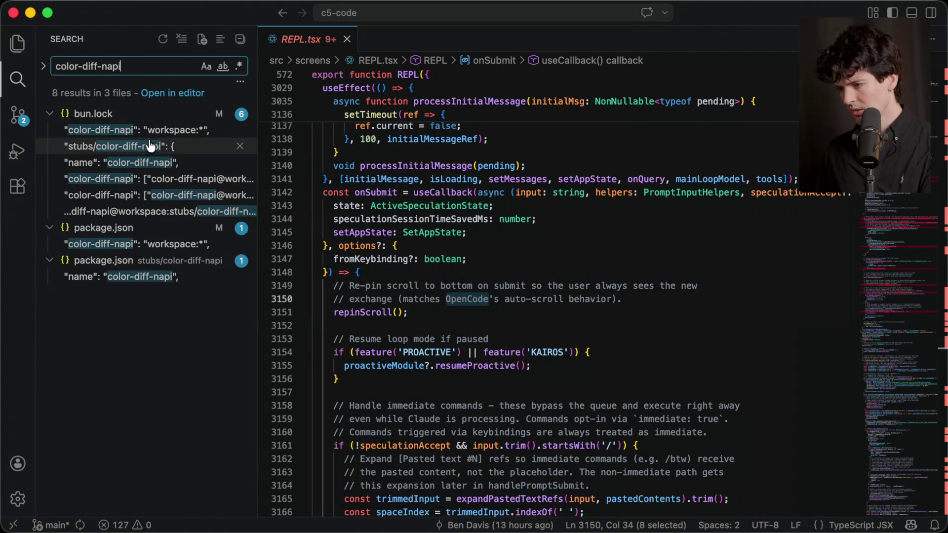
left_click(148, 131)
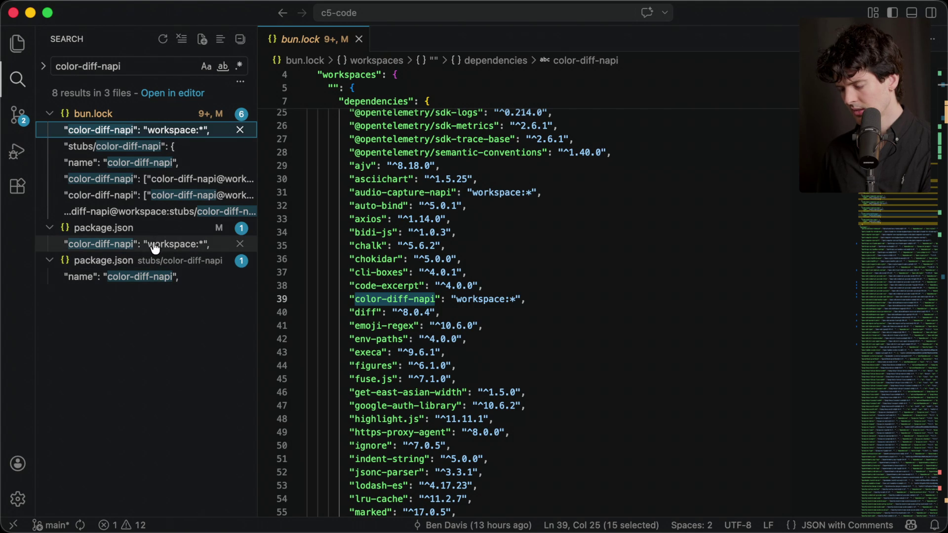
left_click(146, 285)
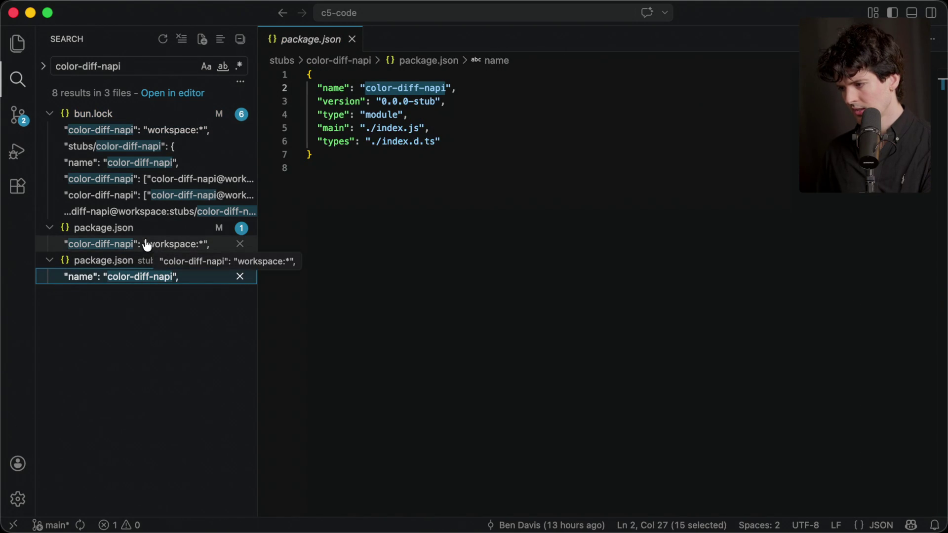
left_click(147, 244)
left_click(148, 131)
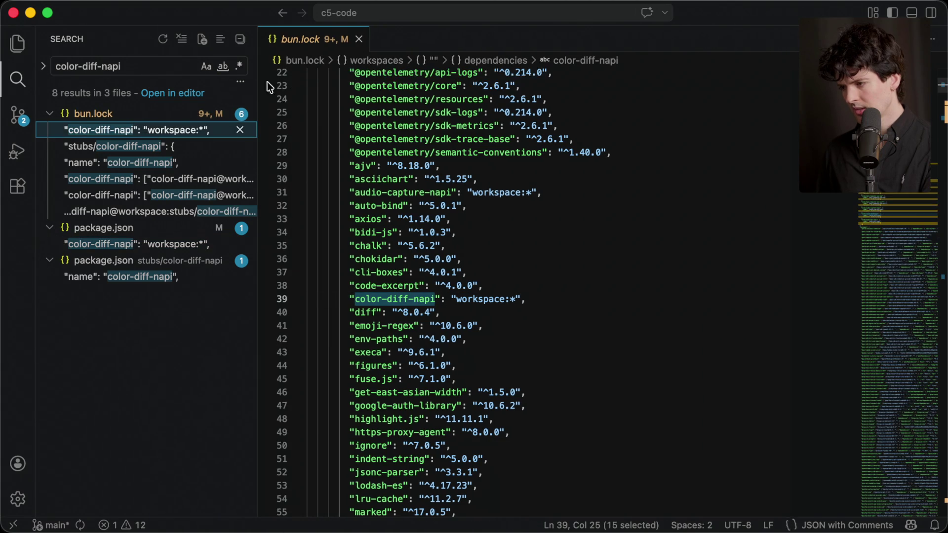
left_click(357, 40)
key("super+Tab")
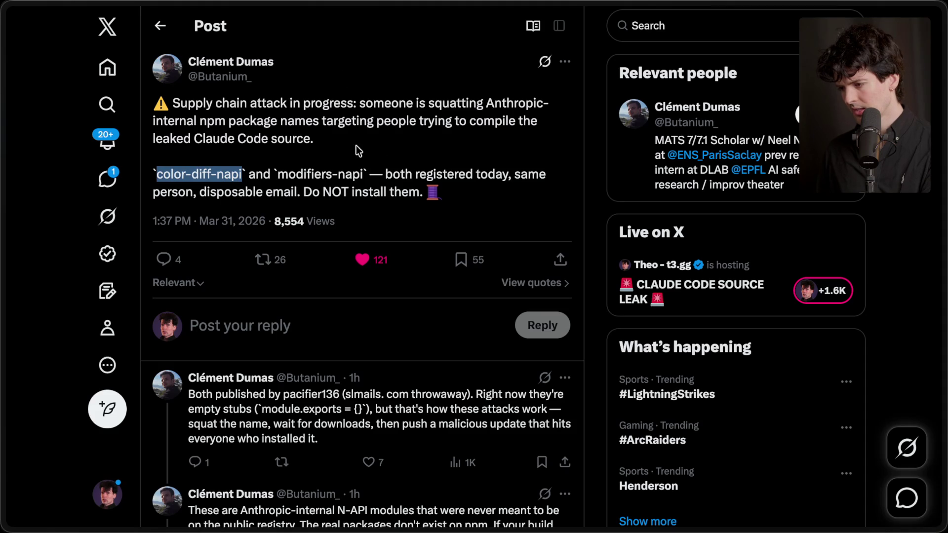
Step: Search the source for 'opencode' and open the REPL.tsx match on OpenCode's auto-scroll
key("super+Tab")
triple_click(125, 66)
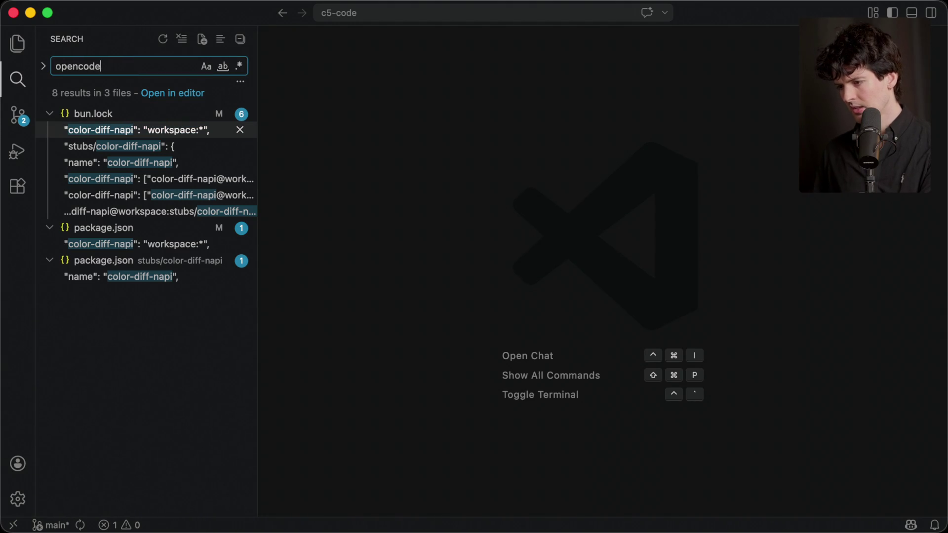
left_click(115, 180)
triple_click(129, 70)
type("tge")
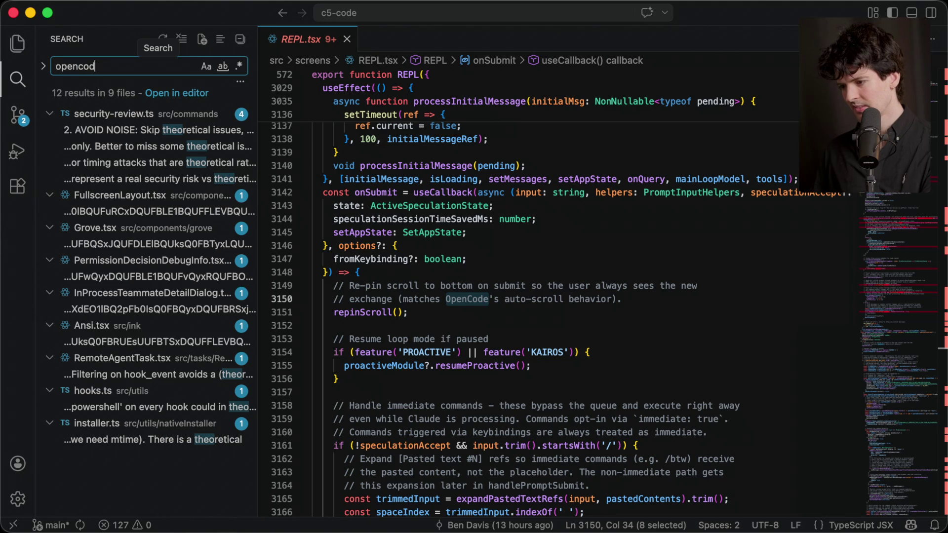
type("de")
left_click(163, 179)
key("super+Tab")
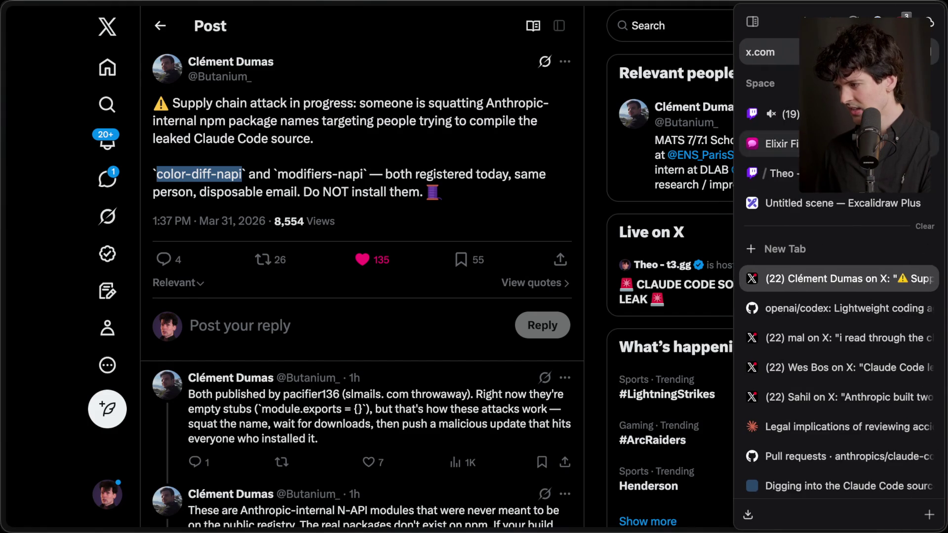
Step: Switch to the Twitch dashboard, then start and cancel a reply to the age message
left_click(864, 114)
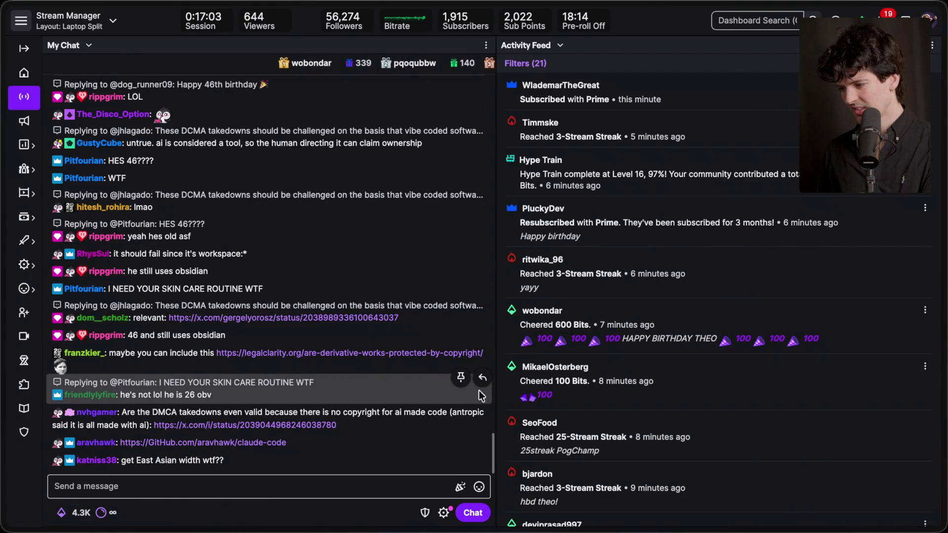
left_click(484, 379)
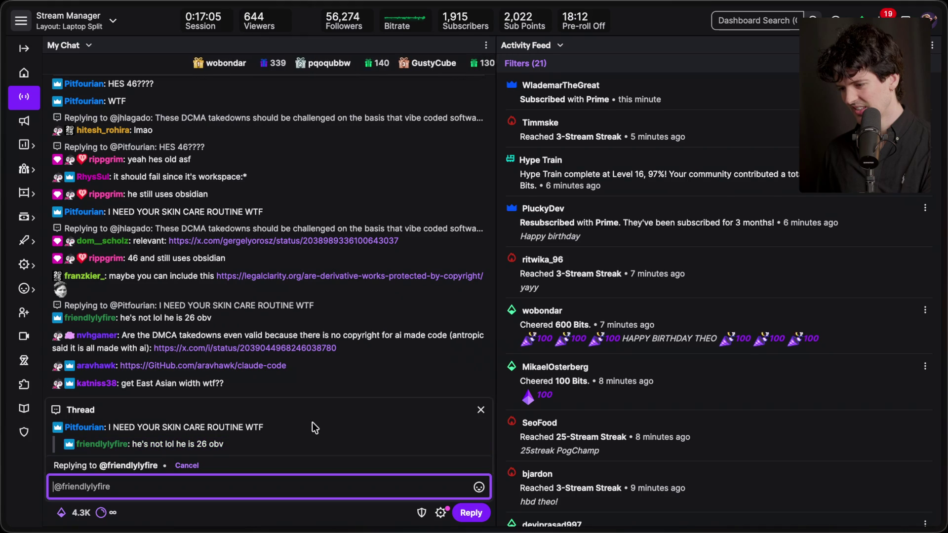
left_click(475, 404)
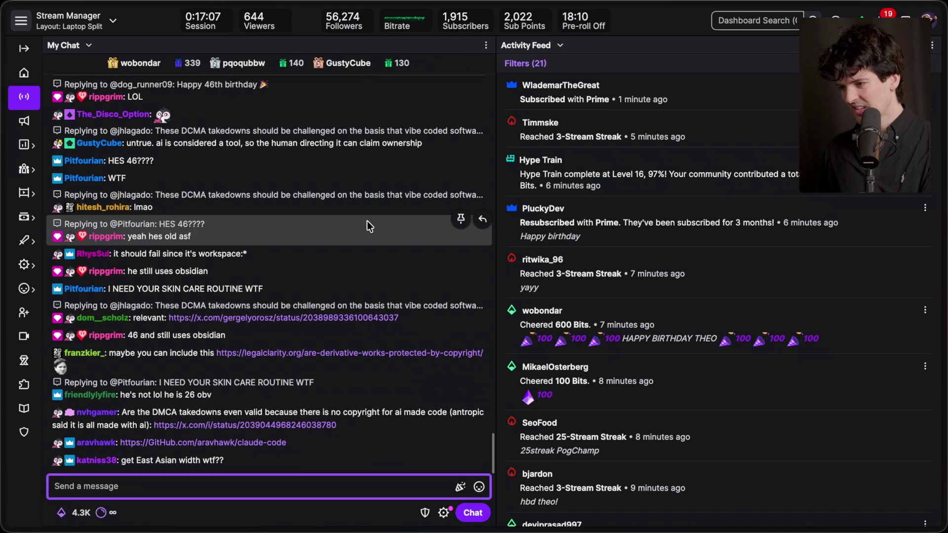
Step: Scroll back through recent chat and open the linked post about the leaked source
scroll(366, 221, "up", 3)
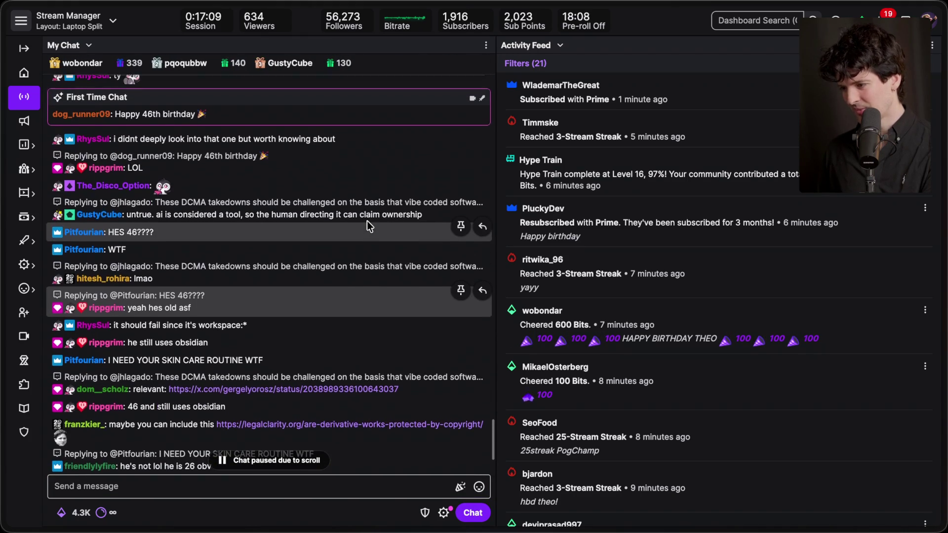
scroll(366, 220, "up", 5)
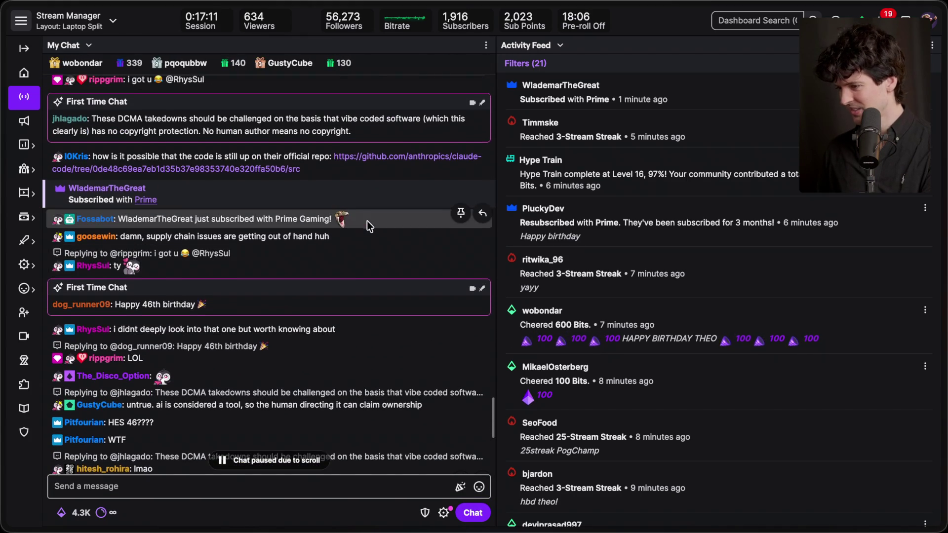
scroll(367, 221, "up", 4)
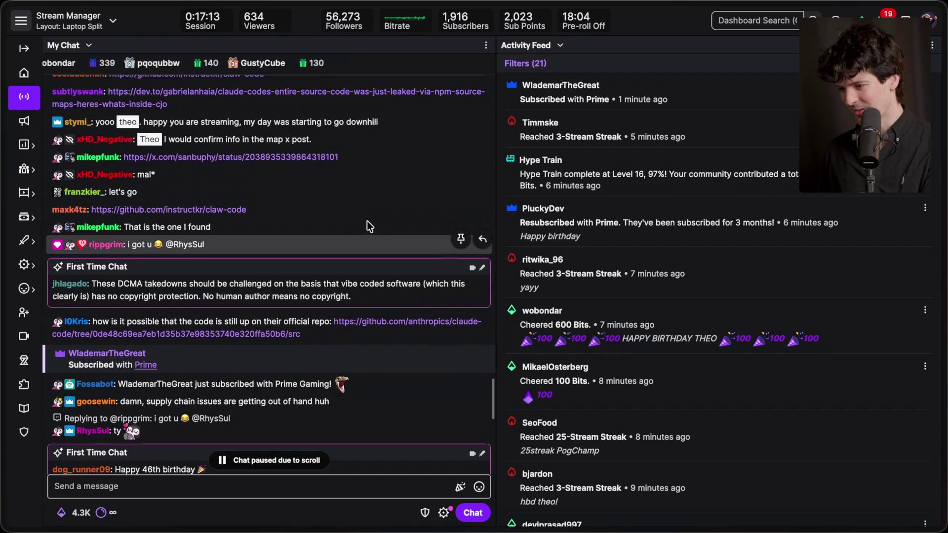
scroll(366, 221, "down", 15)
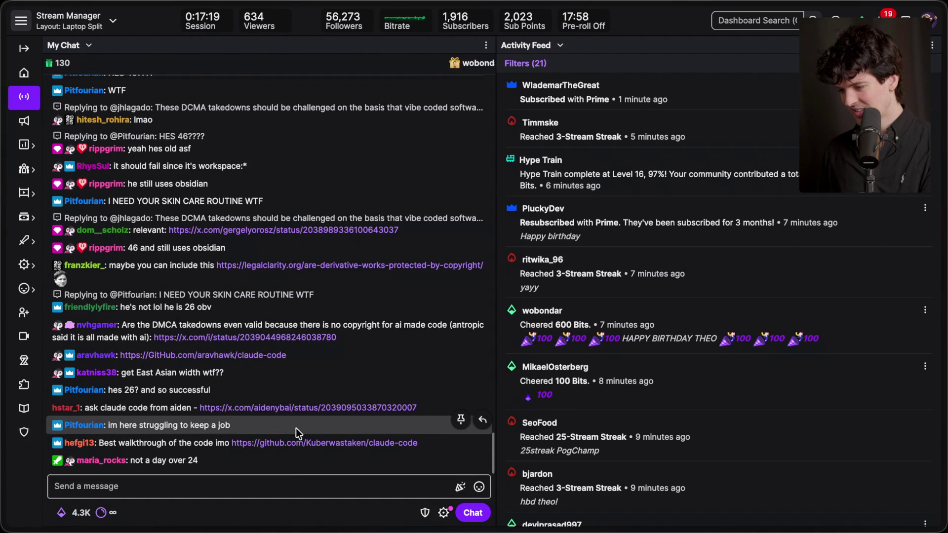
left_click(303, 410)
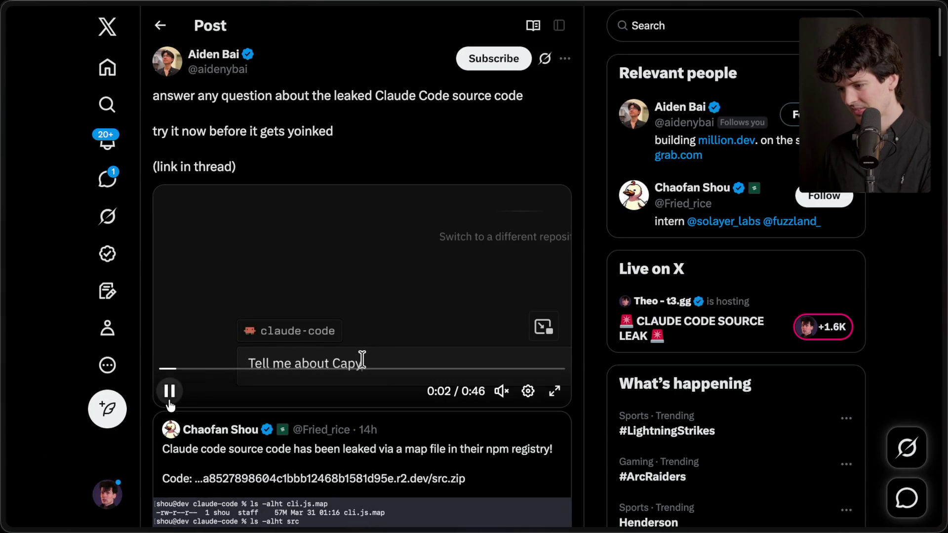
Step: Skim the chat-linked X post and open its quoted original leak post
scroll(305, 292, "down", 10)
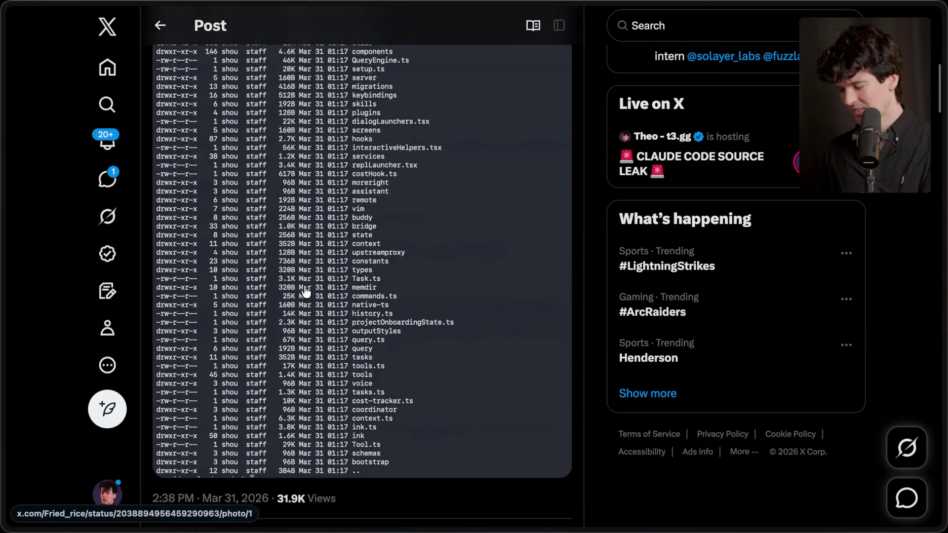
scroll(368, 398, "up", 9)
left_click(368, 398)
scroll(368, 375, "down", 8)
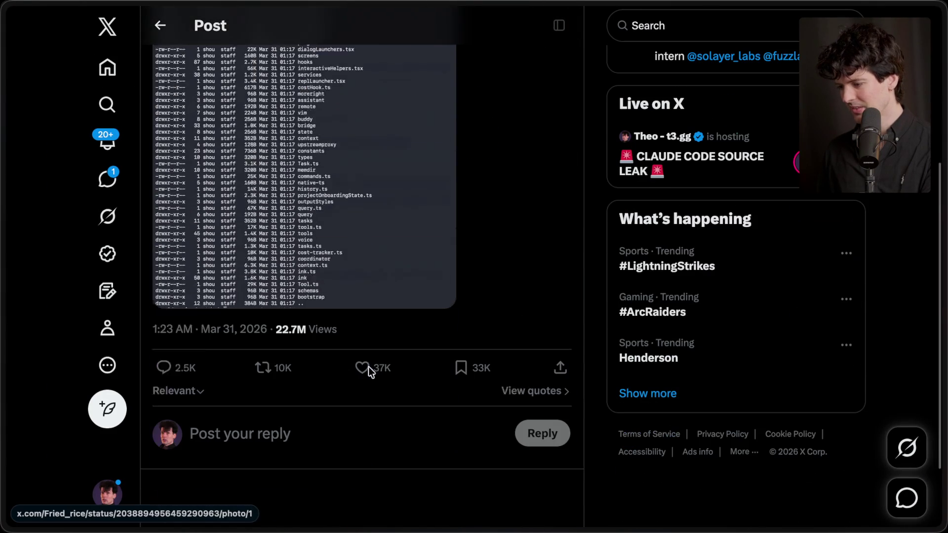
scroll(371, 374, "up", 10)
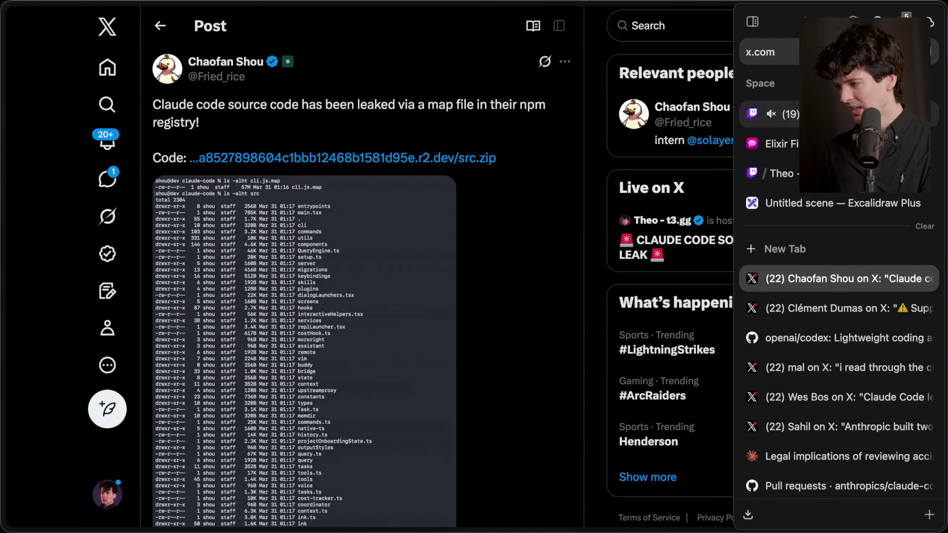
Step: Return to the Twitch dashboard chat, then move on to the Notion planning page
left_click(765, 112)
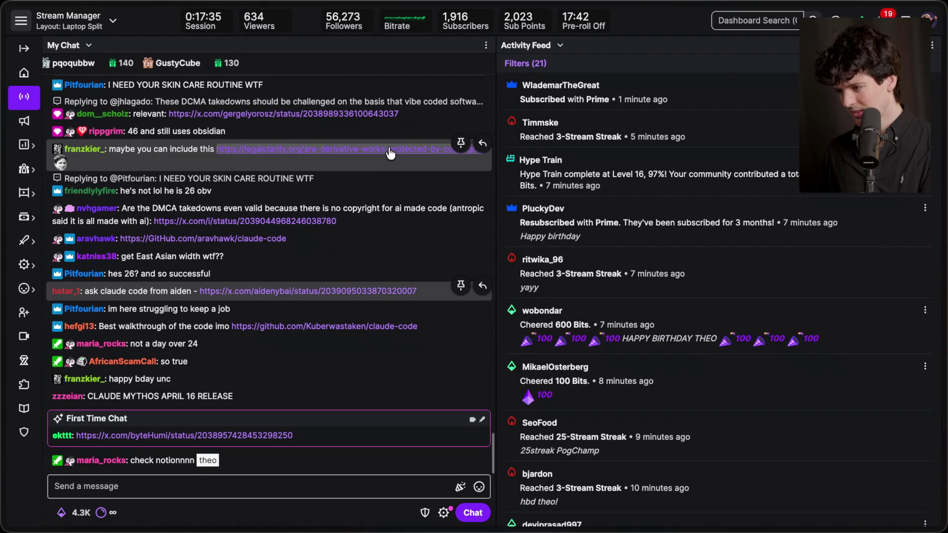
scroll(374, 176, "up", 1)
scroll(375, 180, "down", 1)
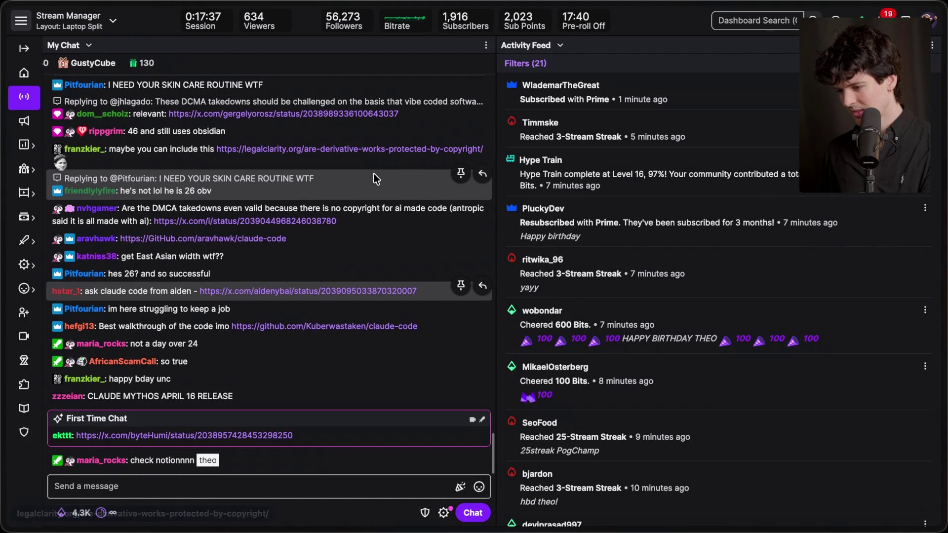
key("super+Tab")
key("super+Tab")
key("super+Tab")
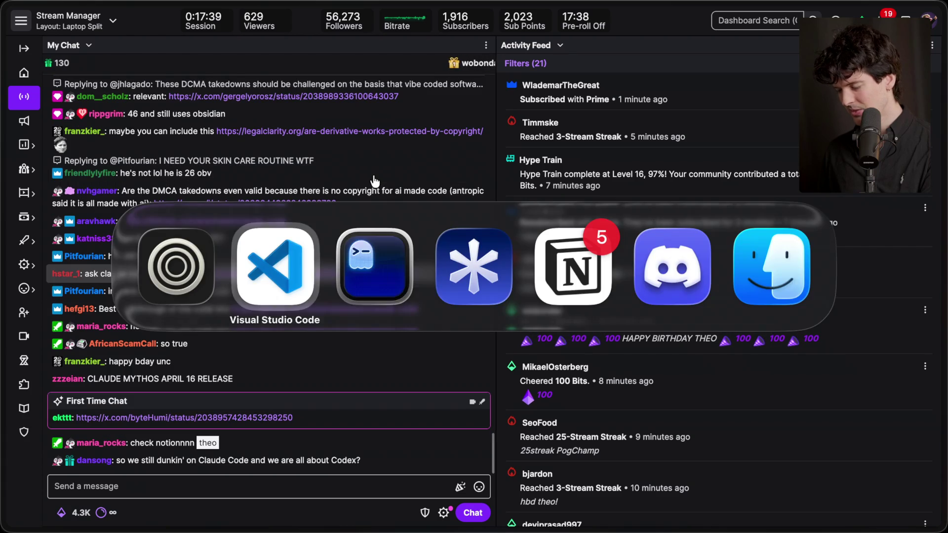
scroll(736, 398, "up", 2)
scroll(708, 384, "down", 2)
scroll(707, 384, "down", 3)
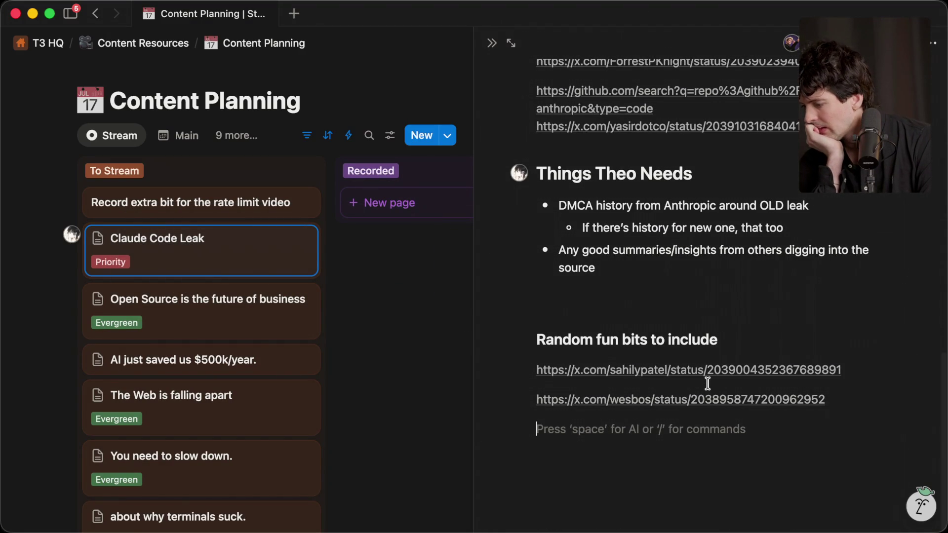
scroll(707, 383, "up", 10)
scroll(709, 389, "up", 1)
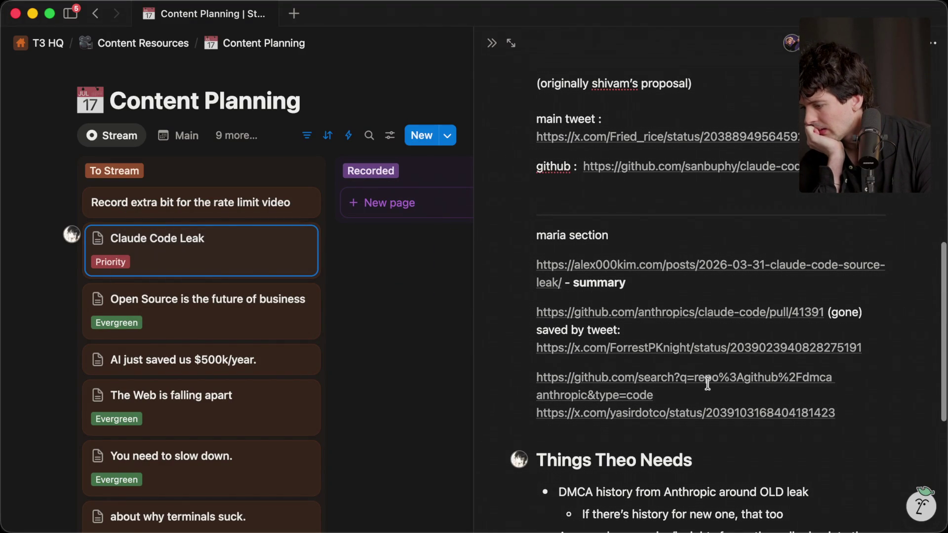
left_click(627, 418)
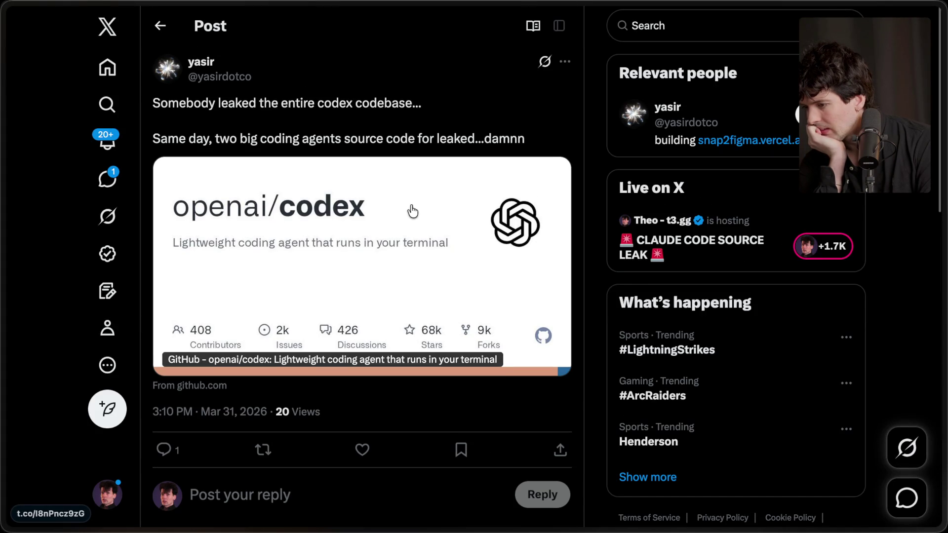
scroll(412, 212, "down", 5)
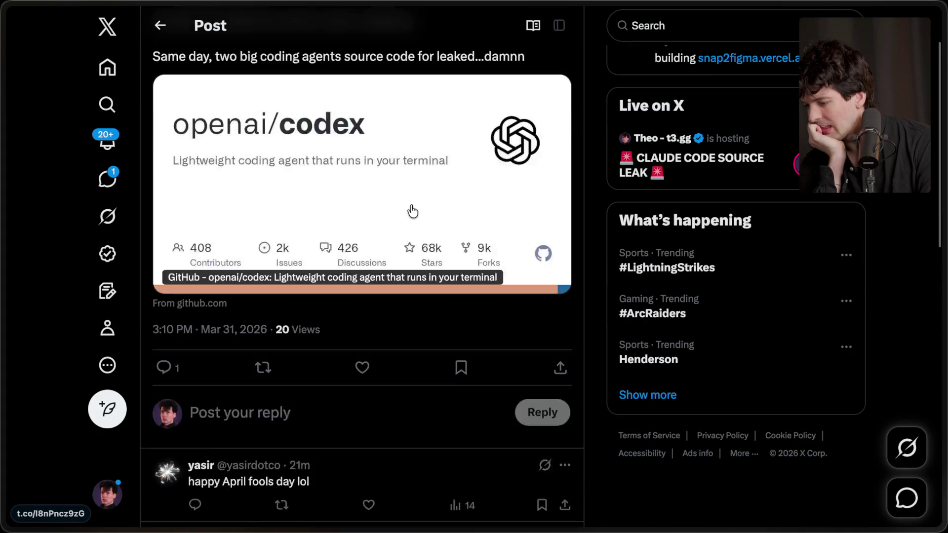
key("super+Tab")
scroll(715, 283, "up", 3)
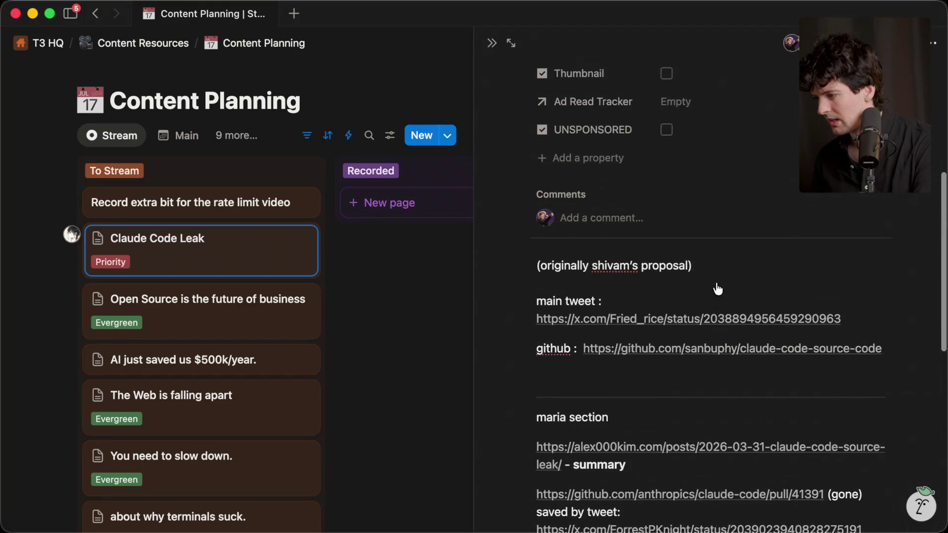
scroll(715, 283, "down", 6)
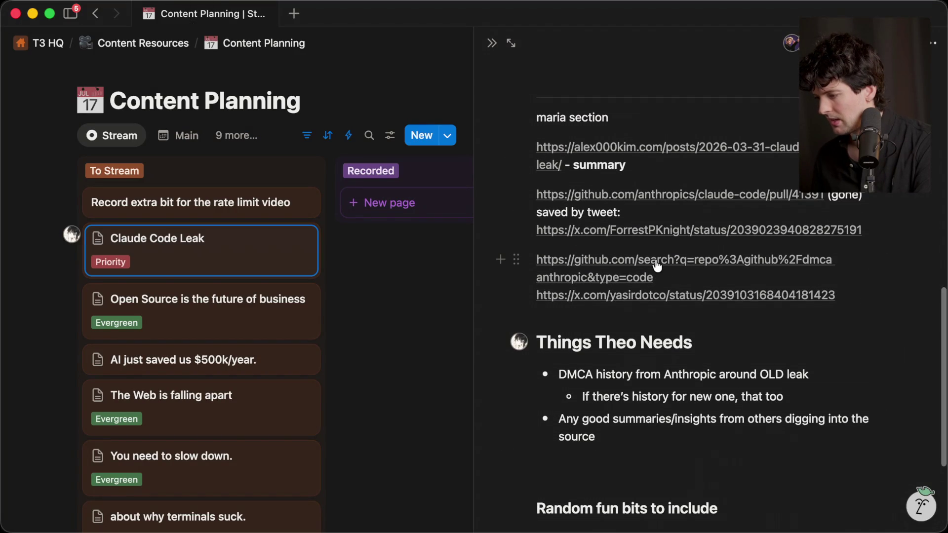
left_click(669, 230)
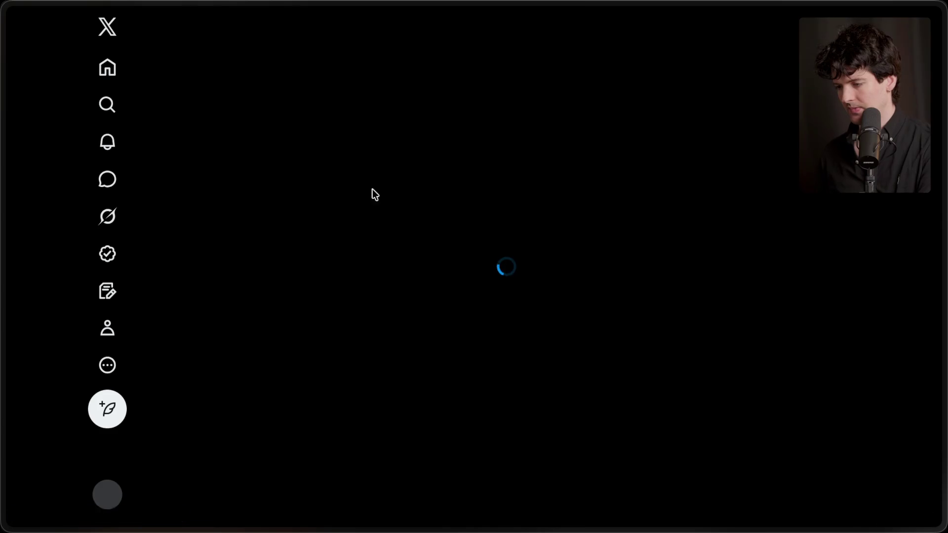
scroll(331, 191, "down", 2)
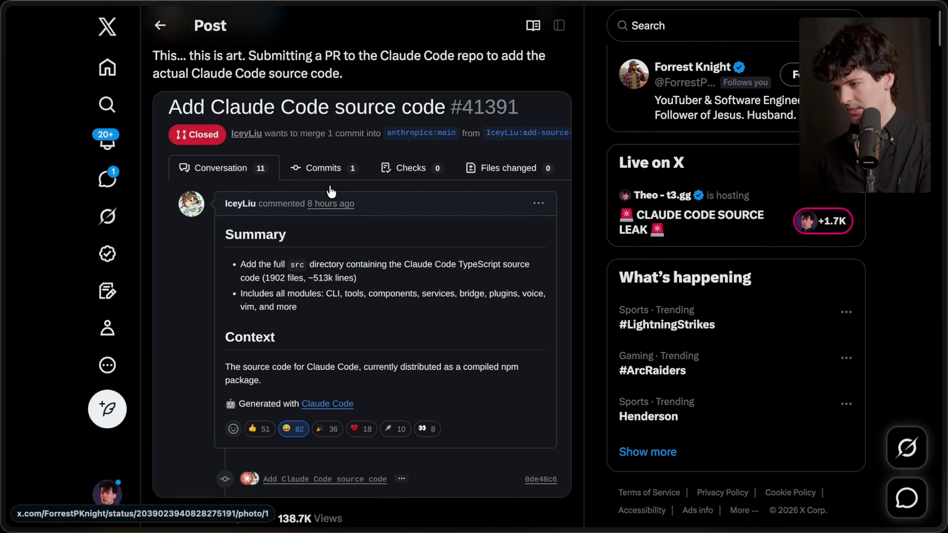
scroll(331, 192, "down", 5)
scroll(330, 191, "up", 7)
key("super+w")
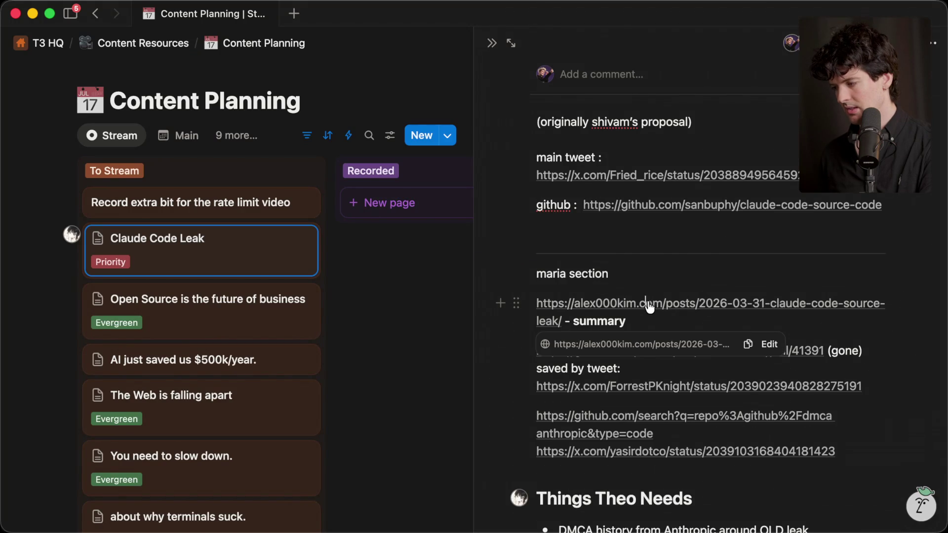
left_click(651, 305)
Step: Skim the alex000kim.com leak write-up down to its KAIROS section
scroll(353, 260, "down", 2)
scroll(352, 255, "down", 10)
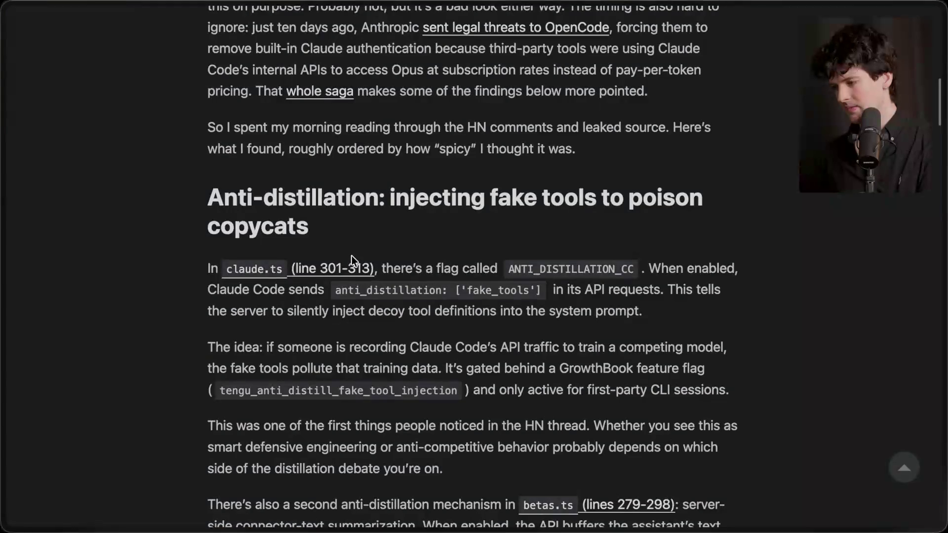
scroll(352, 256, "down", 15)
scroll(352, 256, "down", 15)
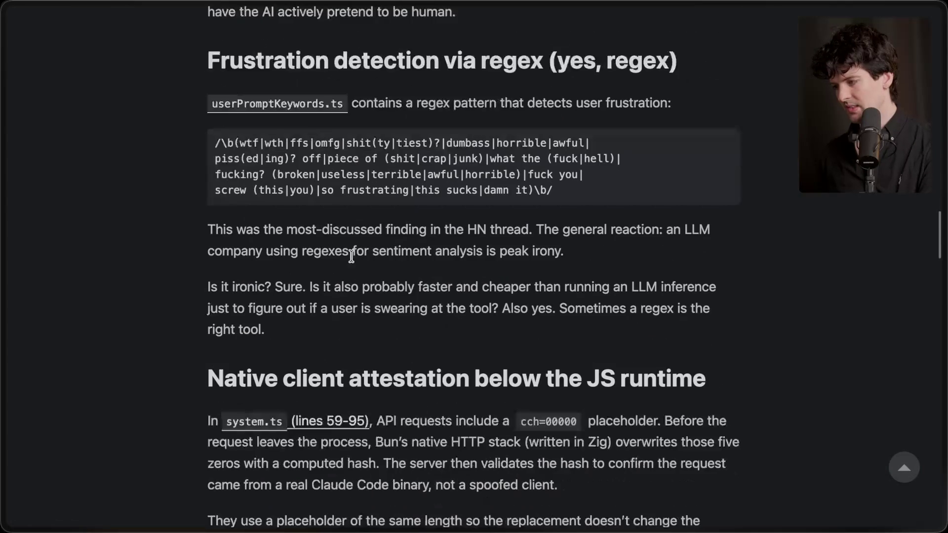
Step: Bring Ghostty forward, check the Claude Code session, and return to the c5-code tab
key("super+Tab")
key("super+Tab")
key("super+Tab")
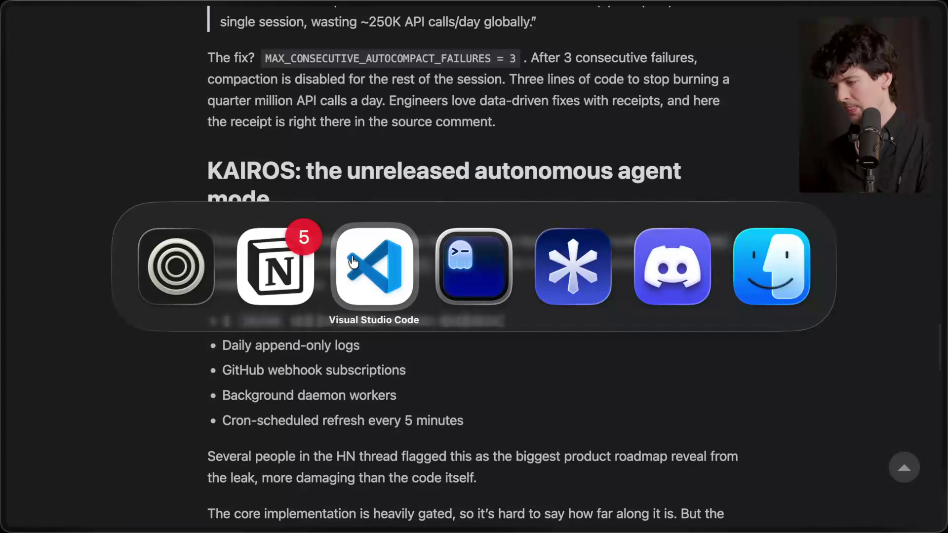
left_click(375, 40)
key("super+2")
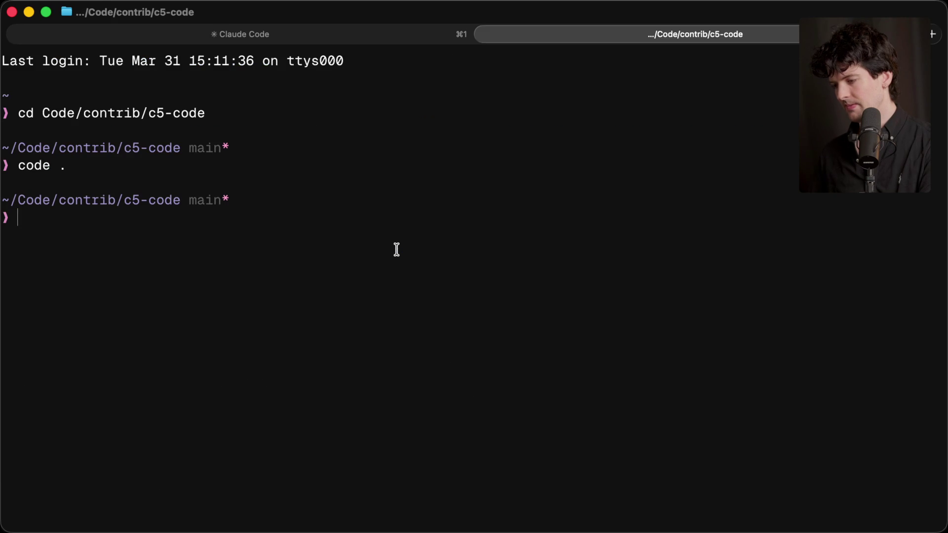
Step: Run git status and git diff, reviewing claude-agent-sdk changed from ^0.2.88 to ^0.2.87
type("statu")
key("Return")
type("git di")
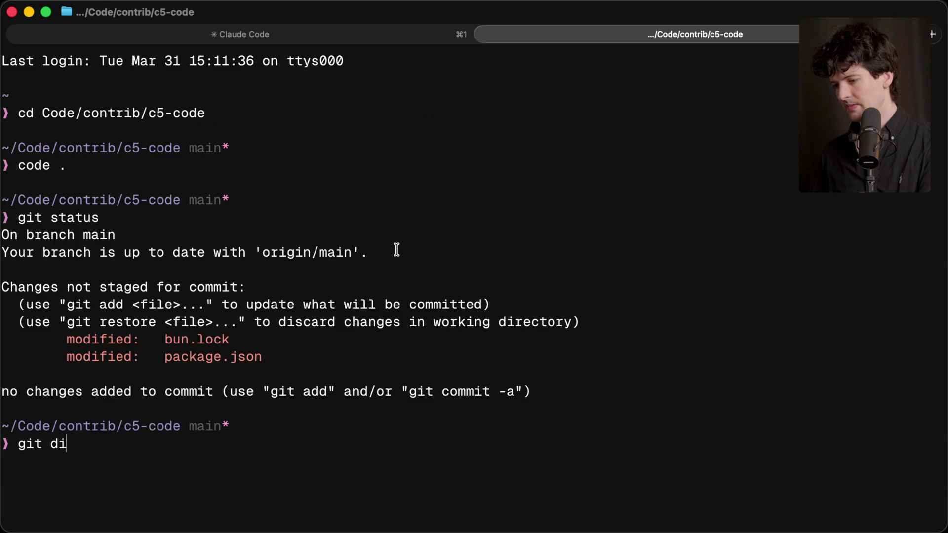
type("ff")
key("Return")
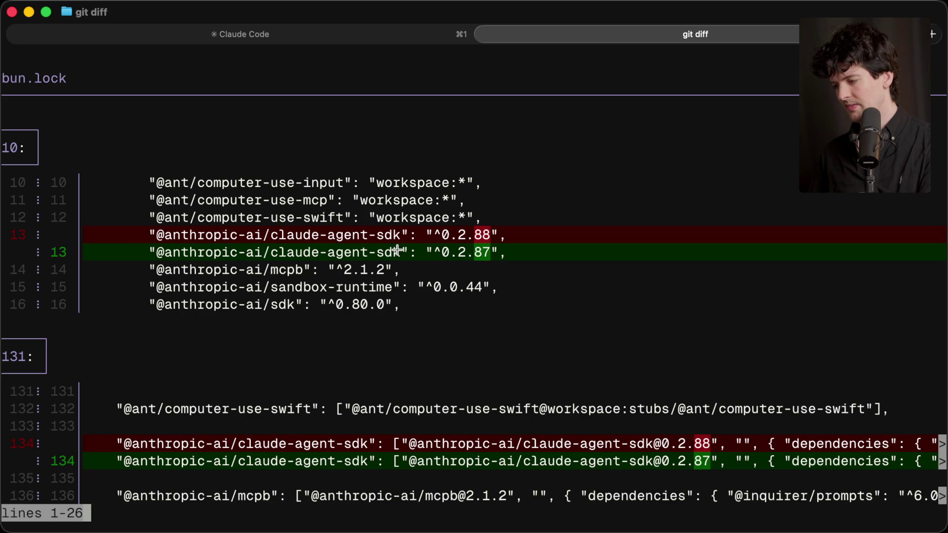
scroll(397, 250, "down", 20)
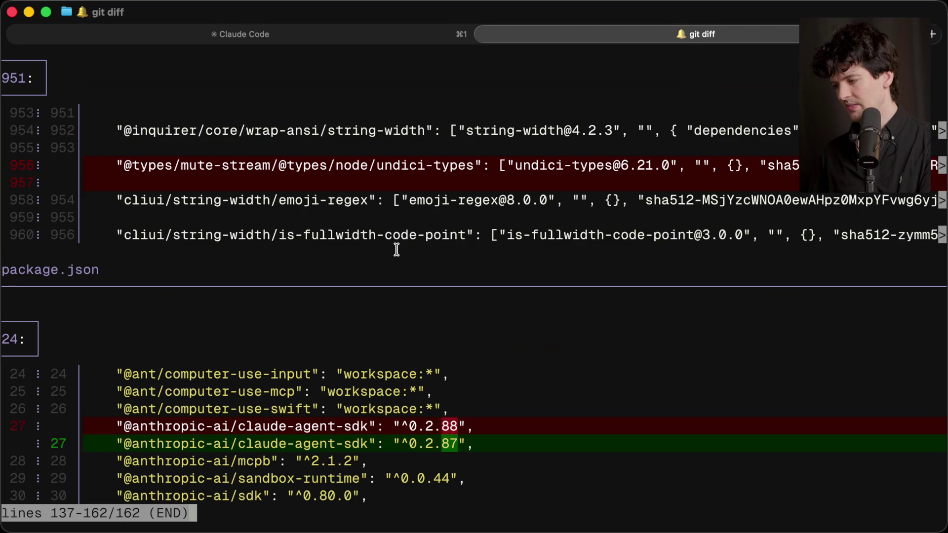
Step: Clear the terminal and switch back to Twitch Stream Manager
type("qlear")
key("Return")
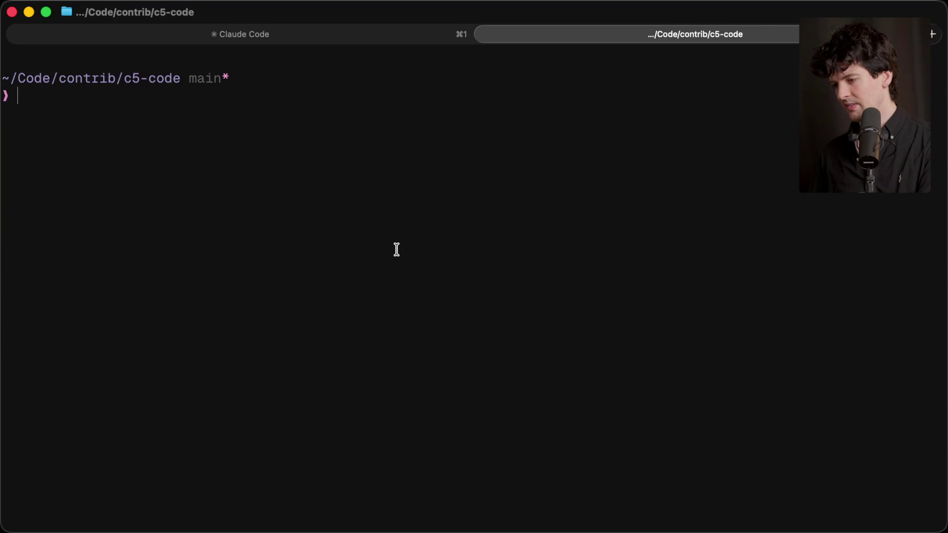
key("super+Tab")
key("super+Tab")
key("super+Tab")
key("super+shift+Tab")
key("super+shift+Tab")
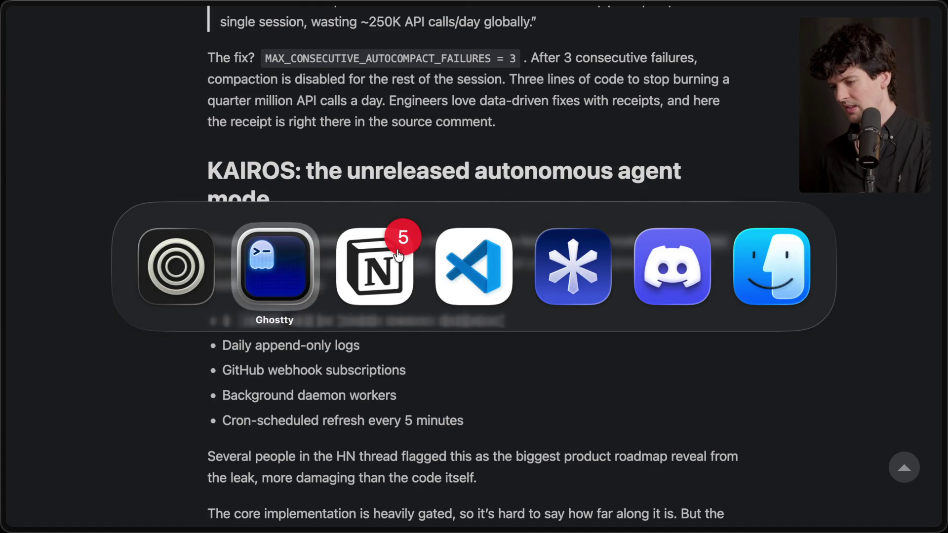
left_click(783, 109)
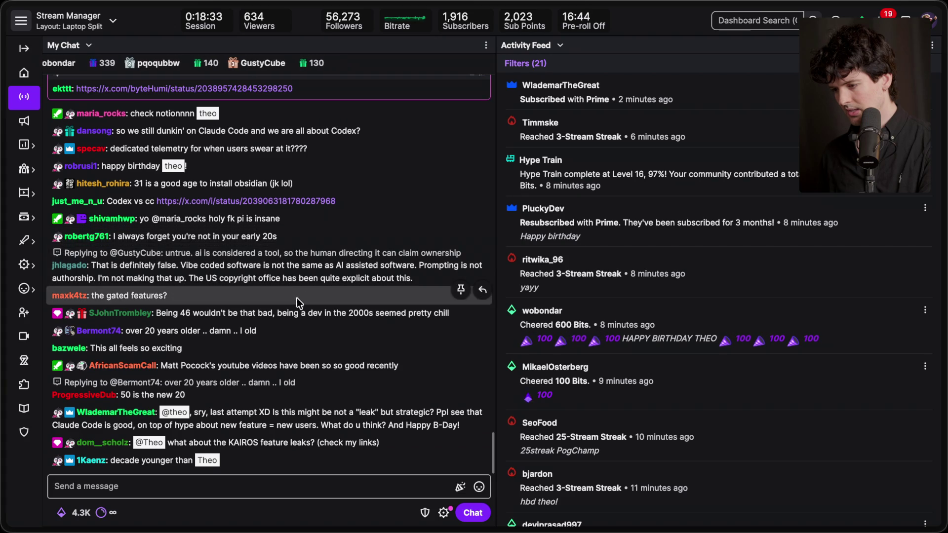
Step: Allow the AutoMod-held chat message about the unpinned axios dependency
left_click(323, 479)
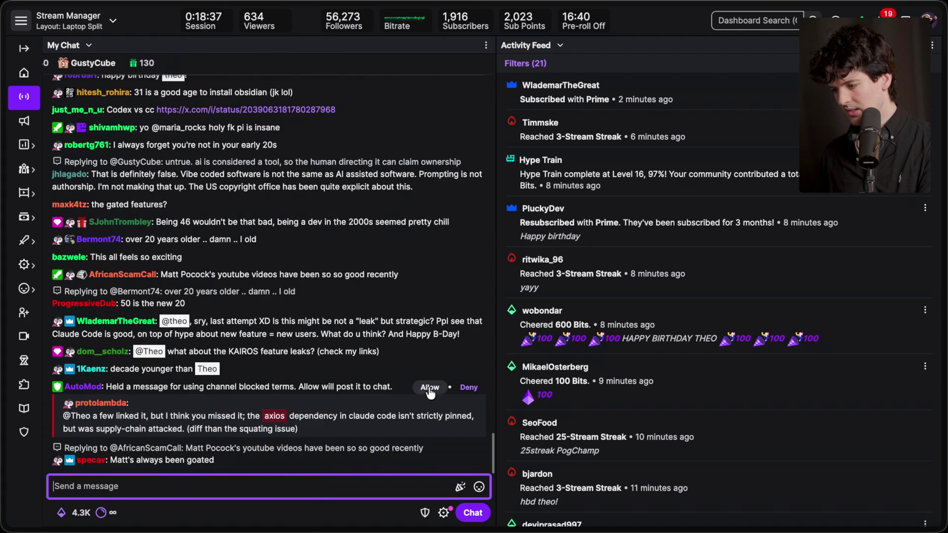
left_click(429, 389)
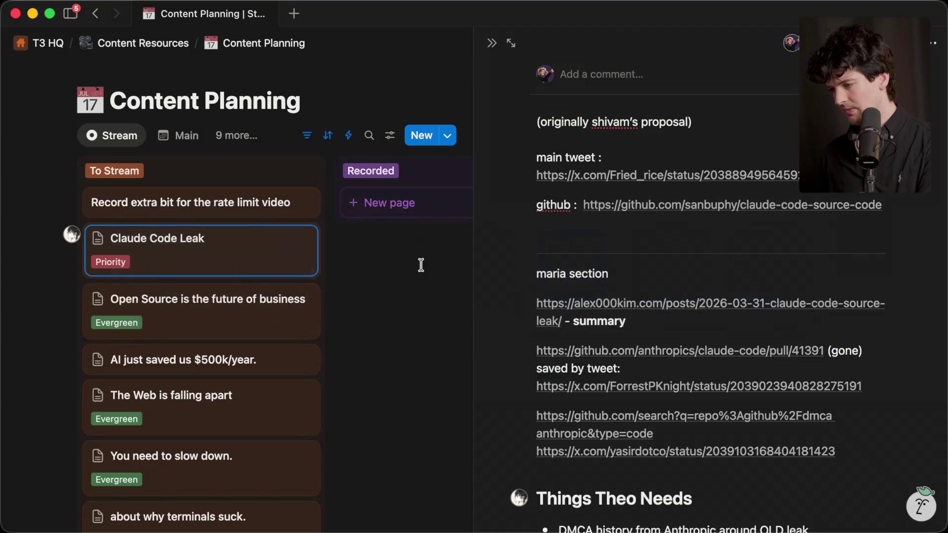
Step: Reopen the main tweet and github repo links from the Notion leak notes
scroll(607, 292, "up", 3)
scroll(605, 292, "down", 2)
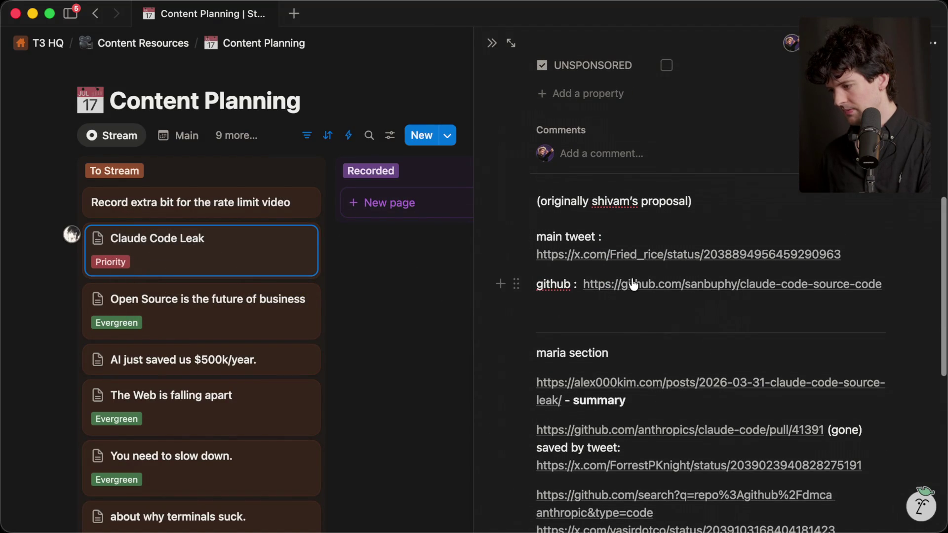
scroll(634, 285, "down", 1)
left_click(659, 220)
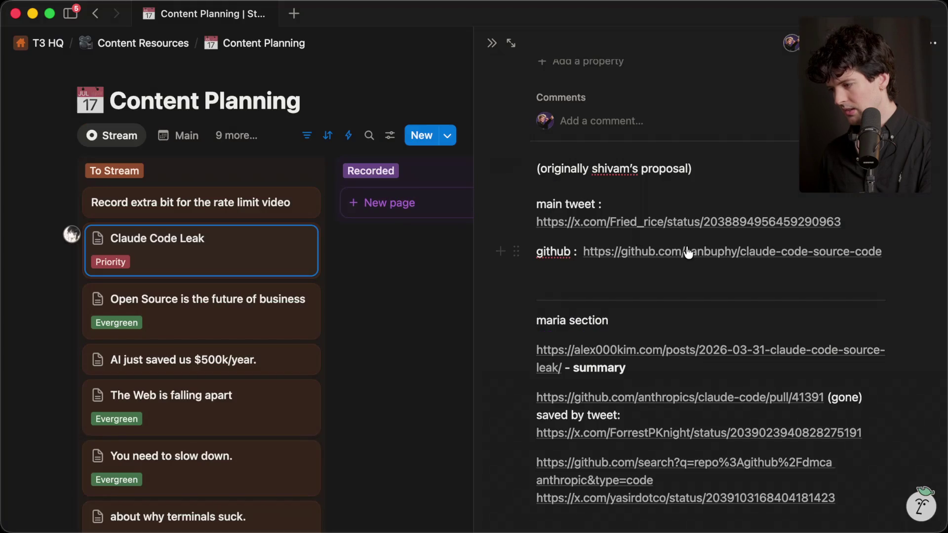
left_click(688, 253)
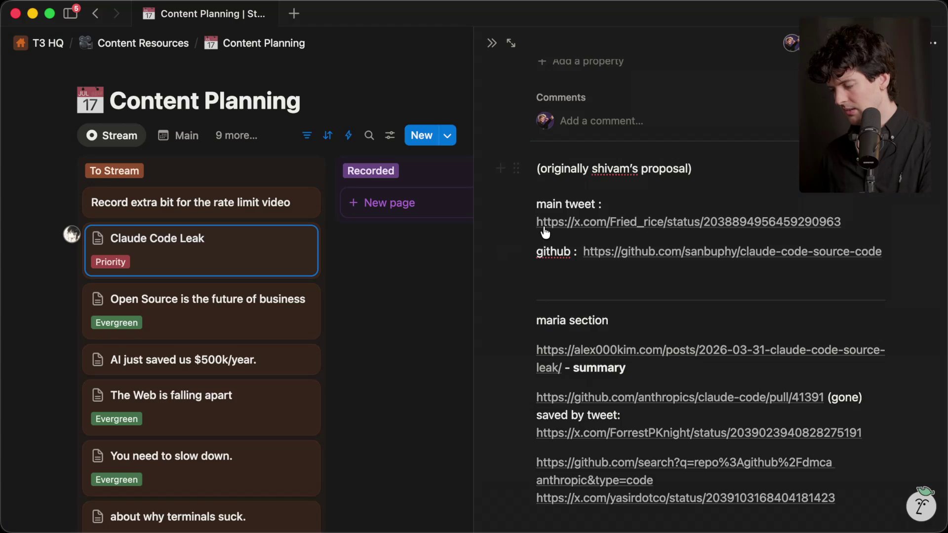
Step: Scroll the notes and select the alex000kim summary link block
scroll(663, 365, "down", 2)
scroll(664, 365, "down", 5)
scroll(661, 359, "up", 4)
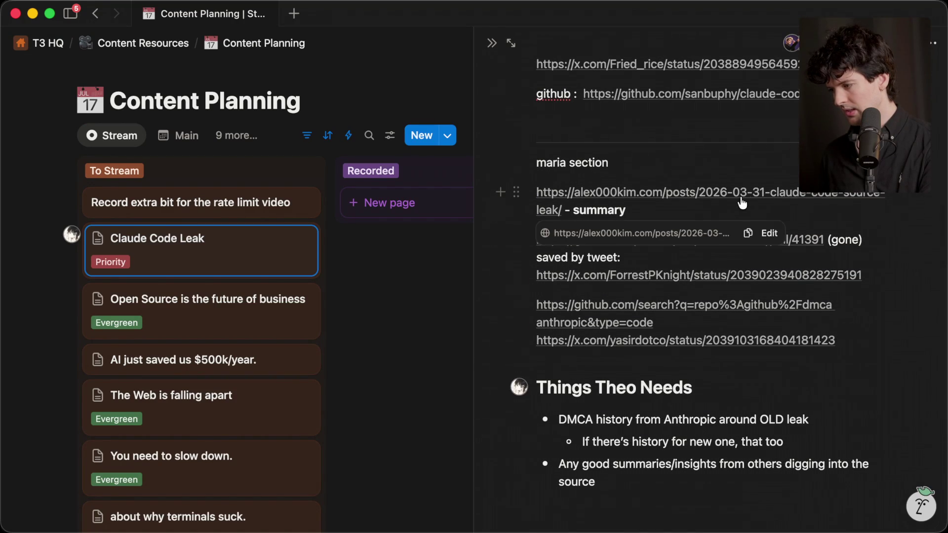
left_click_drag(724, 203, 731, 178)
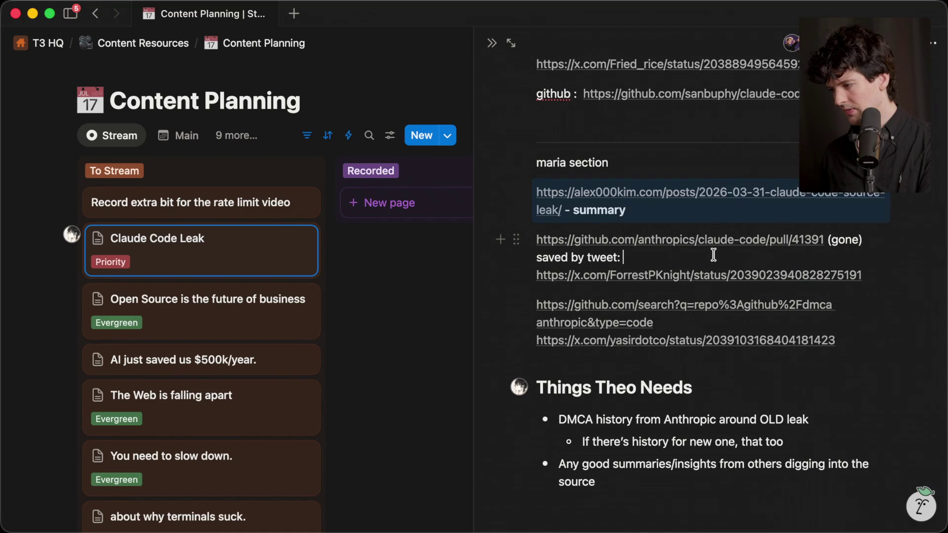
scroll(713, 254, "down", 5)
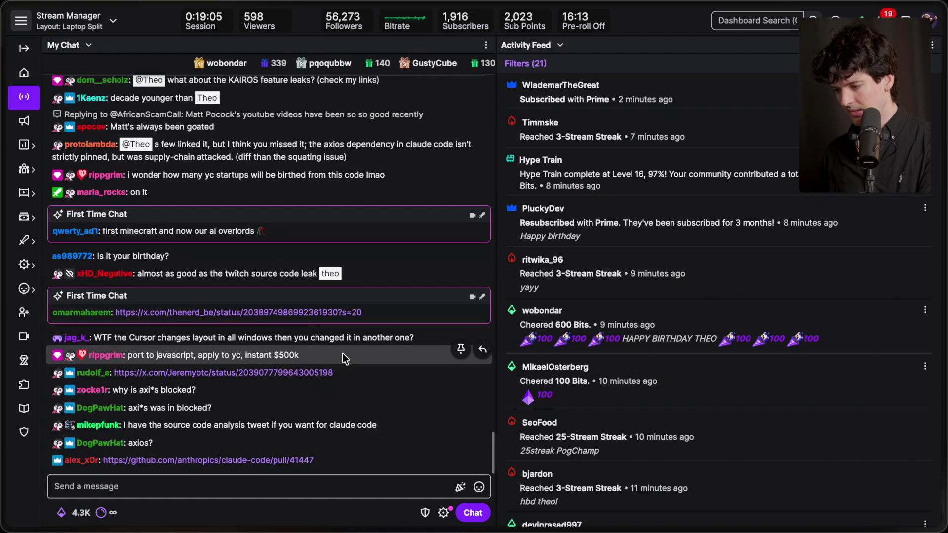
Step: Scroll to the latest chat and open the x.com link from a viewer's message
scroll(343, 353, "up", 1)
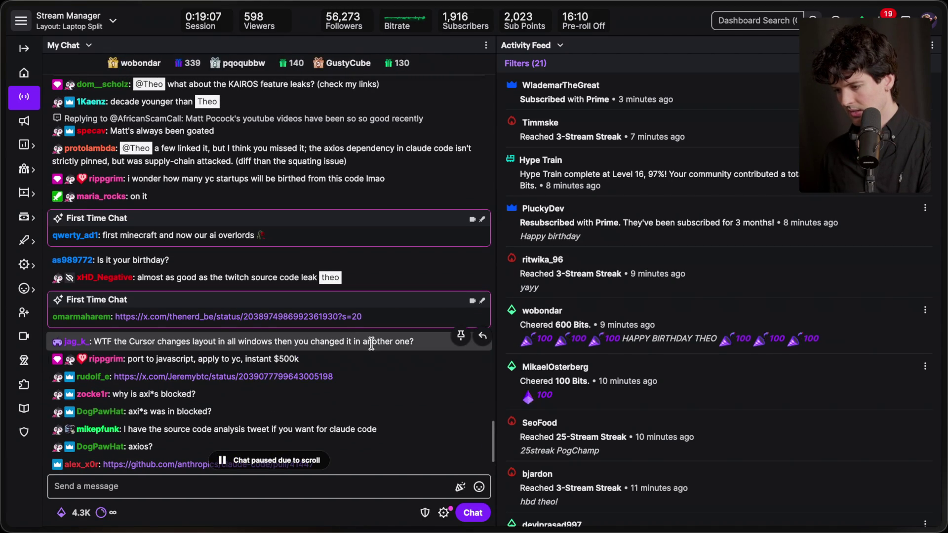
scroll(369, 387, "down", 5)
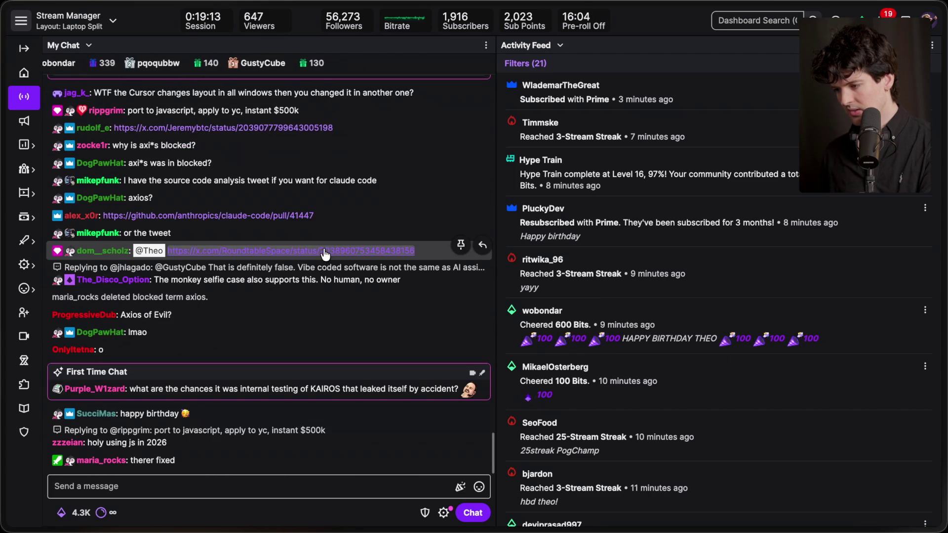
left_click(314, 221)
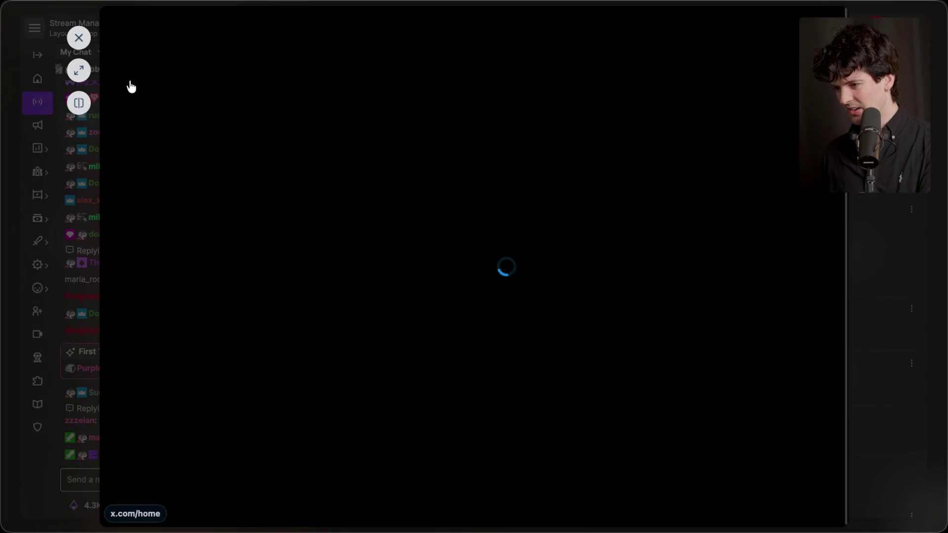
Step: Read the 44-hidden-feature-flags post and its replies, then switch to the KAIROS article tab
left_click(78, 70)
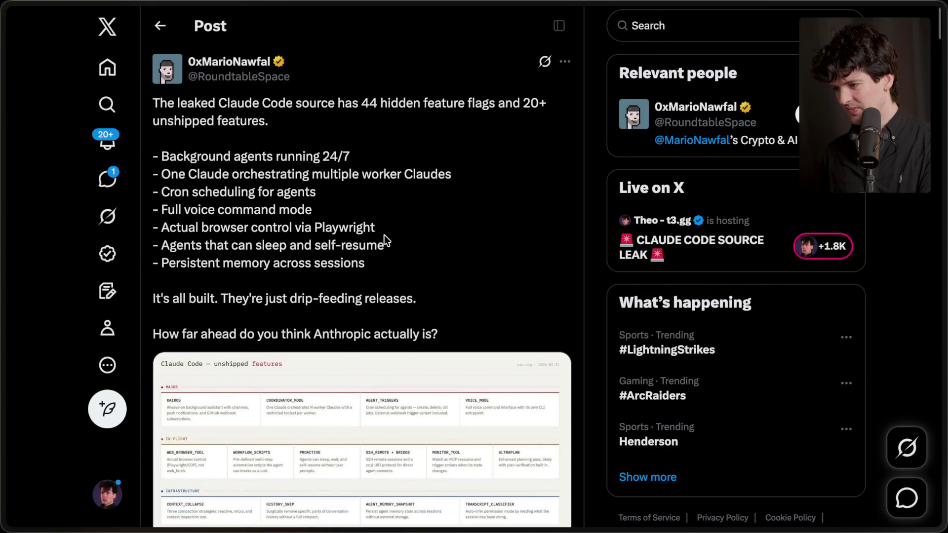
scroll(384, 235, "down", 10)
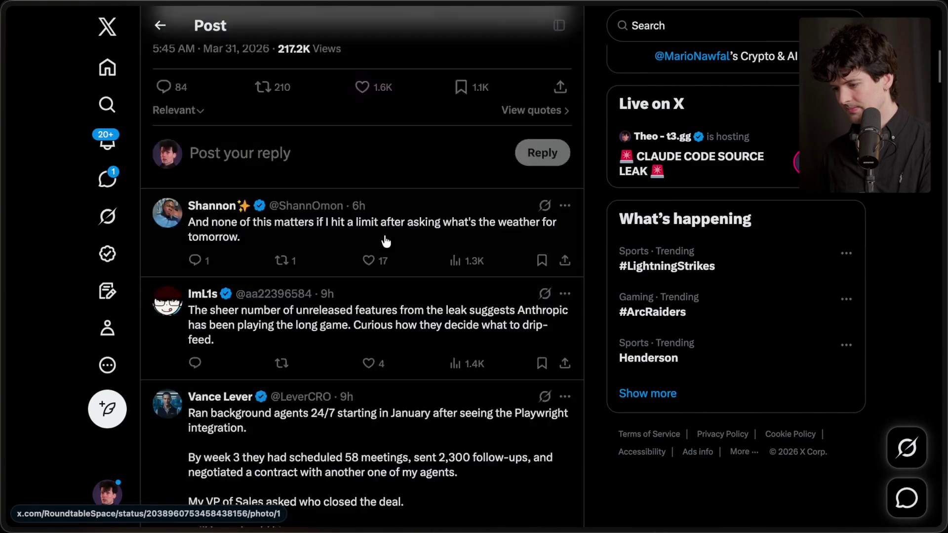
scroll(385, 241, "down", 15)
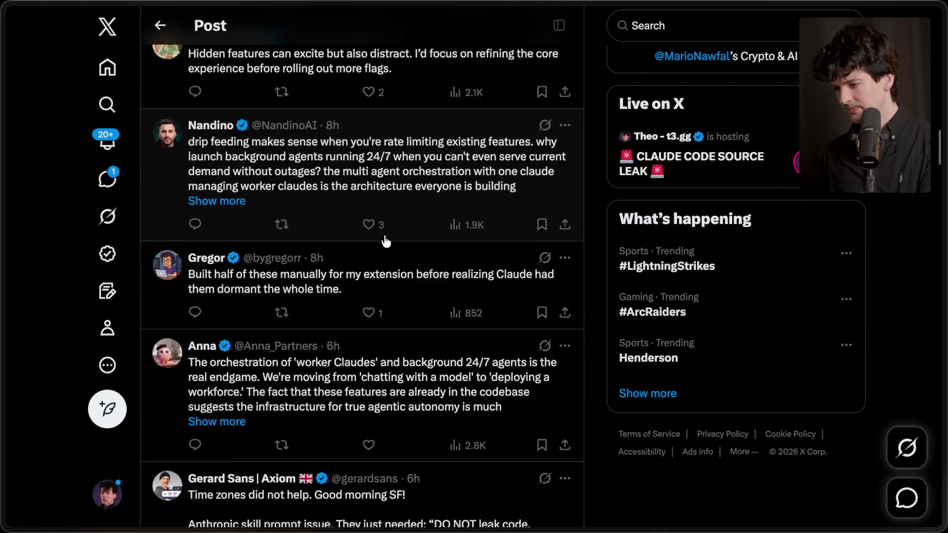
scroll(386, 240, "up", 20)
mouse_move(919, 288)
mouse_move(846, 282)
left_mouse_down()
mouse_move(849, 496)
mouse_move(864, 341)
left_mouse_up()
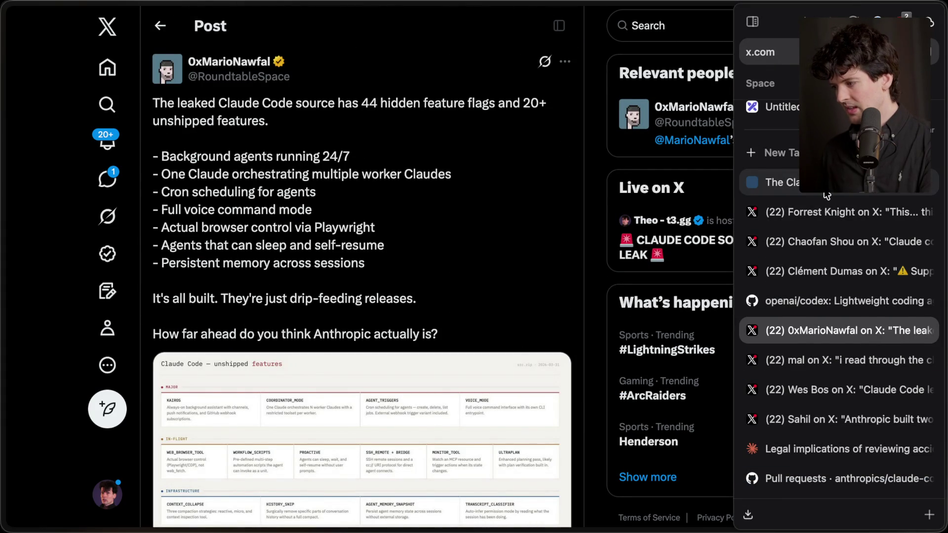
left_click(826, 194)
Step: Start a new heading block below the last section of the Notion leak notes
key("super+Tab")
left_click(603, 453)
key("Return")
key("Return")
type("#")
key("BackSpace")
Step: Add an 'Order of events' heading, a Claude Code open-source birthday bullet, and an 'Open Codex' sub-bullet
type("### Orde")
type("r of events")
key("Return")
type("- ")
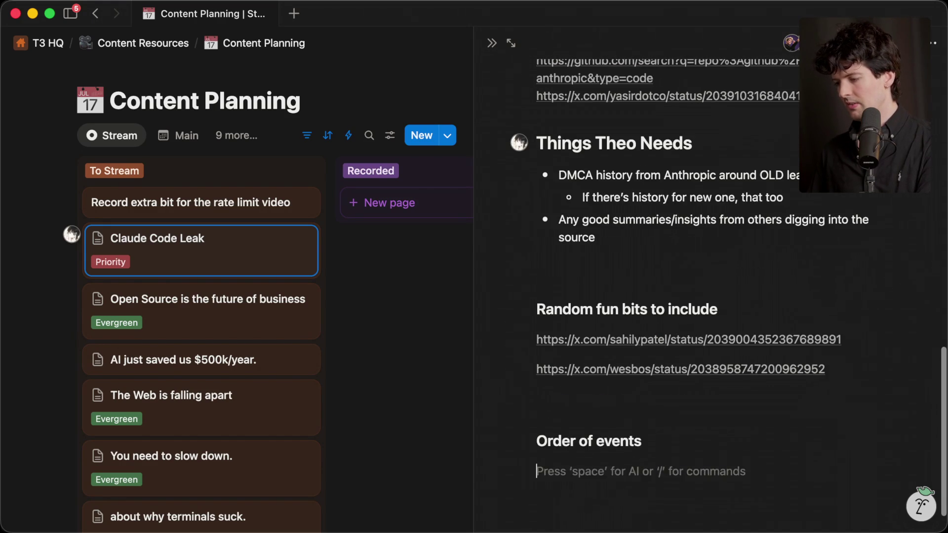
type("Happy")
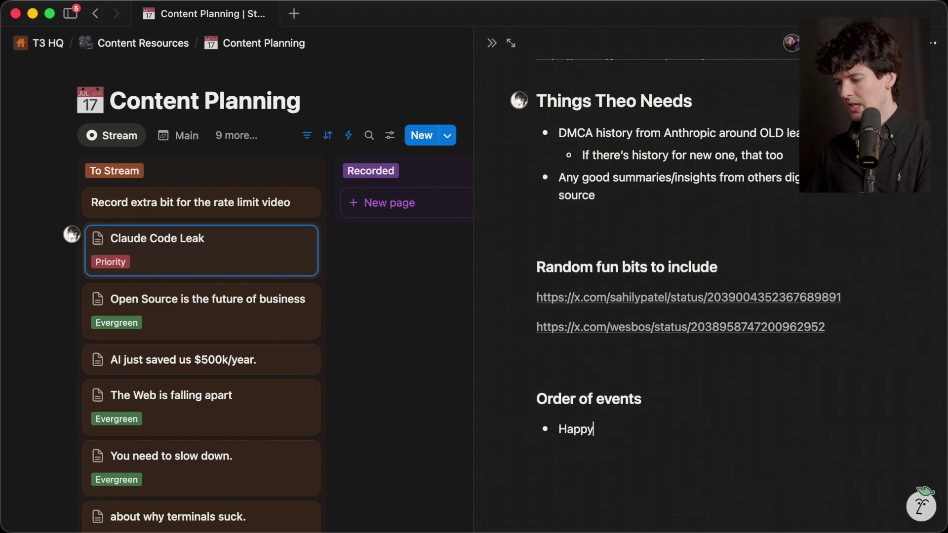
type("thday to me, Claude Code source")
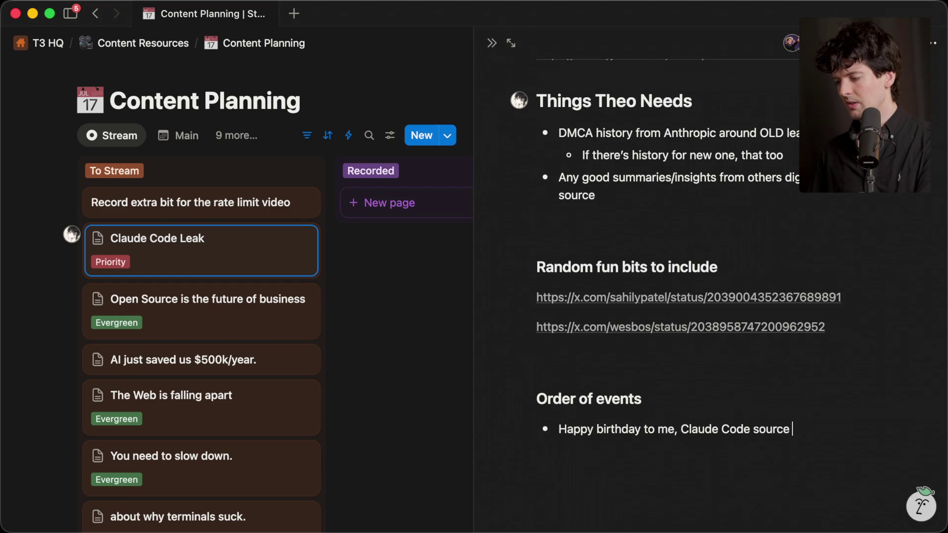
key("alt+BackSpace")
type("is now open source")
key("Return")
key("Tab")
type("Open Codex")
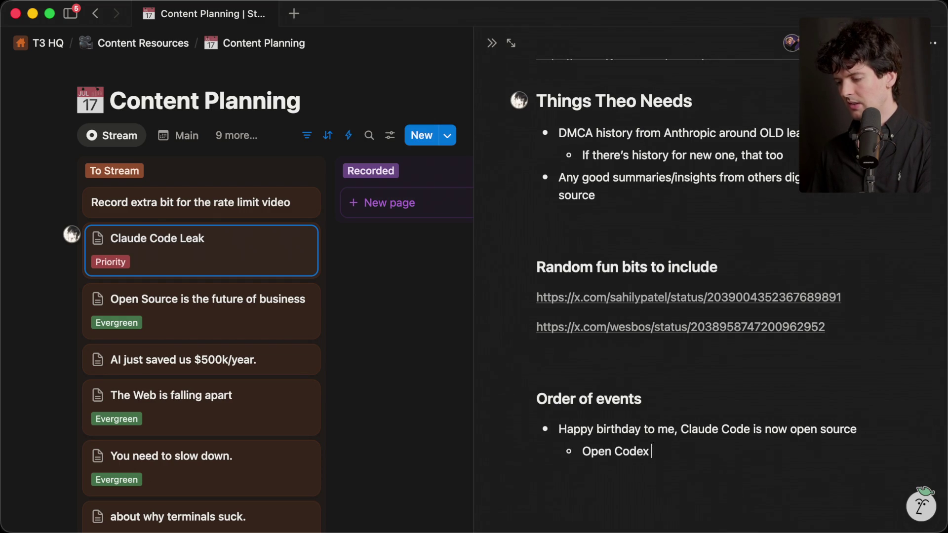
Step: Add top-level bullets on Anthropic guarding its secret sauce and the leak's conspiracies, then '[ad break]'
key("Return")
key("shift+Tab")
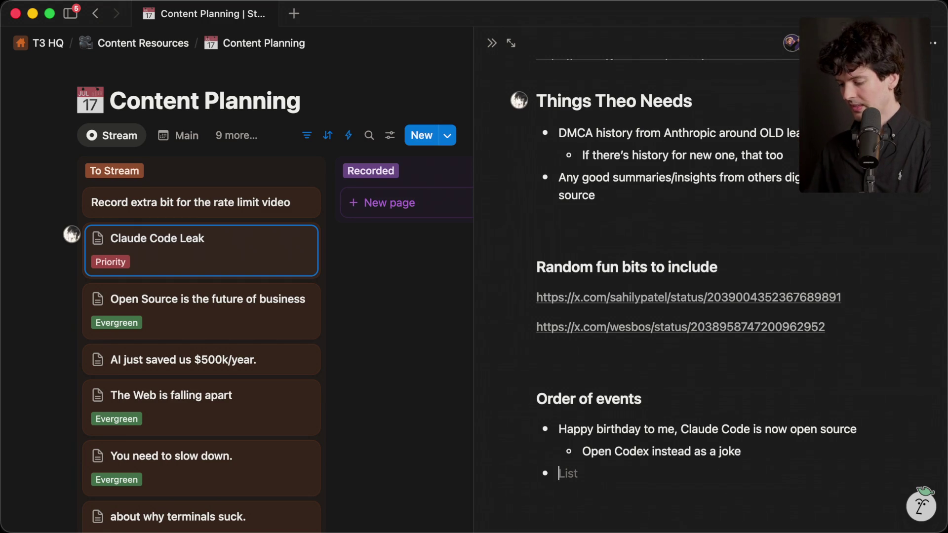
type("Okay,")
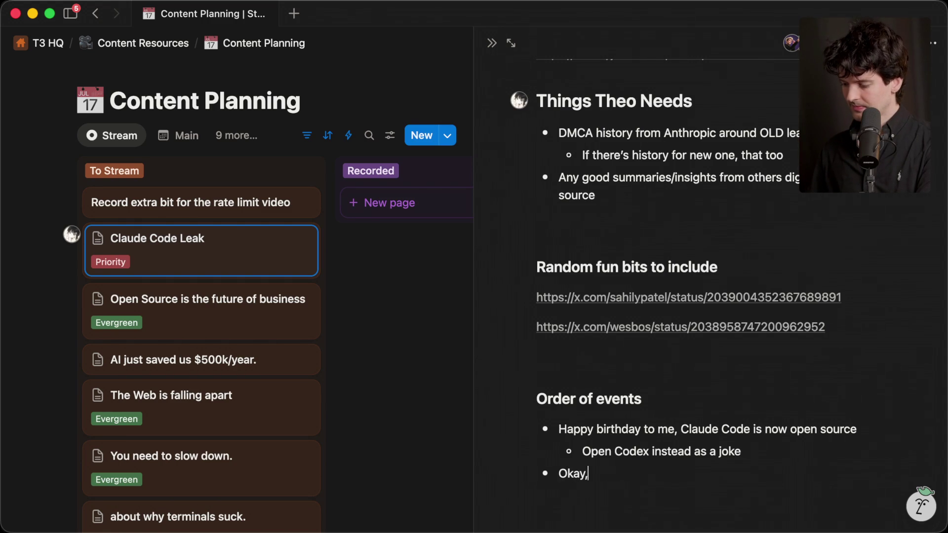
type(" this is a big deal though")
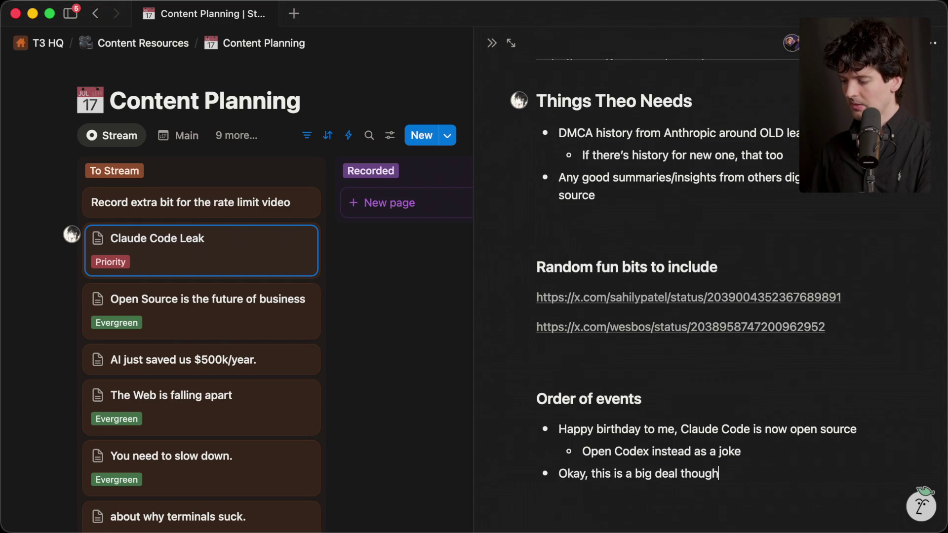
type(", Anthropic ")
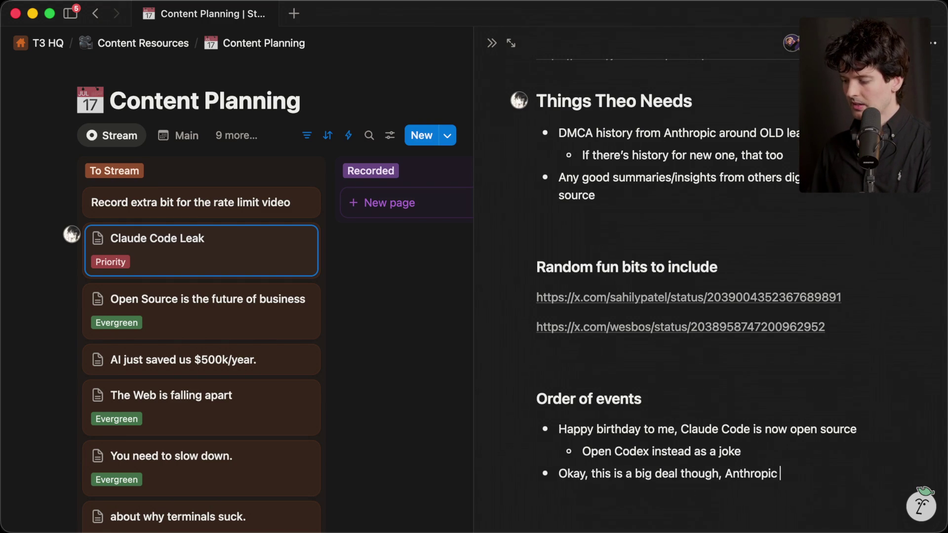
type("has been guarding their “secret sauce” for ")
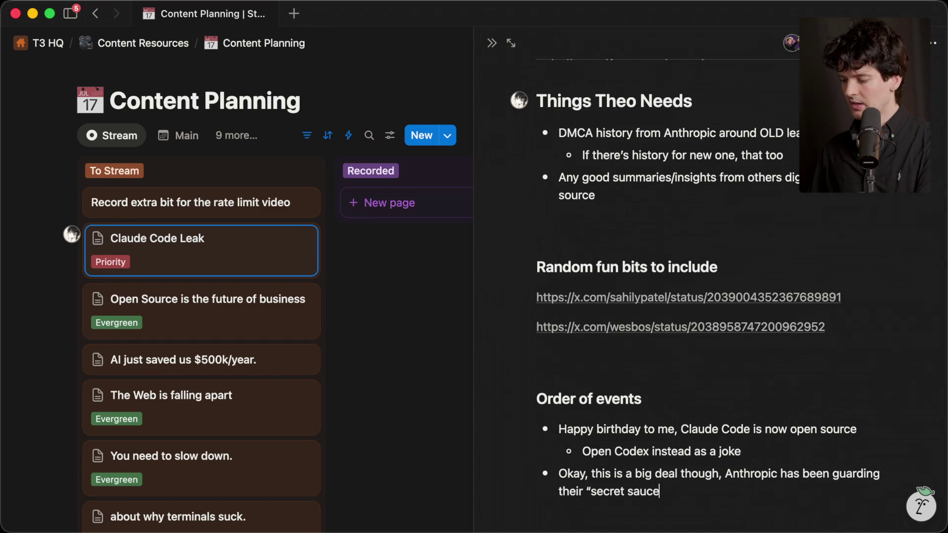
type("awhile")
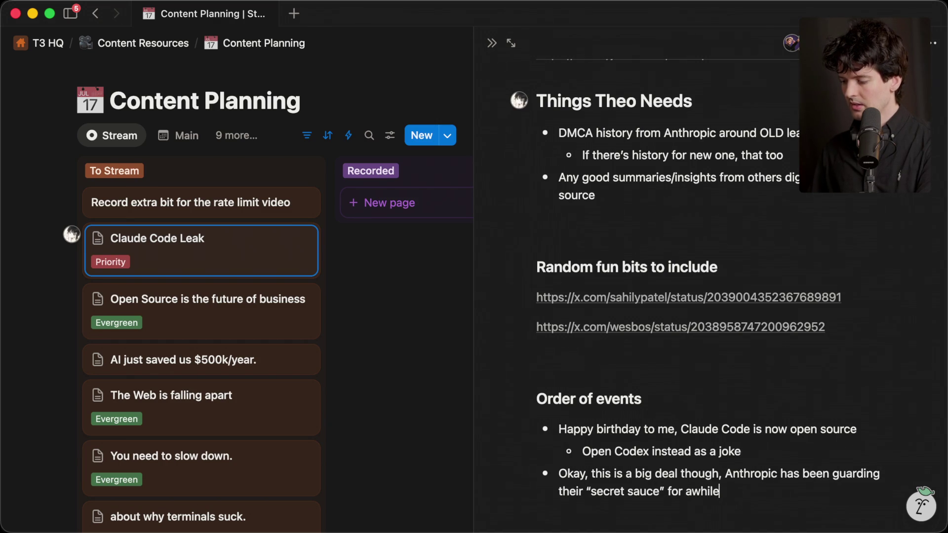
scroll(691, 296, "down", 2)
type("Diving into h")
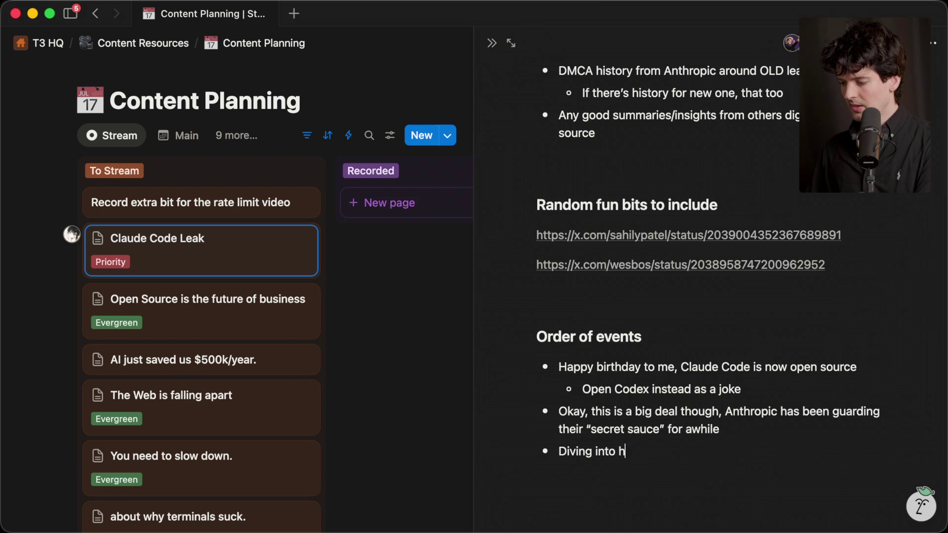
type("ow this lea")
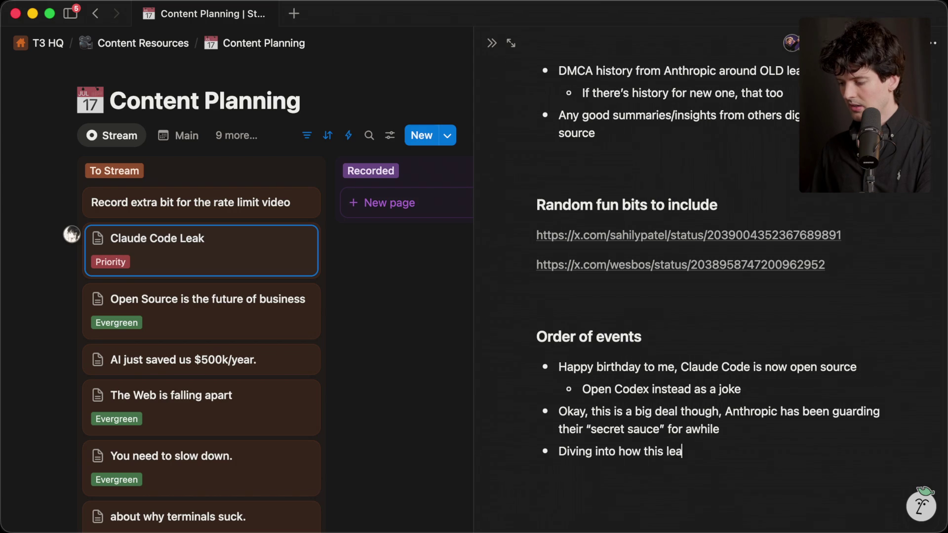
type("ked, what")
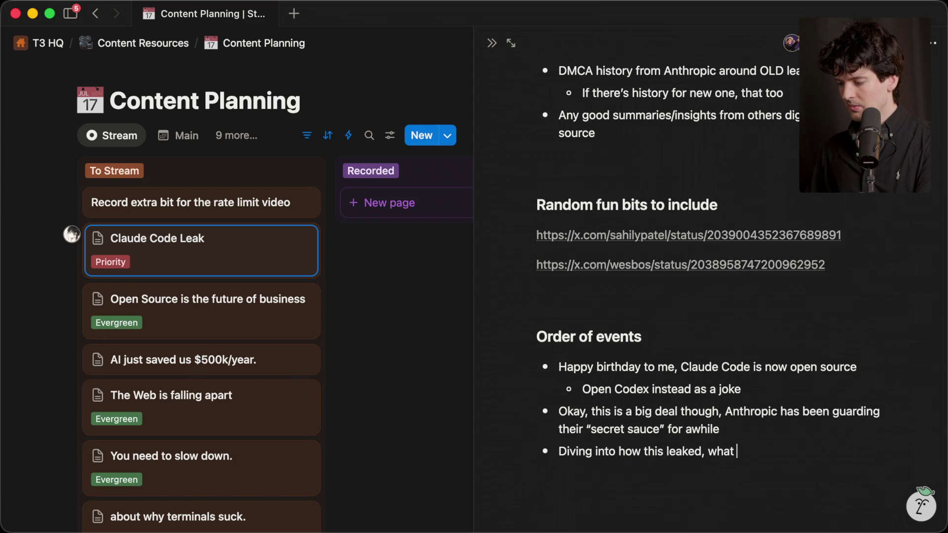
key("BackSpace")
key("BackSpace")
key("BackSpace")
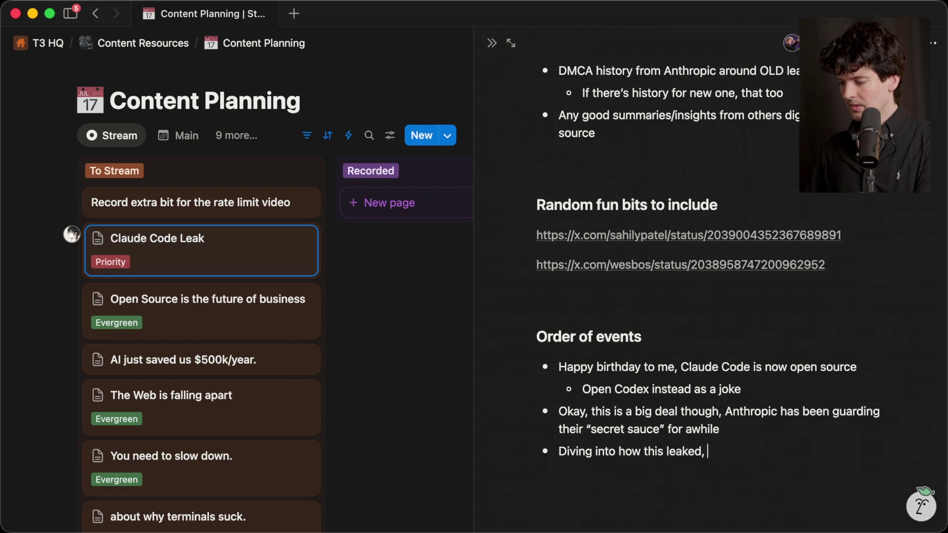
type("debunking al")
type("onsip")
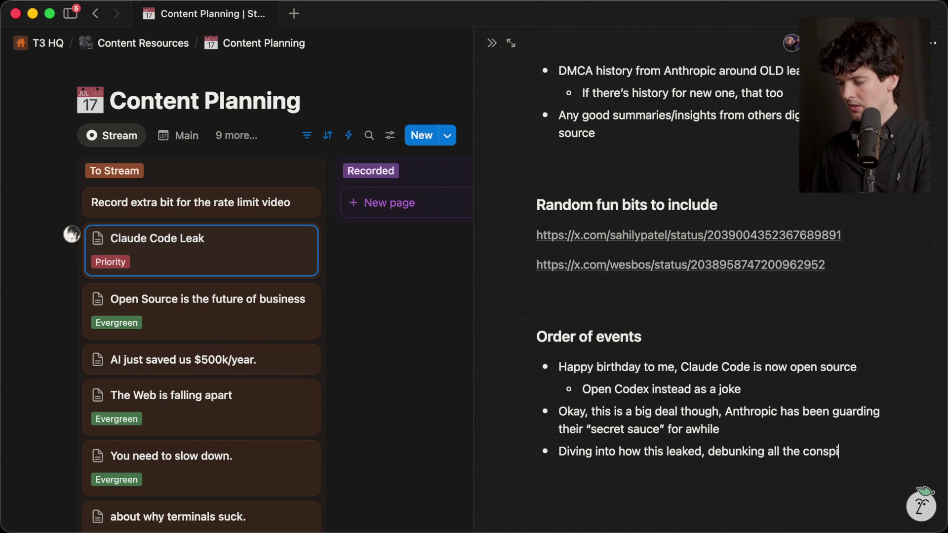
type("ies around it, then")
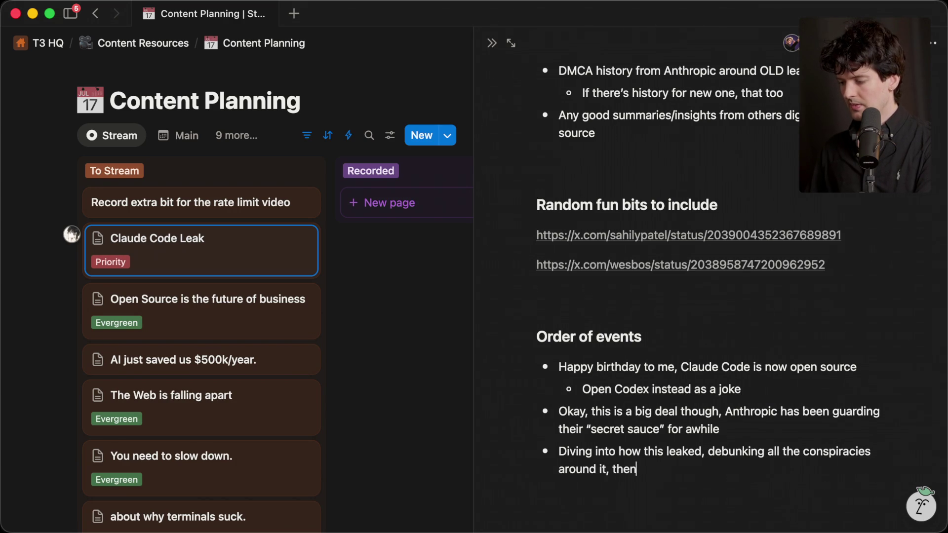
type(" going into a")
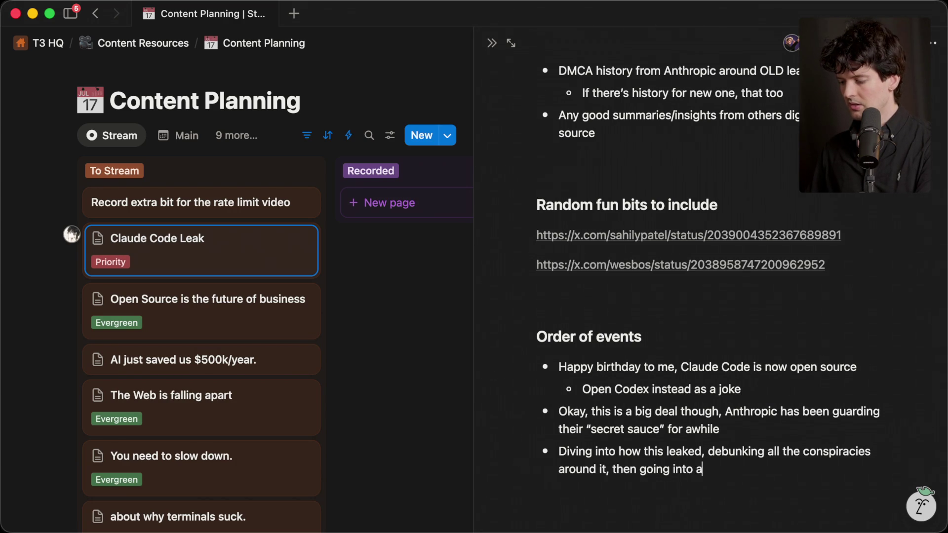
type("ll the cool things")
type(" we learned about Cl")
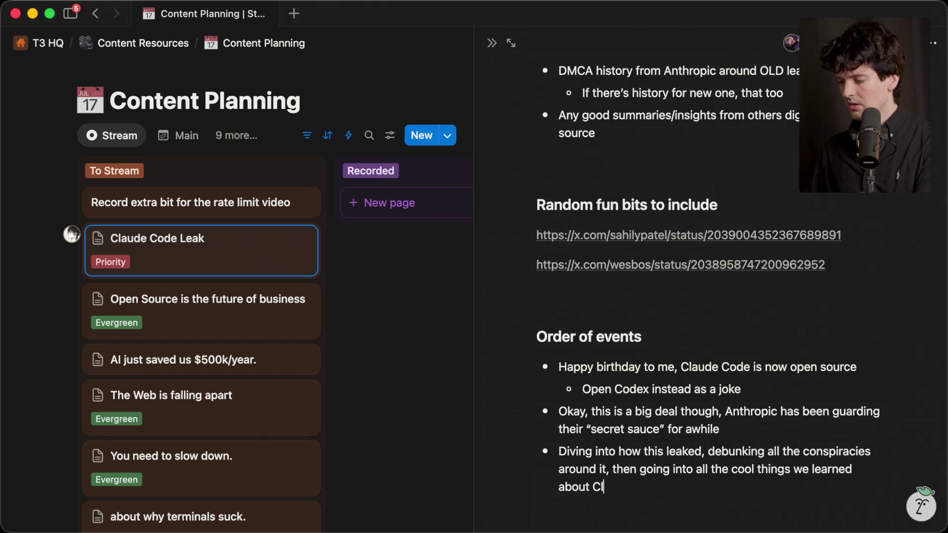
type("aude Code")
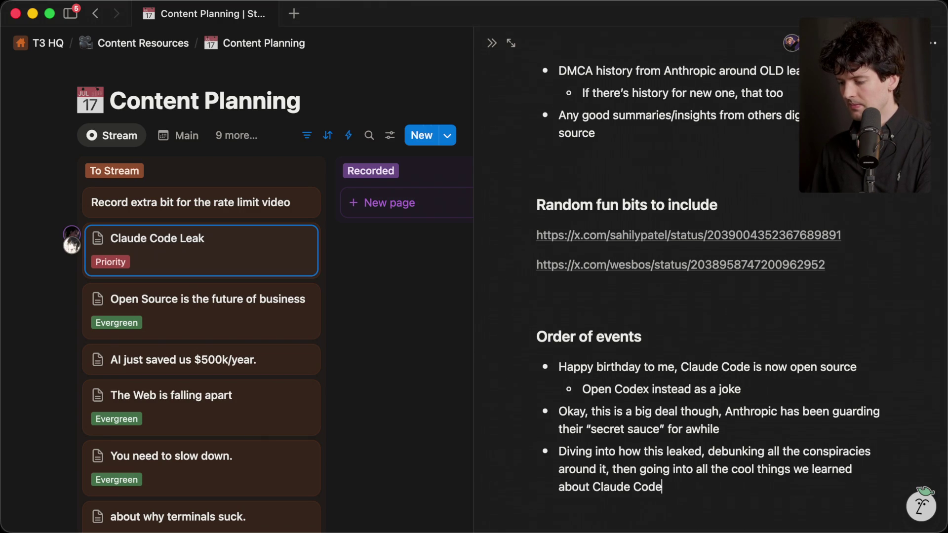
key("Return")
type("[ad break]")
key("Return")
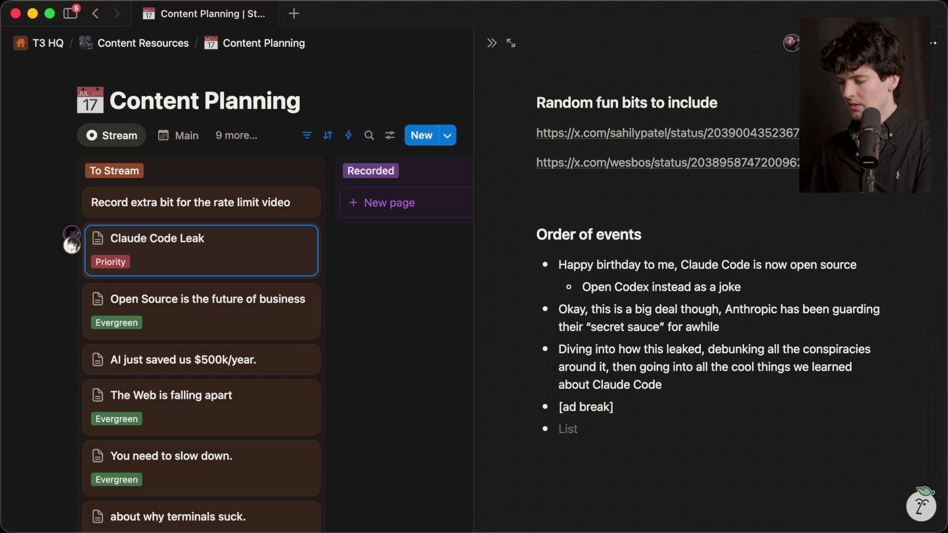
Step: Add the 'Start with what are source maps' bullet after the ad break
type("Startwith wh")
type(" source masp")
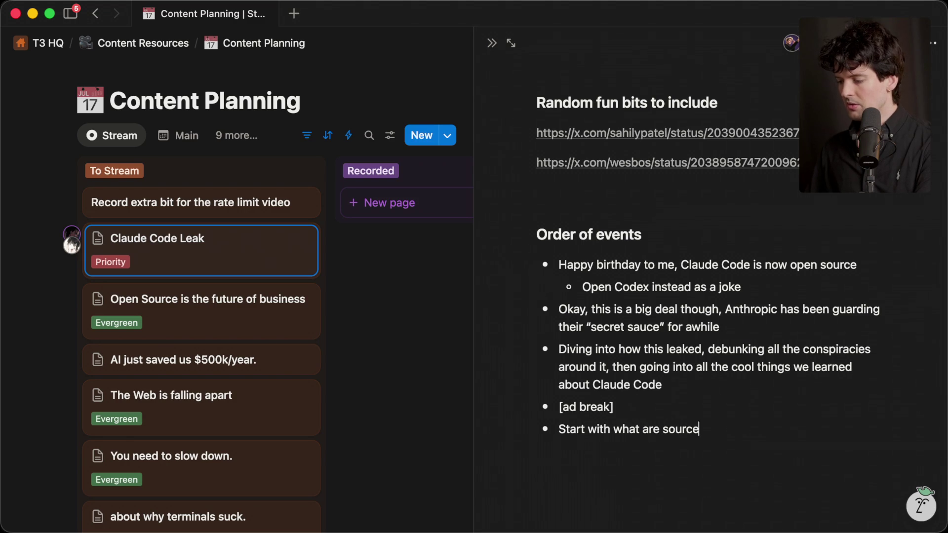
key("Return")
key("BackSpace")
key("BackSpace")
type("ps")
key("Return")
Step: Nest sub-points on the earlier identical mistake and the buggy rate limits that likely triggered it
key("Tab")
type("In")
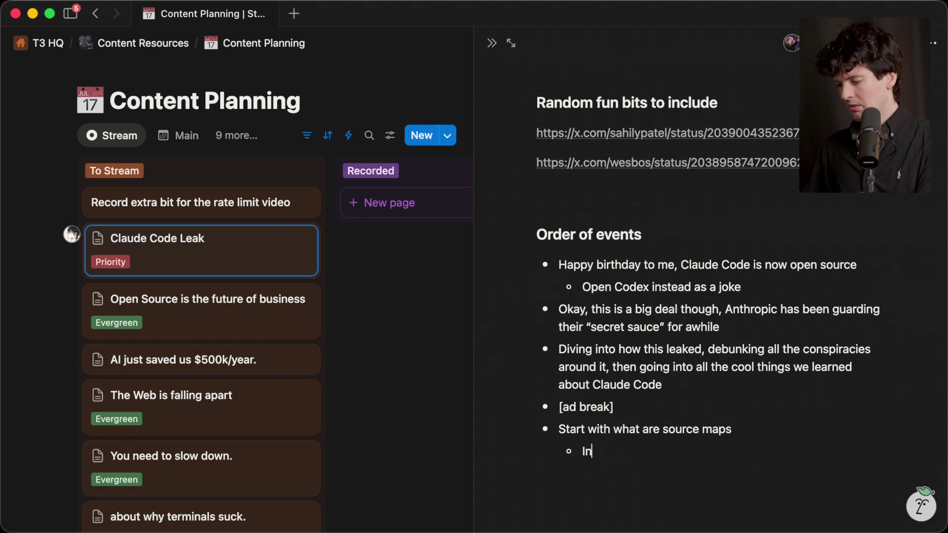
type("clude that they made this ")
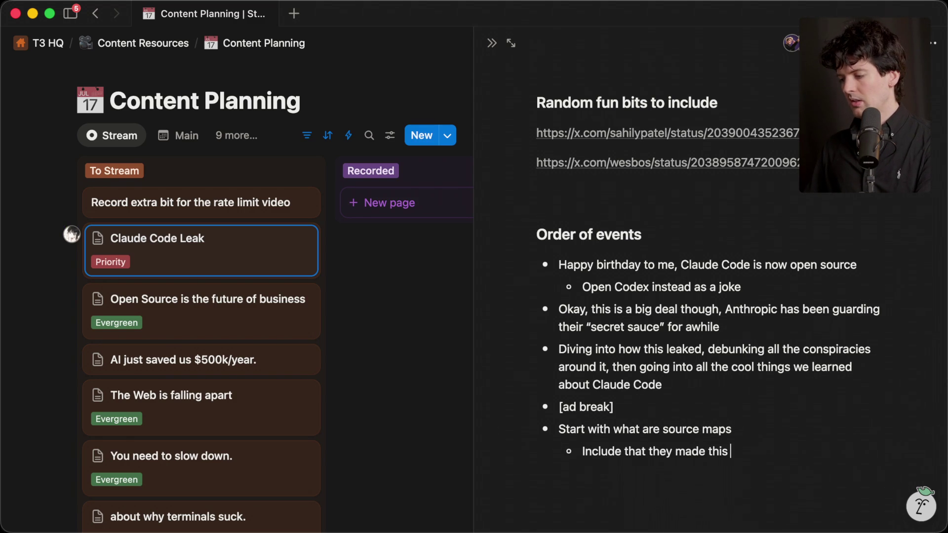
type("mistake before")
key("Return")
key("shift+Tab")
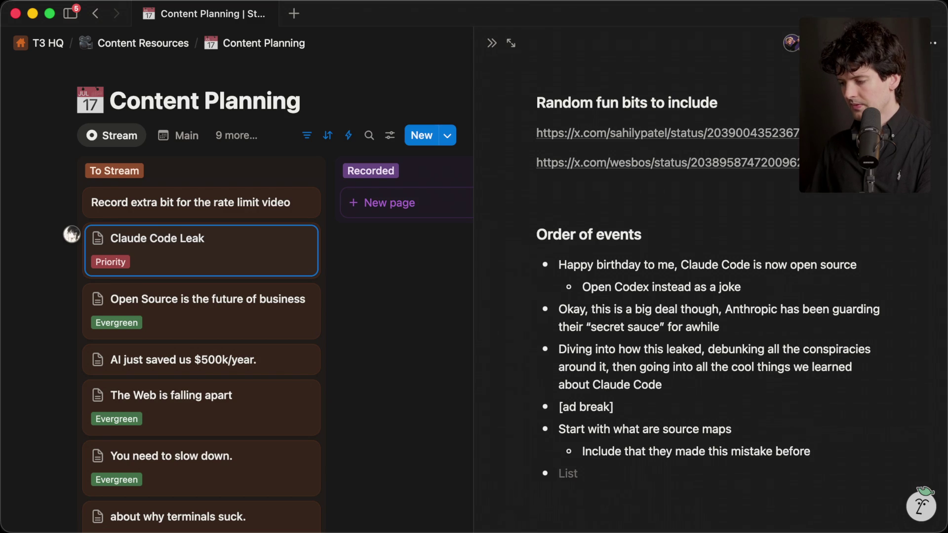
key("Tab")
type("Also include buggy rate ")
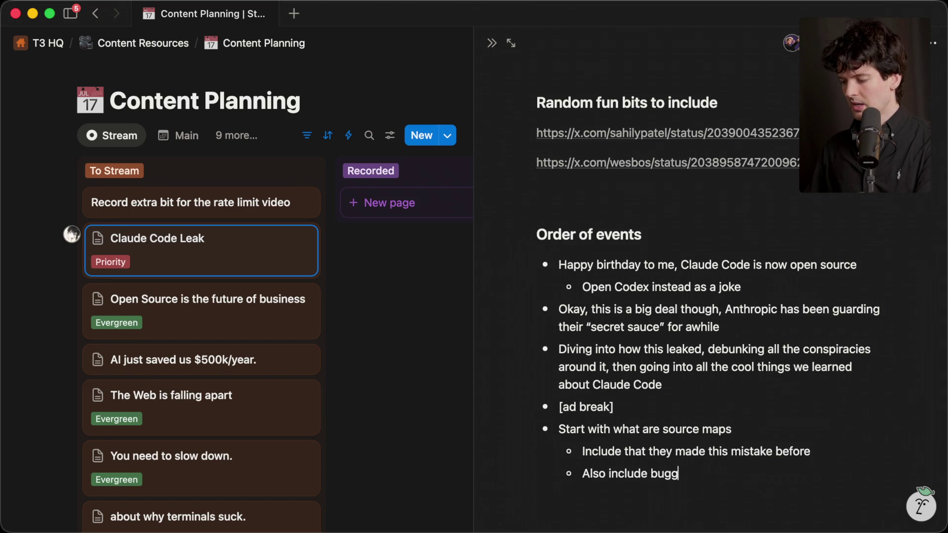
type("limit stu")
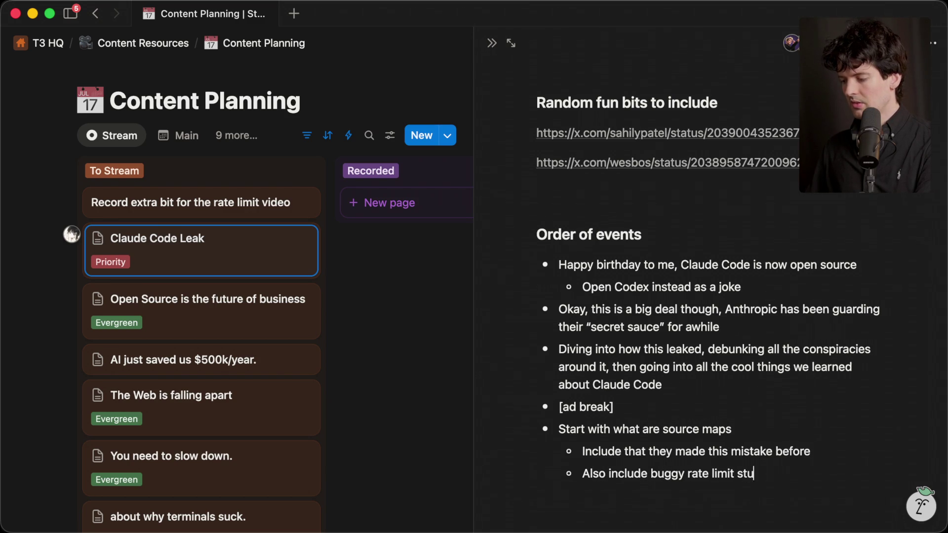
type("ff that likely triggered all this")
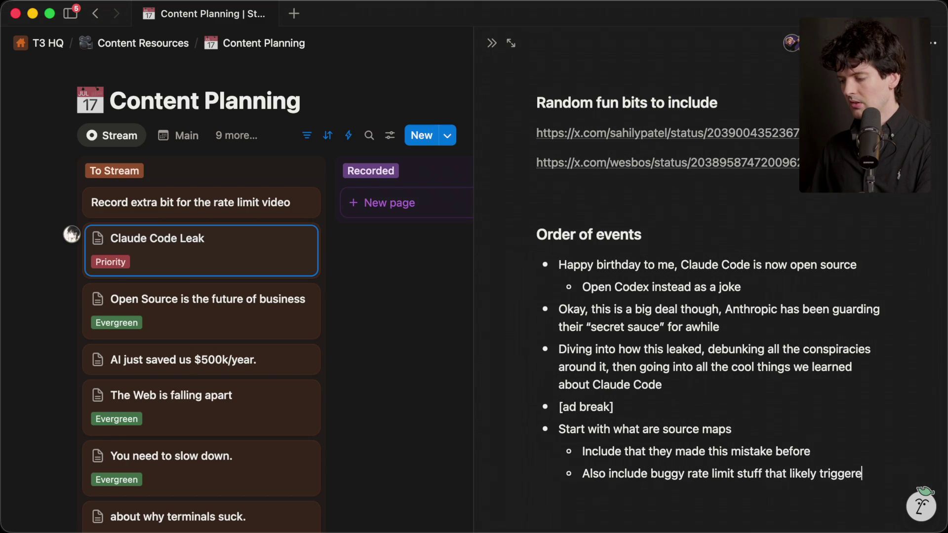
key("Return")
key("shift+Tab")
scroll(711, 296, "up", 1)
scroll(711, 296, "down", 2)
scroll(655, 436, "down", 1)
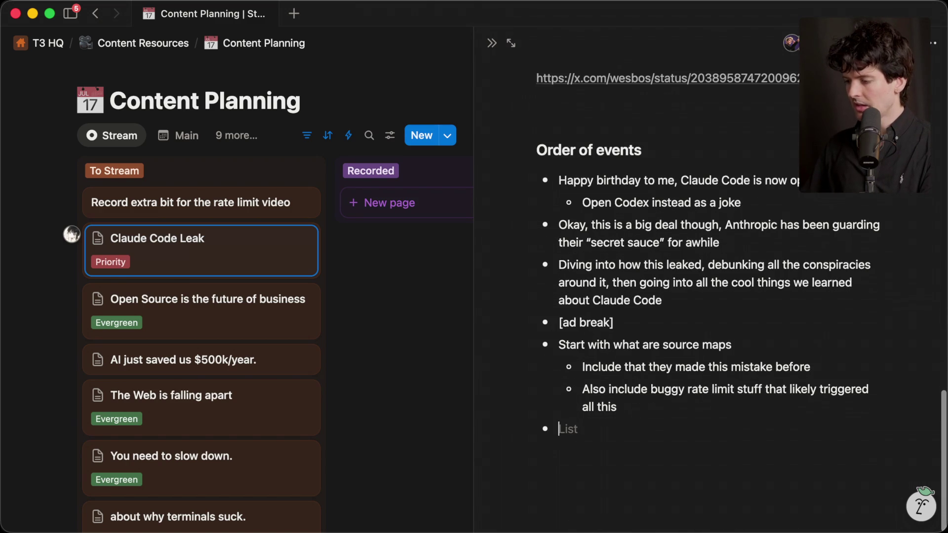
scroll(586, 271, "up", 3)
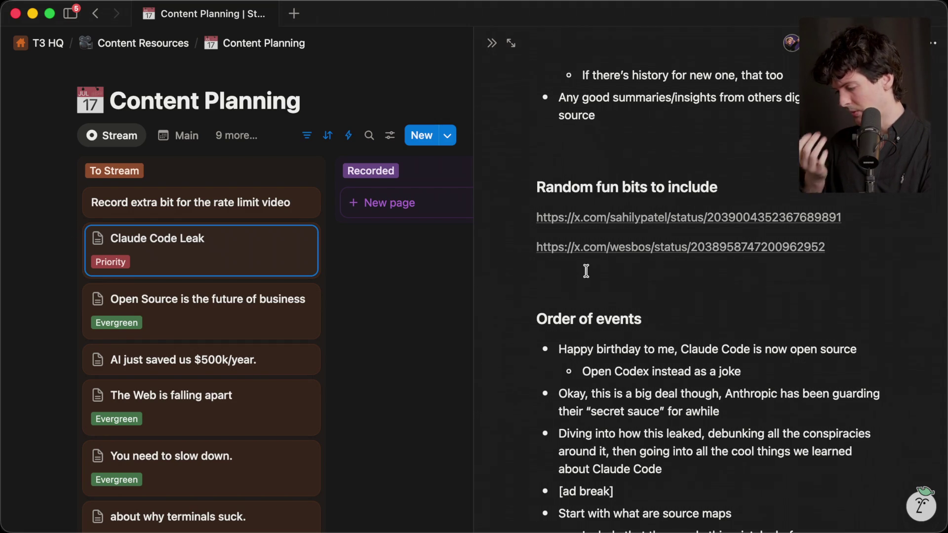
scroll(586, 271, "down", 5)
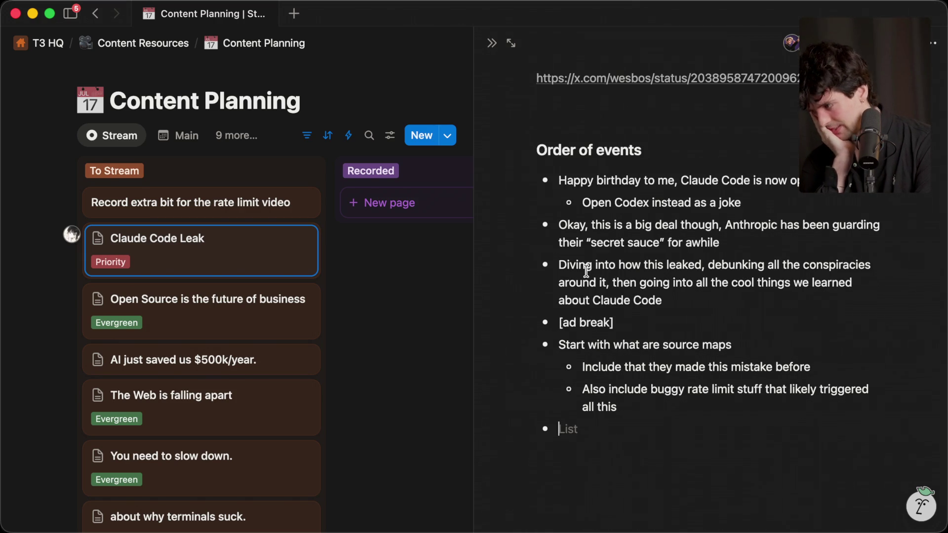
Step: Add a 'Conspiracies' bullet: NOT intentional, NOT because of bun, NOT everything, nobody improving harnesses
type("Conspiracies")
key("Return")
key("Tab")
type("This was NOT intentional")
key("Return")
type("This")
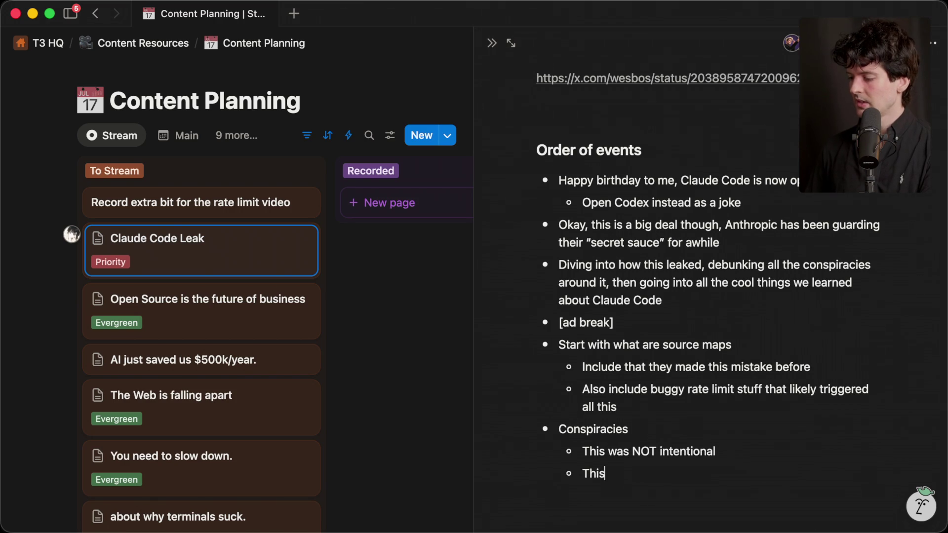
type(" was NOT because of bun")
key("Return")
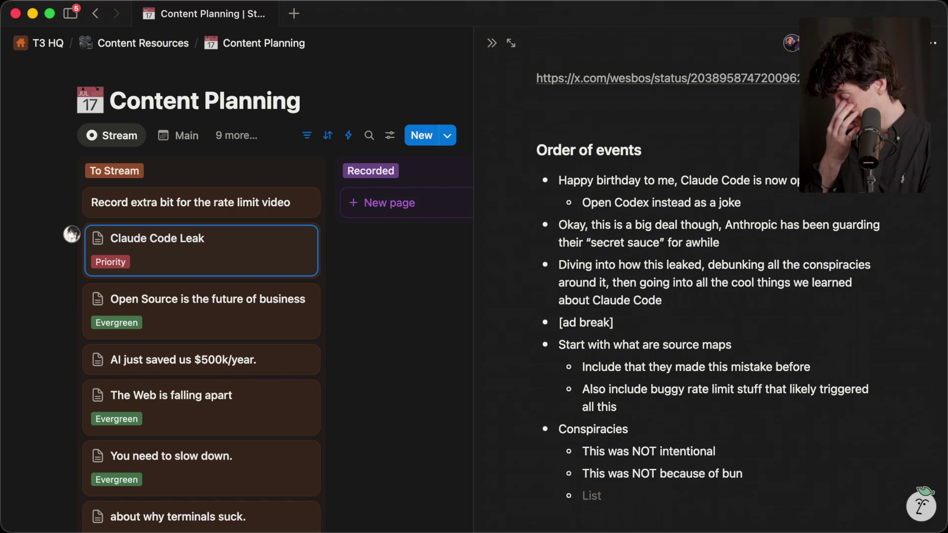
type("This does NOT include everything")
key("Return")
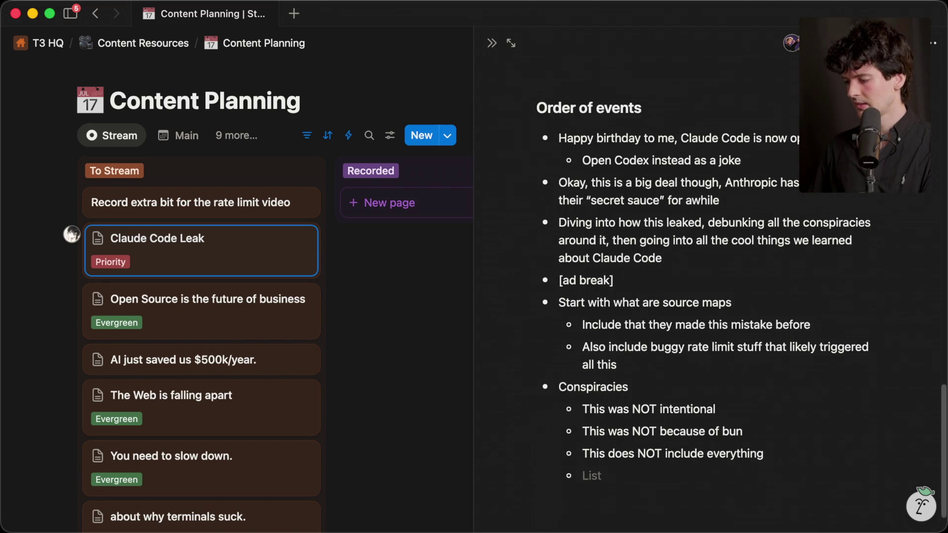
scroll(740, 296, "down", 2)
type("Nobo")
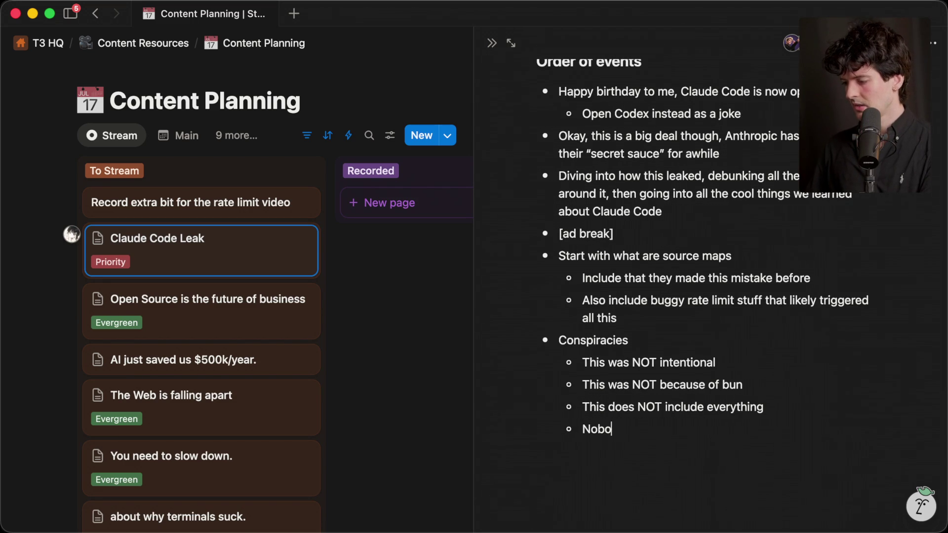
type("dy is using this to make their harnesses better")
key("Return")
Step: Add a 'So what do we learn?' bullet with an '[articles and breakdowns]' sub-bullet
key("shift+Tab")
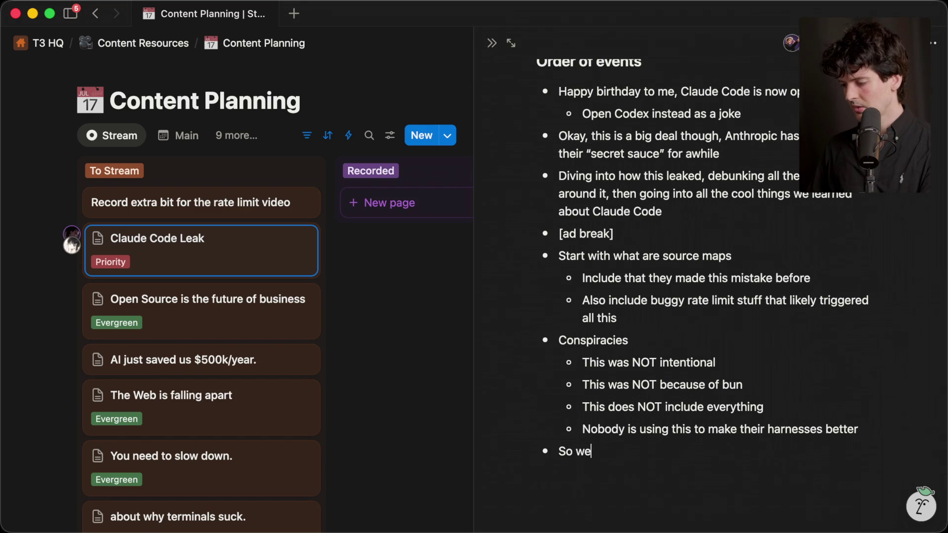
type("hat do we learn?")
key("Return")
key("Tab")
type("All the")
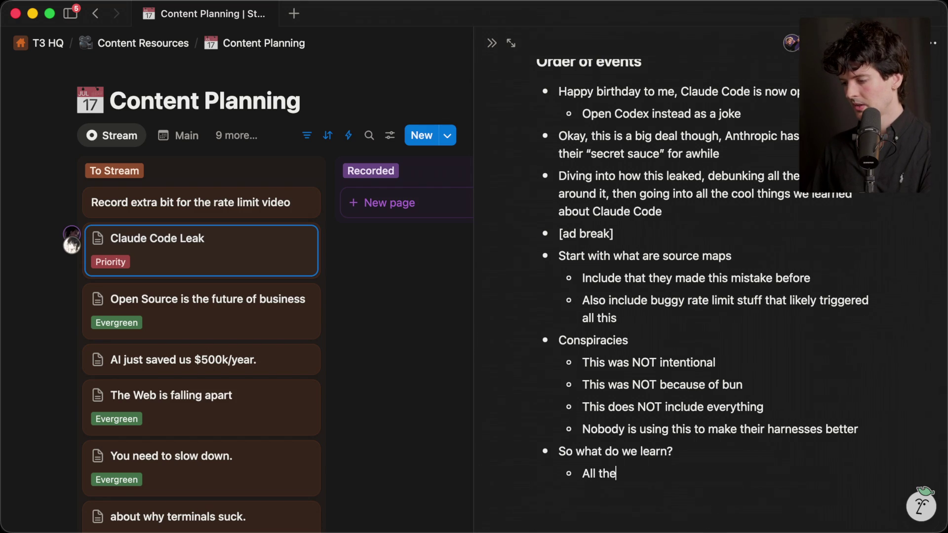
key("BackSpace")
key("BackSpace")
key("BackSpace")
type("[articles and breakdowns")
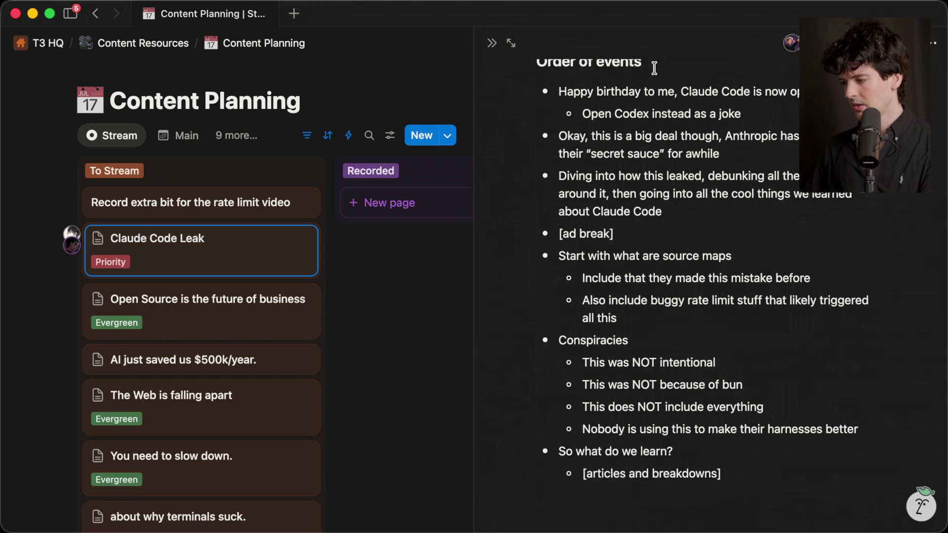
Step: Append ', and maybe even building it ourselves 👀' after 'about Claude Code'
scroll(652, 84, "up", 2)
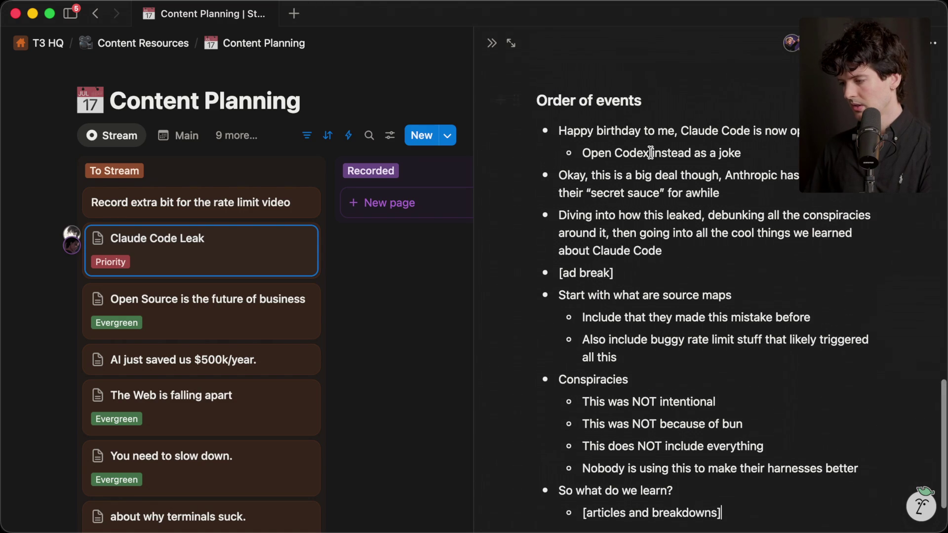
left_click(677, 255)
type(", and mayb")
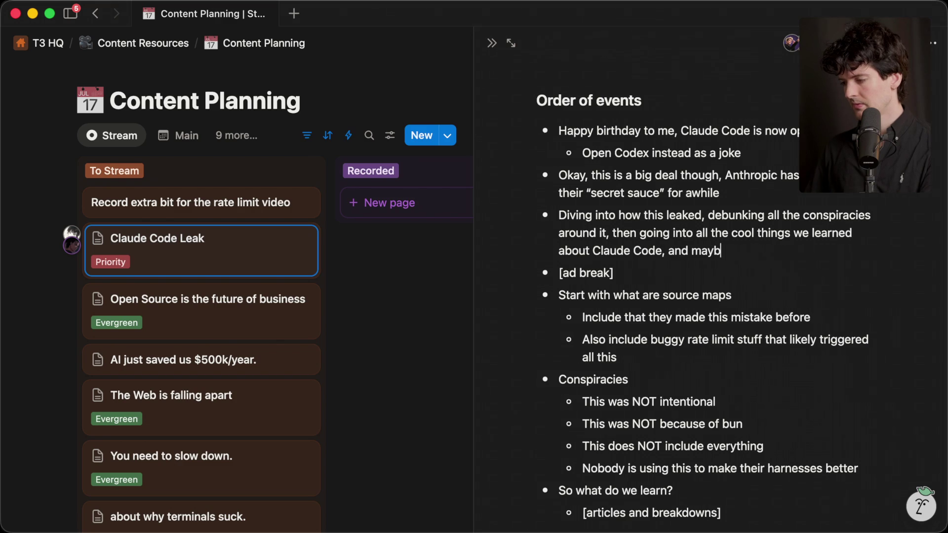
type("e even building it ourselve")
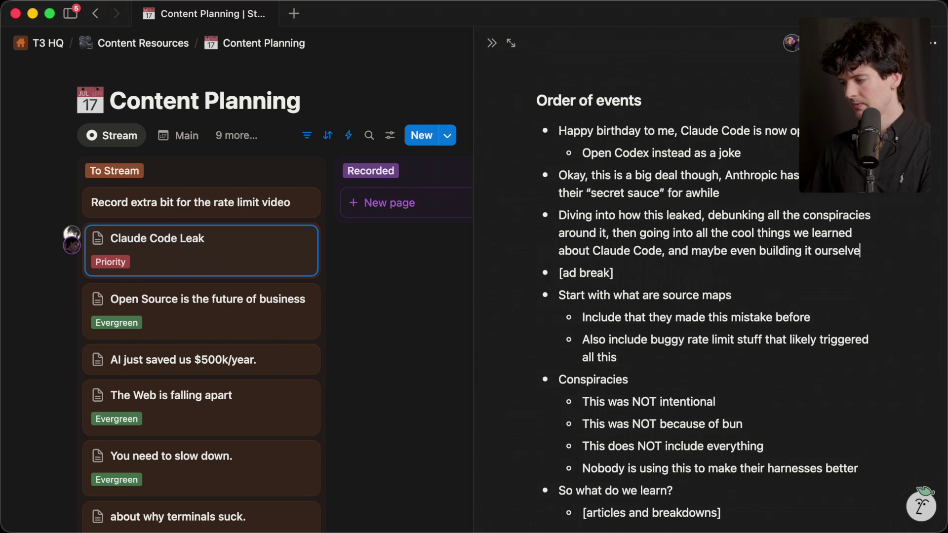
key("ctrl+super+space")
type("eyes")
key("Return")
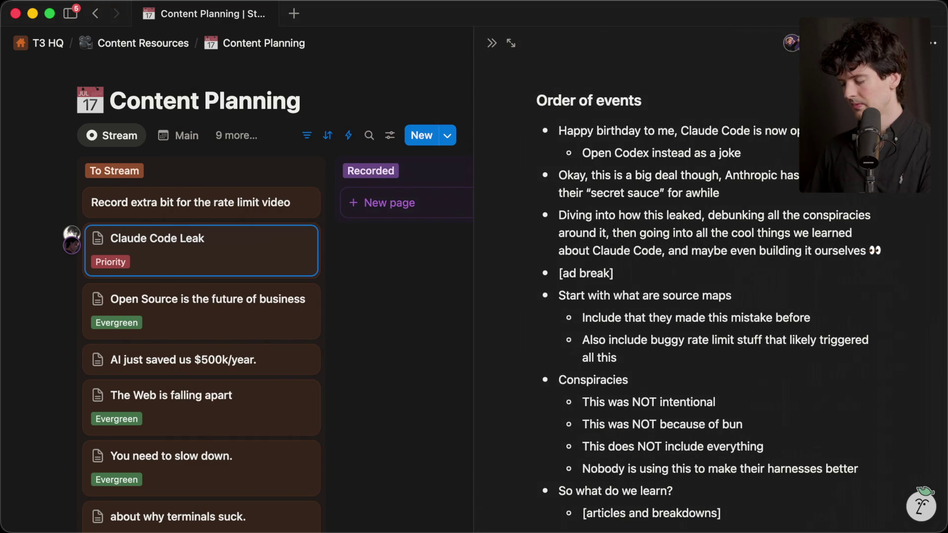
Step: Remove the empty trailing line from the outline and switch back to the browser
scroll(656, 297, "down", 3)
left_click(593, 481)
key("BackSpace")
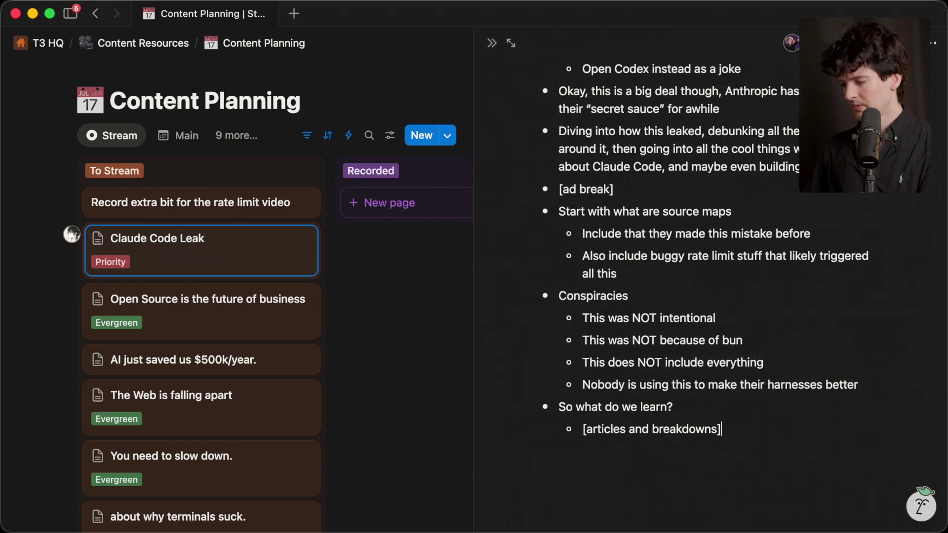
scroll(591, 499, "up", 5)
key("super+Tab")
key("super+Tab")
key("super+Tab")
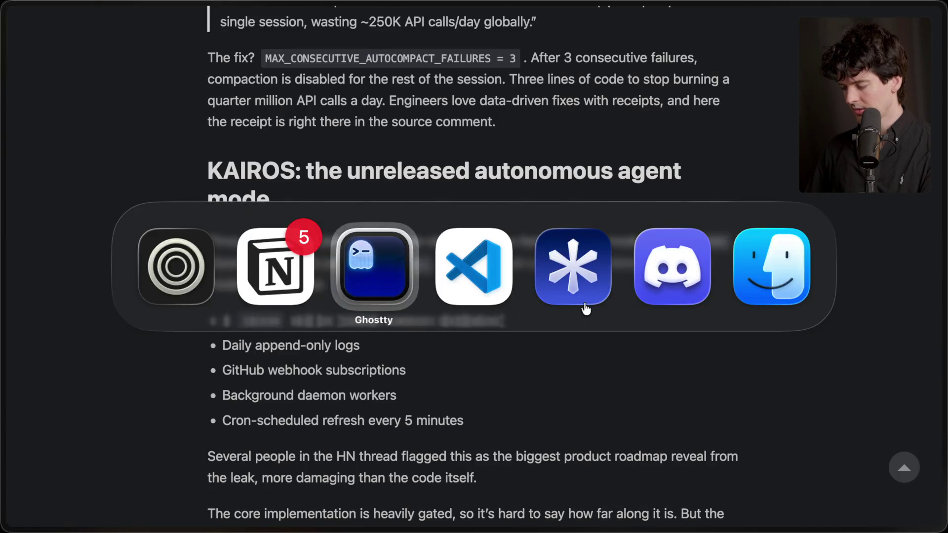
key("super+Tab")
key("super+Tab")
key("super+Tab")
key("super+shift+Tab")
key("super+shift+Tab")
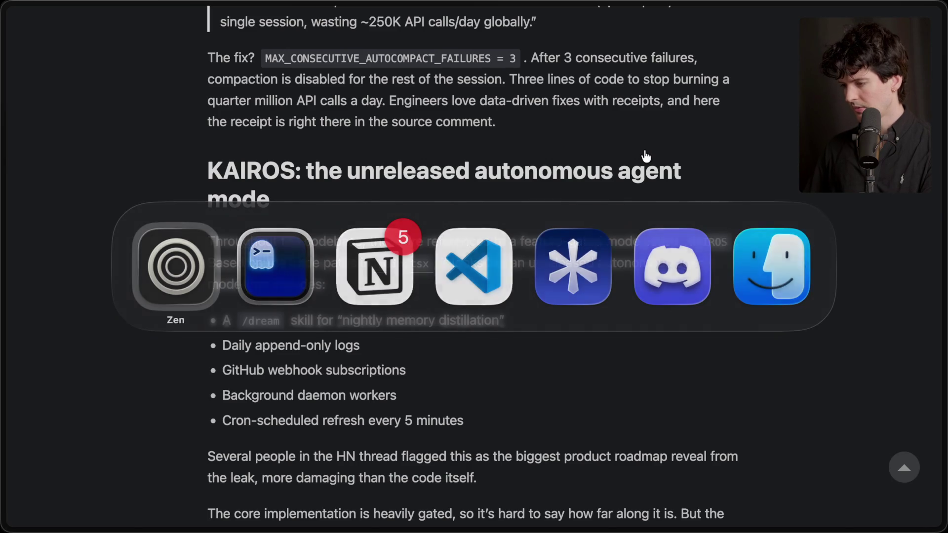
mouse_move(944, 212)
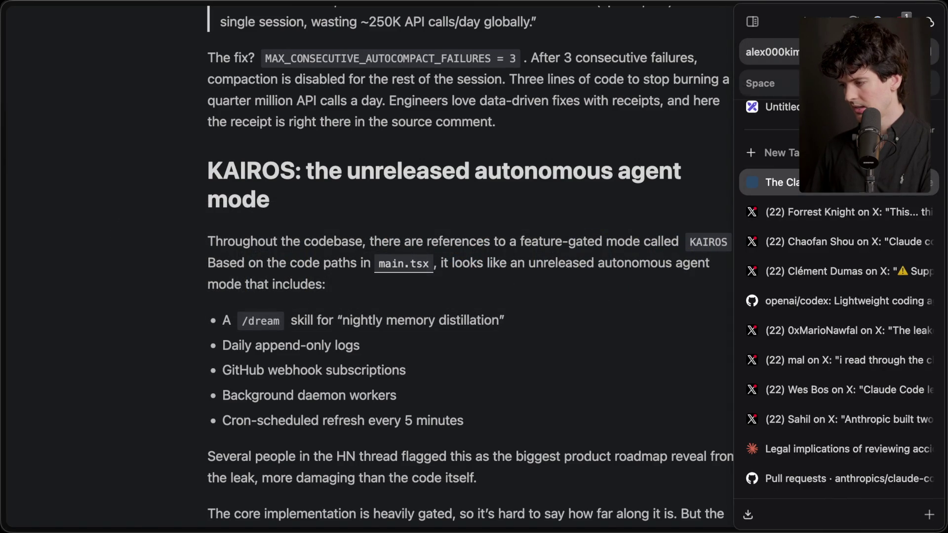
Step: Open the Pranit post linked in the Twitch chat full-window and read through it
left_click(780, 173)
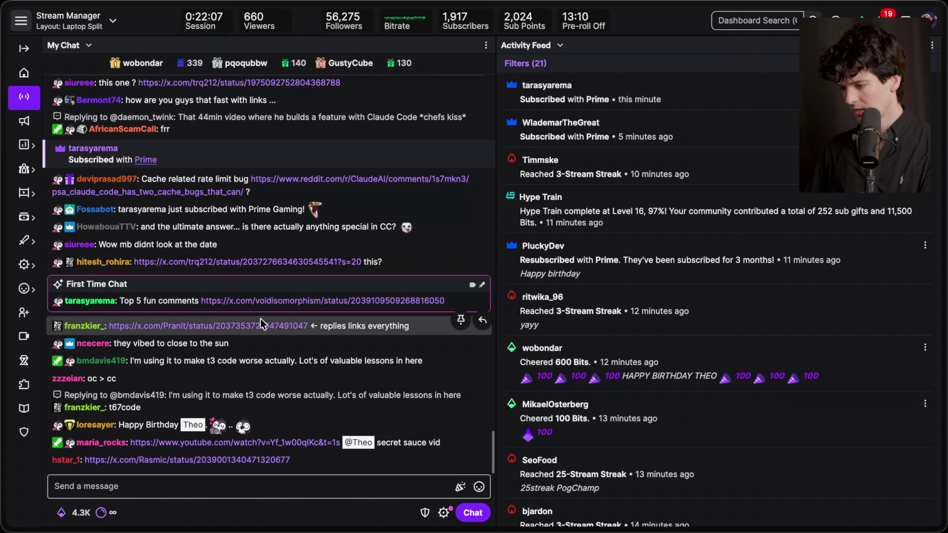
left_click(260, 326)
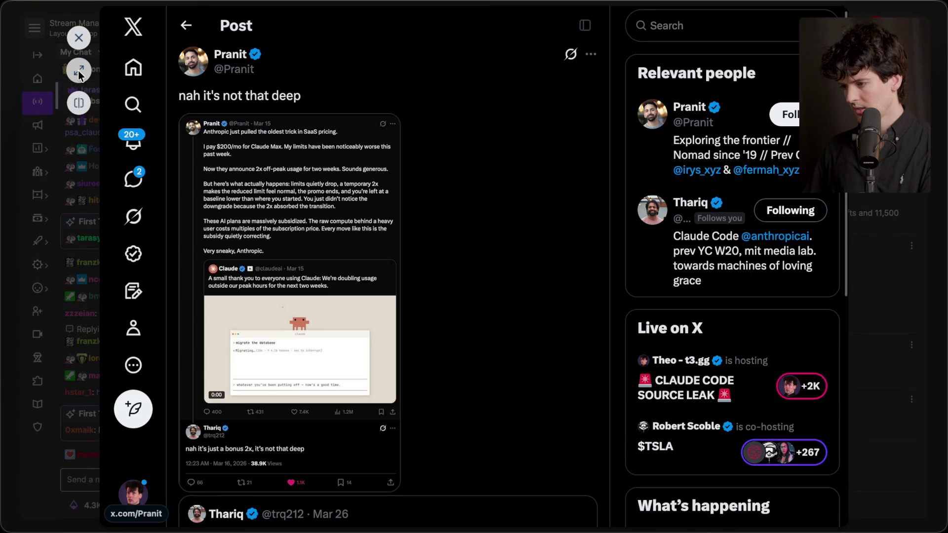
left_click(79, 74)
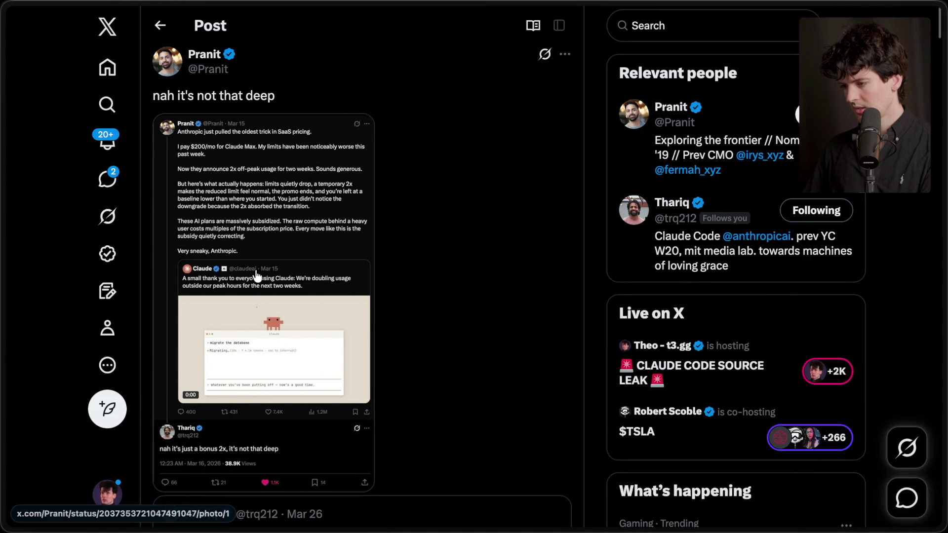
scroll(255, 270, "down", 10)
scroll(328, 365, "down", 5)
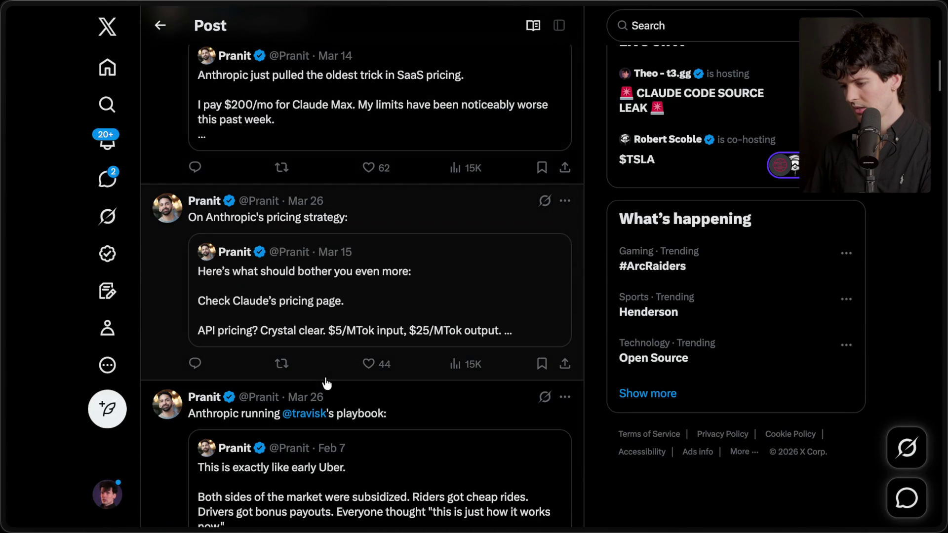
scroll(345, 312, "down", 2)
scroll(344, 312, "down", 10)
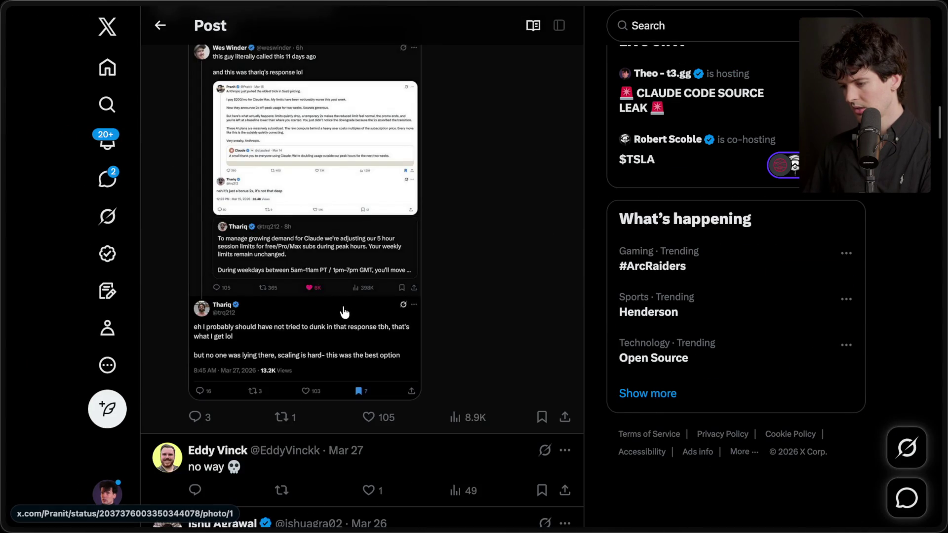
key("super+Tab")
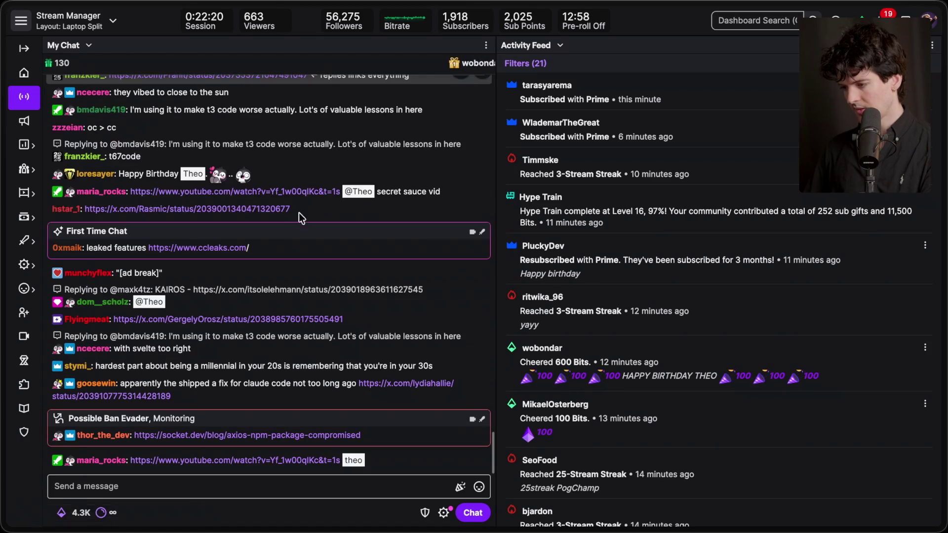
Step: Open the 'A conversation on Claude Code' YouTube video from chat, pause it, and return
left_click(235, 236)
left_click(84, 69)
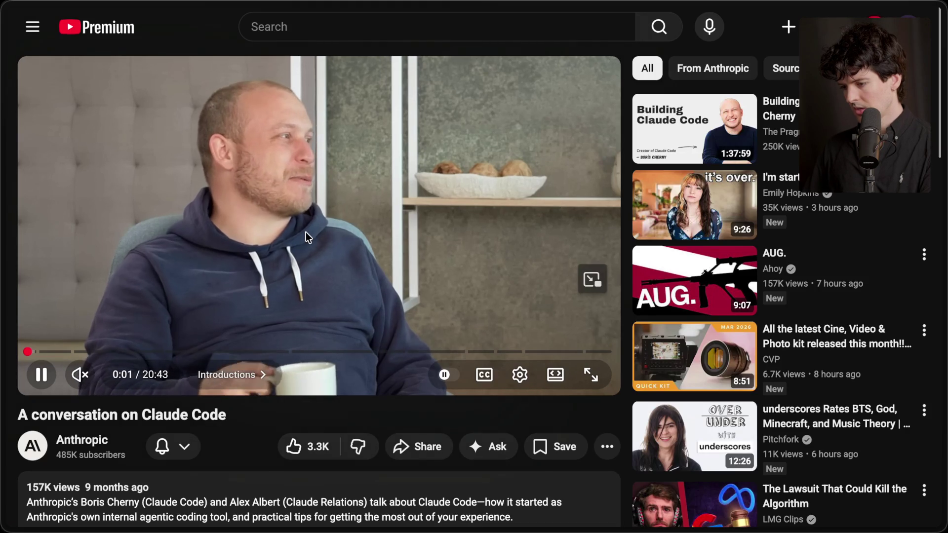
left_click(306, 233)
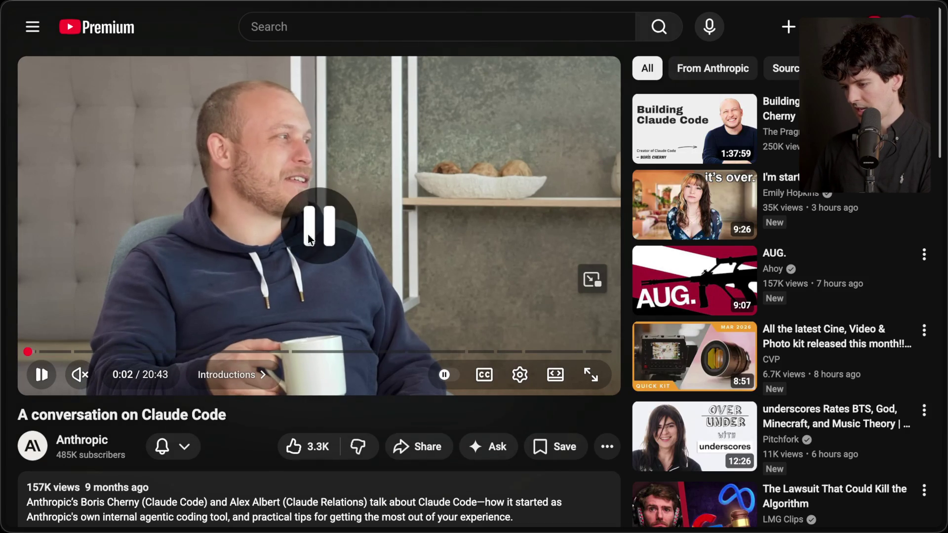
mouse_move(943, 148)
left_click(790, 114)
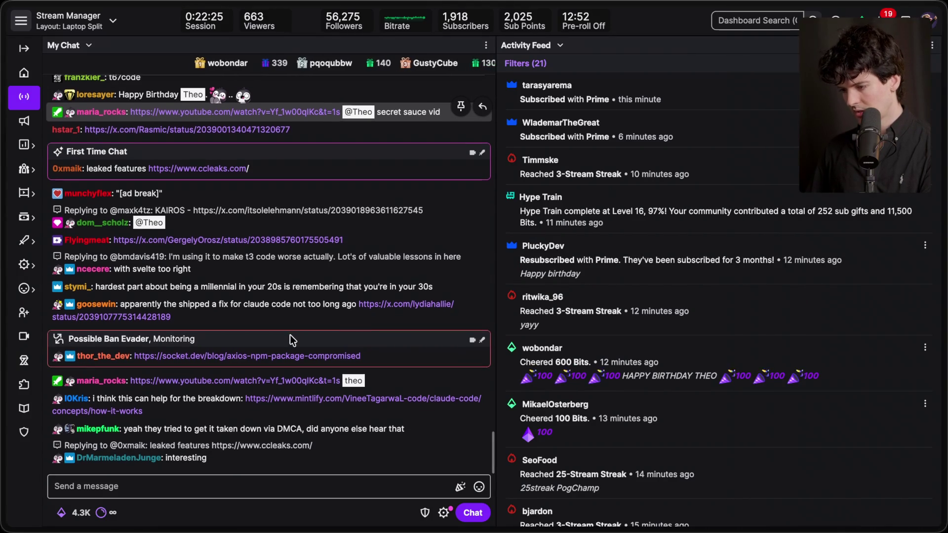
Step: Find and open the top 5 comments post linked in the chat
scroll(283, 309, "up", 1)
scroll(283, 309, "up", 3)
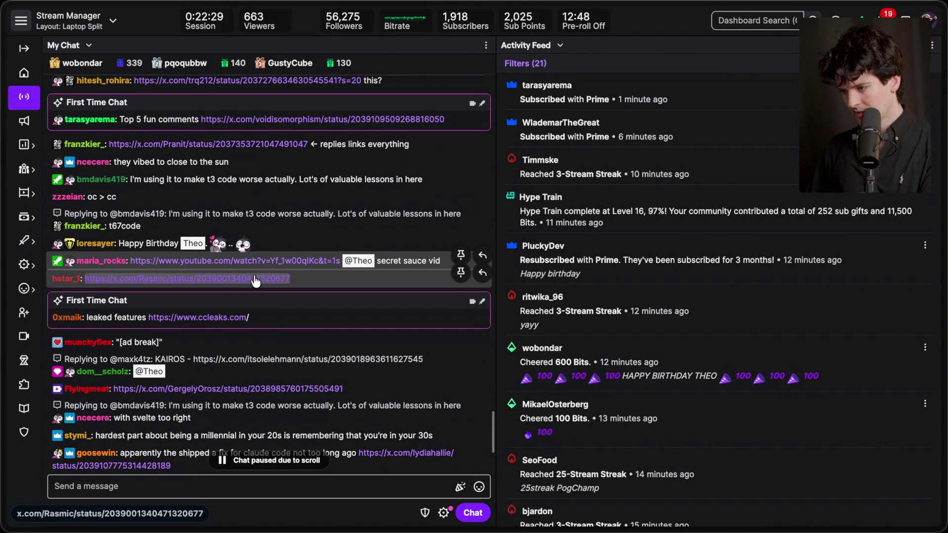
scroll(275, 277, "up", 4)
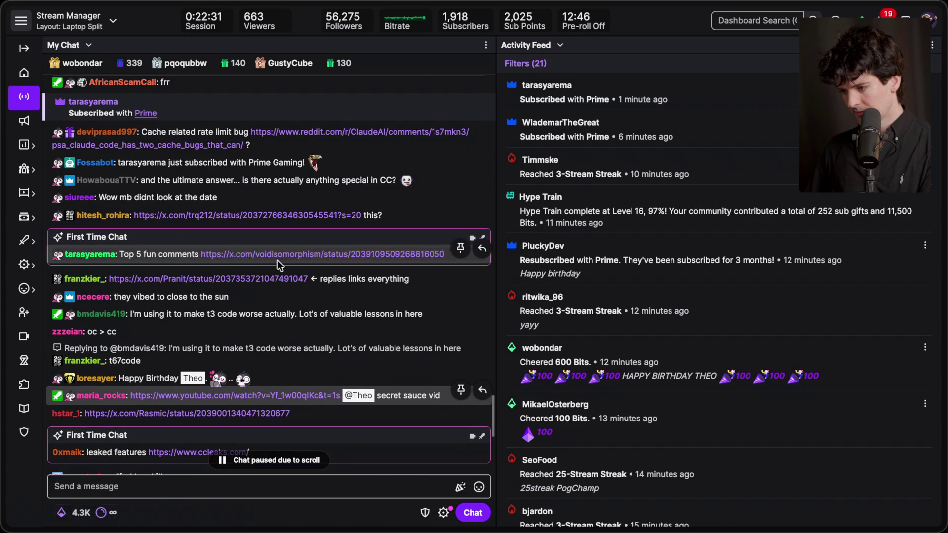
left_click(276, 254)
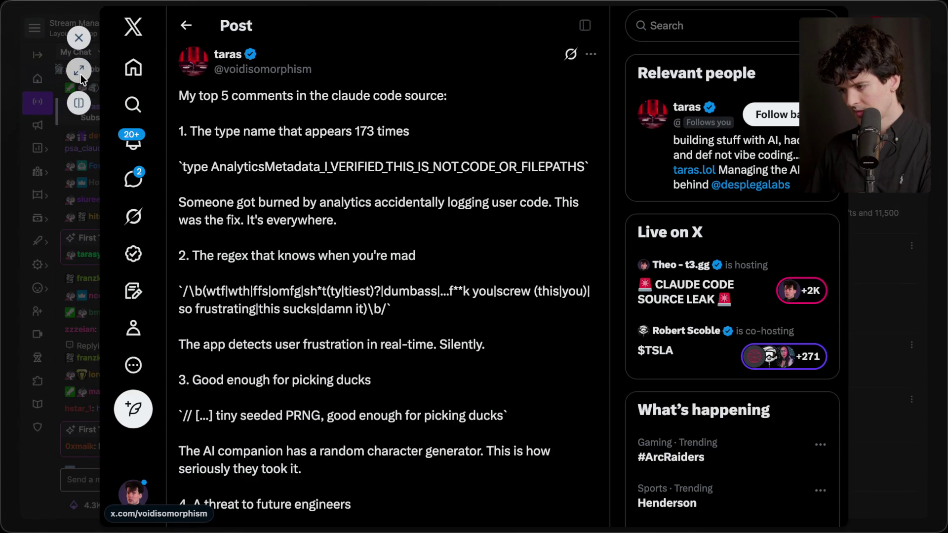
Step: Read through the top 5 comments post, then close it
scroll(352, 240, "down", 2)
scroll(351, 241, "down", 3)
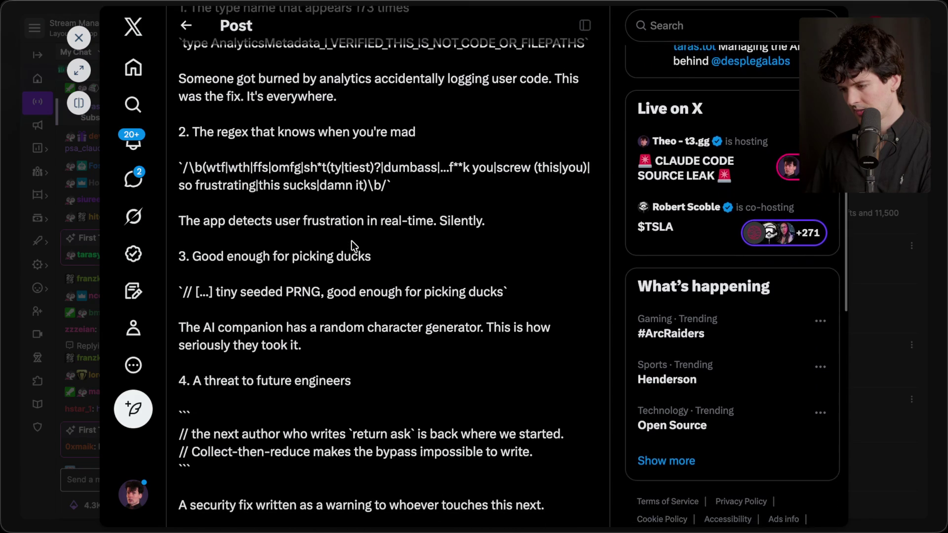
scroll(352, 241, "down", 1)
scroll(351, 241, "down", 2)
scroll(352, 241, "down", 5)
scroll(351, 241, "down", 1)
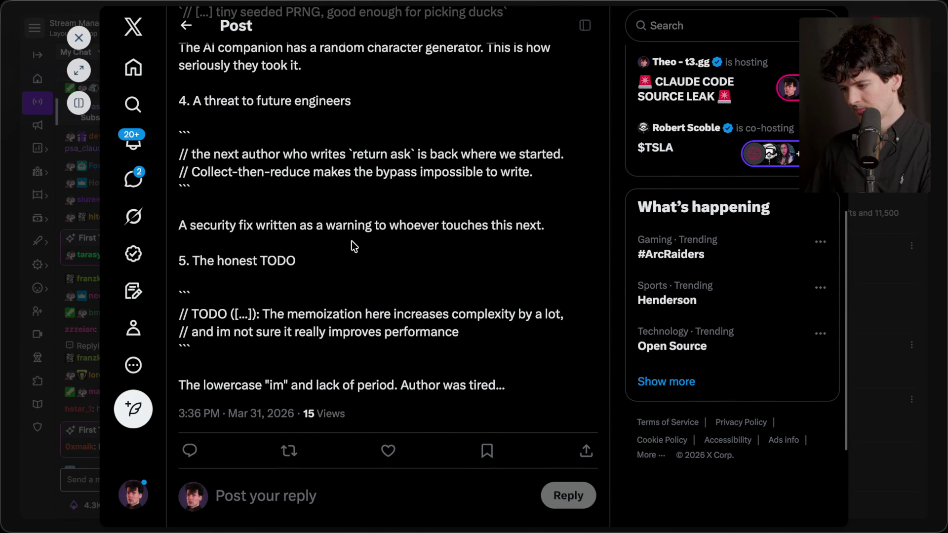
key("Escape")
Step: Open and read Thariq's rate-limit thread from chat, then close it
scroll(353, 246, "up", 5)
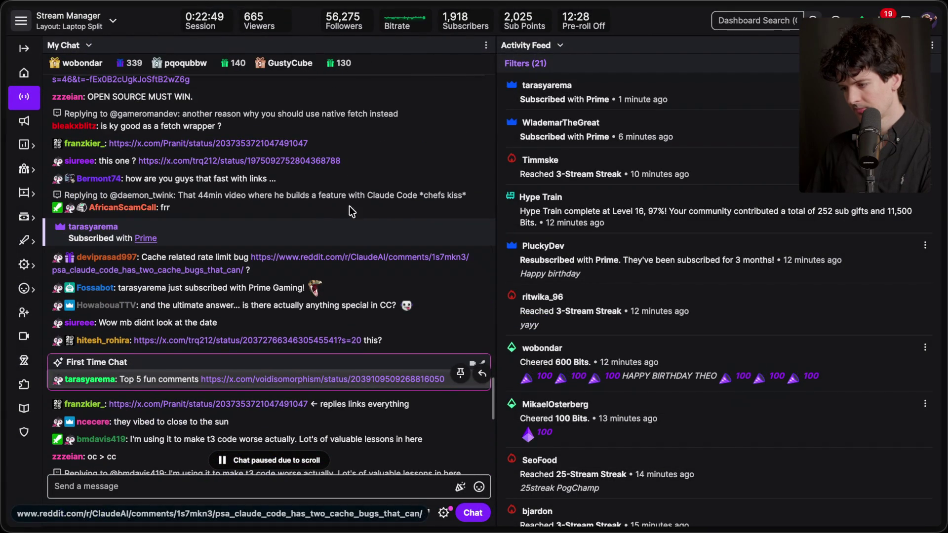
scroll(358, 160, "up", 1)
scroll(357, 158, "up", 2)
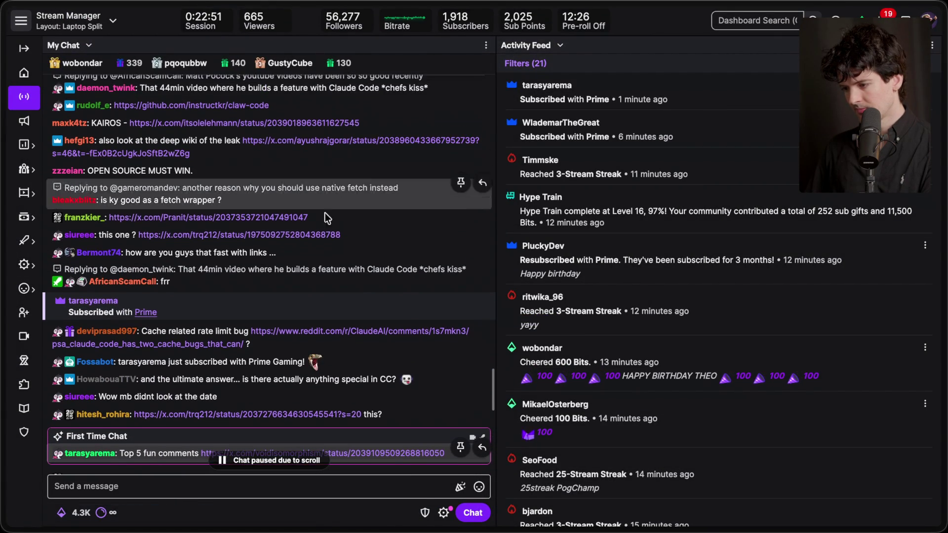
left_click(232, 235)
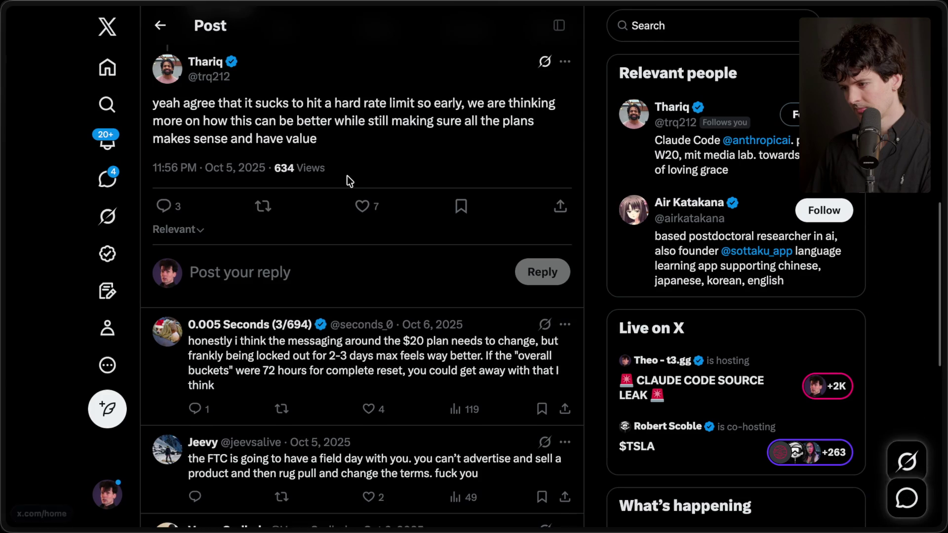
scroll(348, 178, "up", 10)
scroll(348, 182, "up", 3)
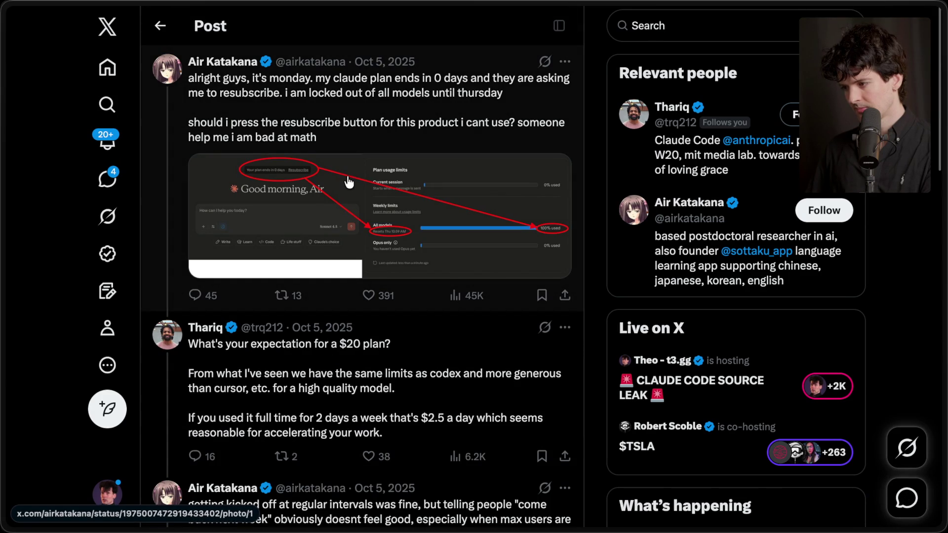
key("super+w")
scroll(259, 242, "up", 3)
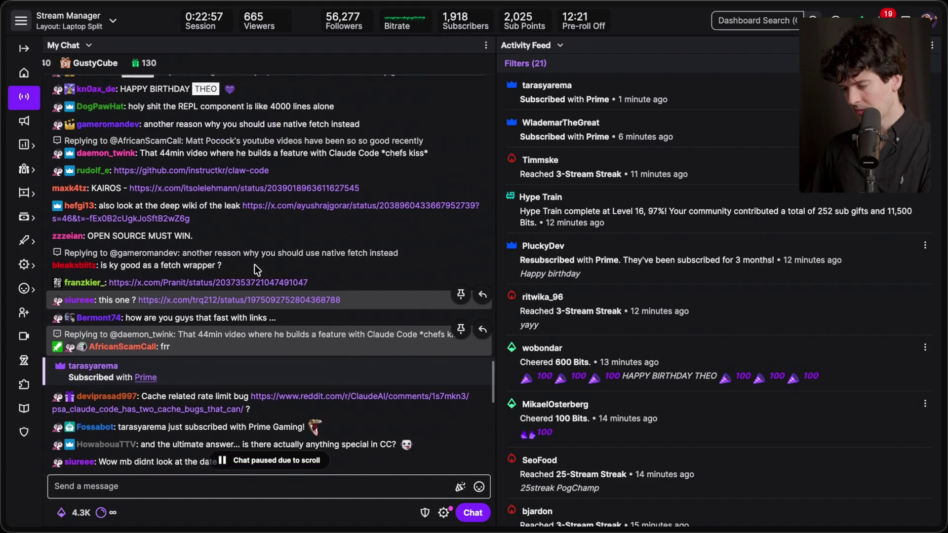
key("super+Tab")
key("super+Tab")
key("super+Tab")
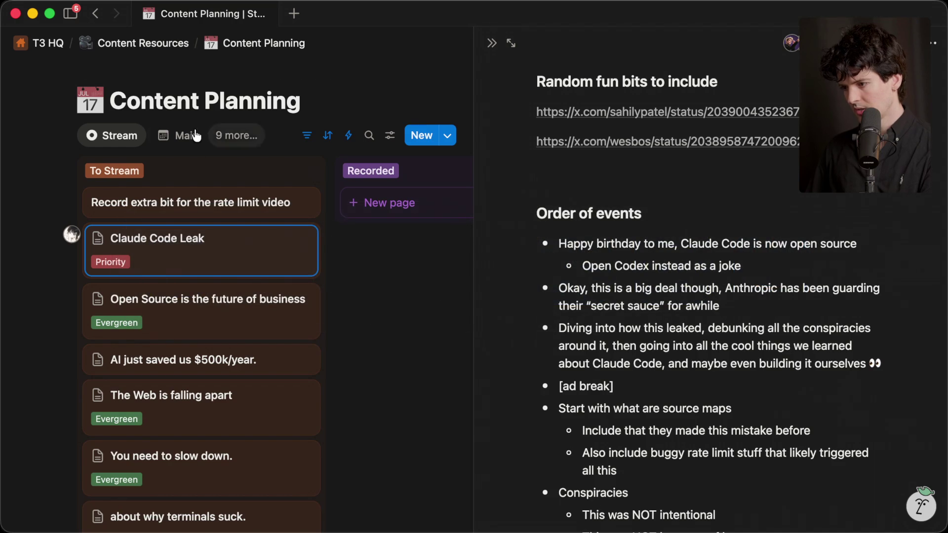
Step: In the calendar view, open the Anthropic rate limits card and follow its first x.com link
left_click(197, 136)
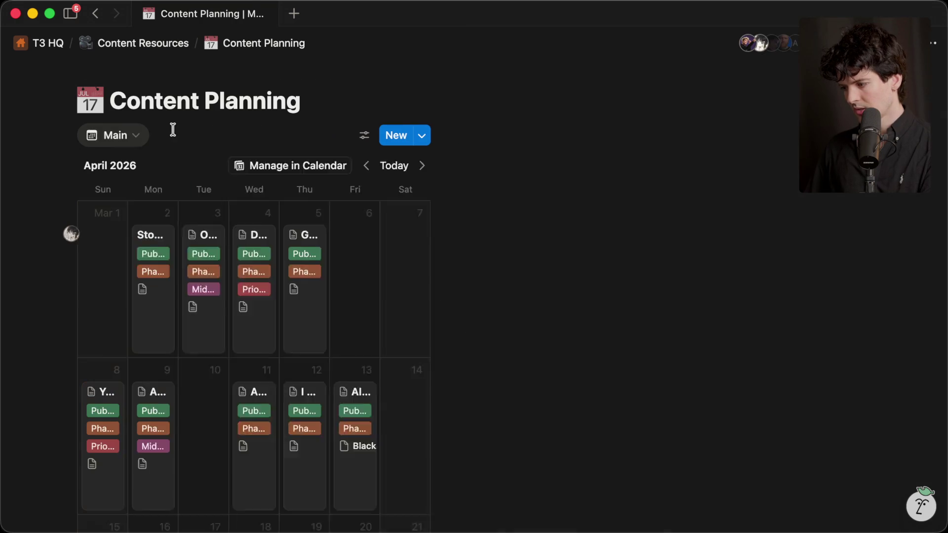
scroll(283, 424, "down", 6)
scroll(282, 424, "down", 5)
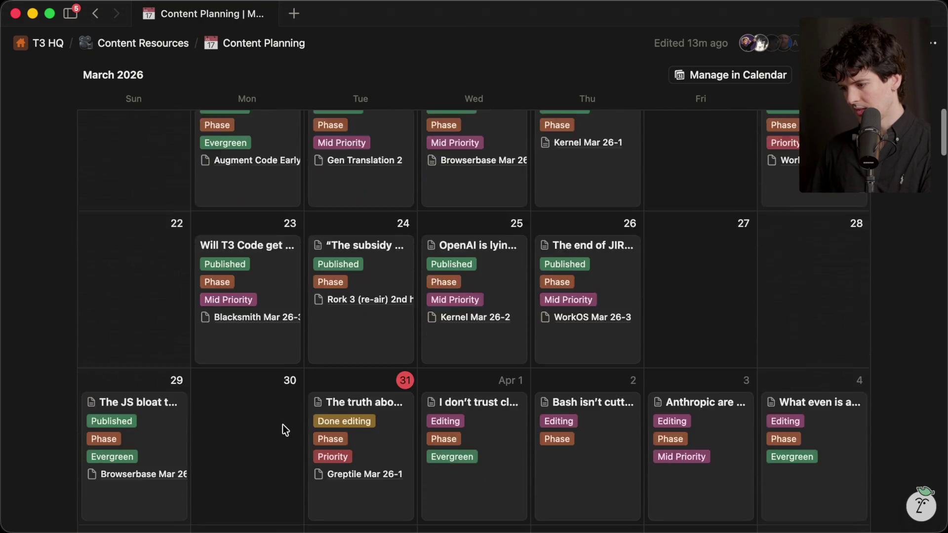
left_click(383, 392)
scroll(491, 299, "down", 10)
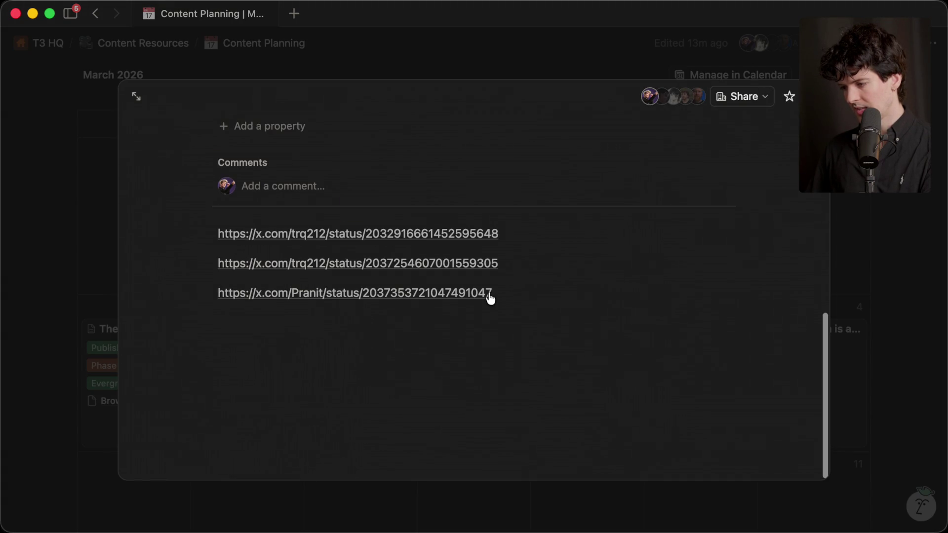
left_click(381, 235)
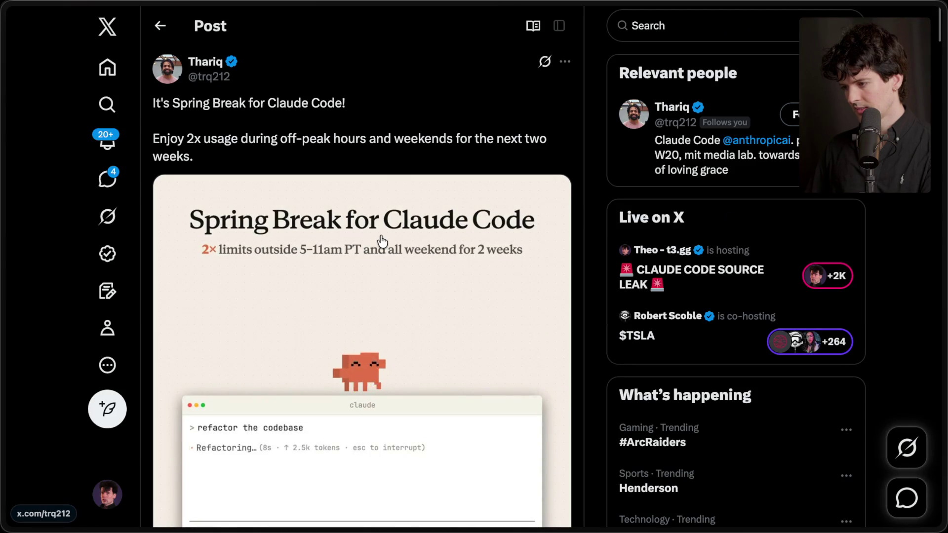
Step: Open the card's second x.com link on peak-hour session limits and read the replies
key("super+w")
left_click(374, 265)
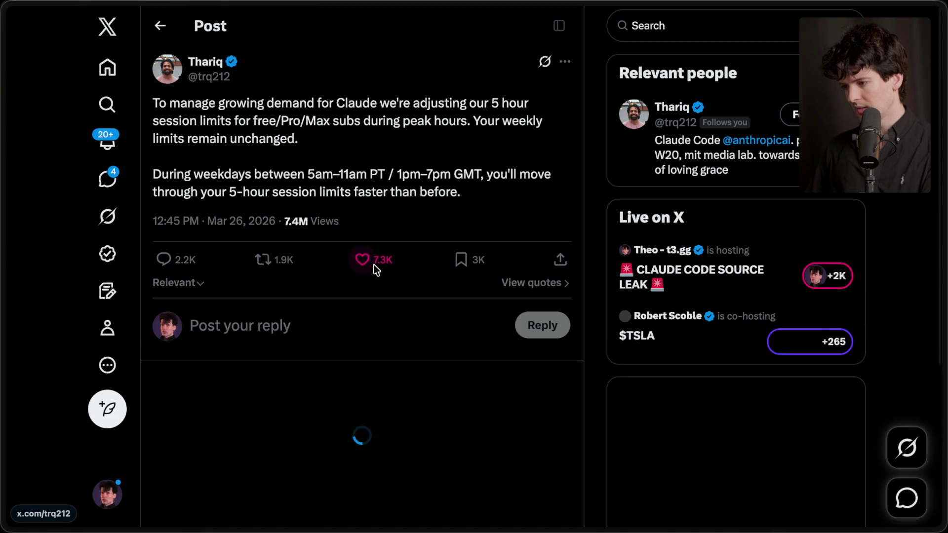
scroll(374, 264, "down", 10)
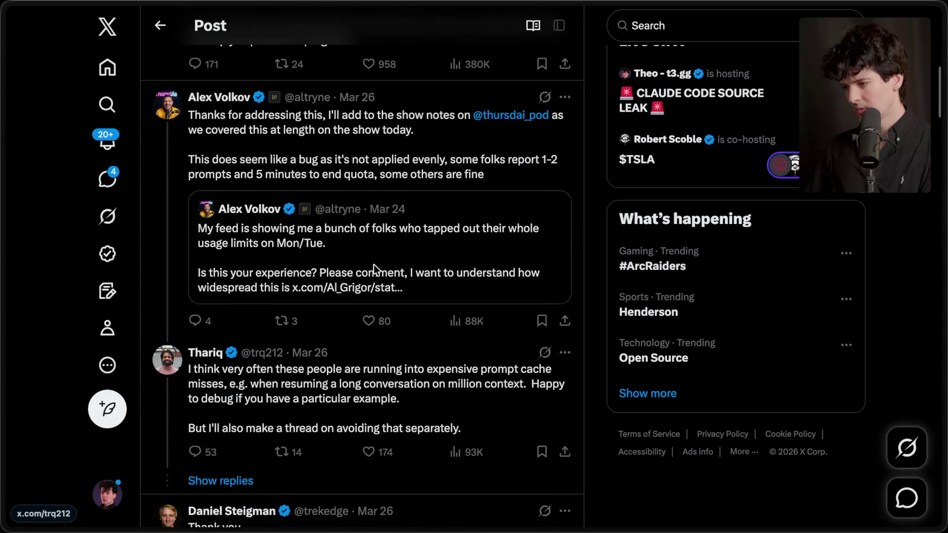
scroll(374, 264, "down", 1)
scroll(374, 264, "up", 10)
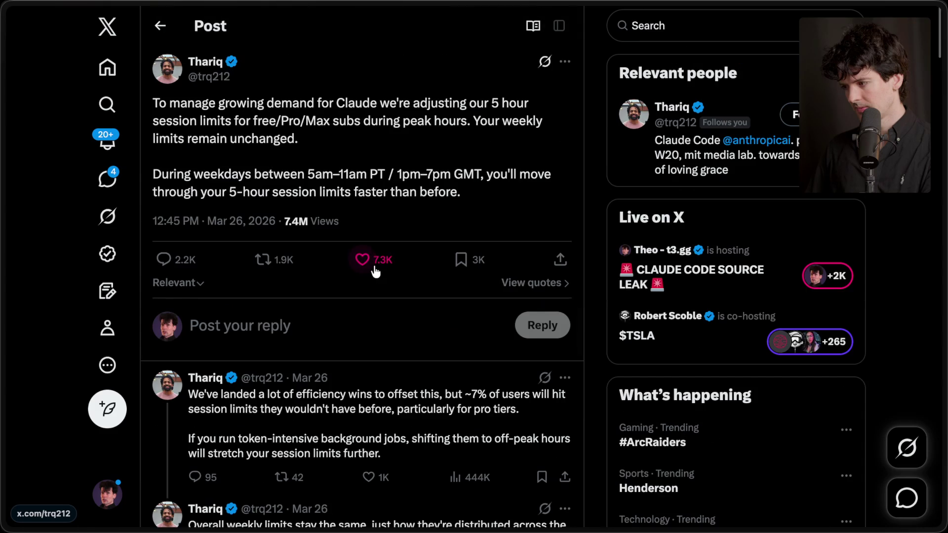
Step: Browse the author's Replies tab and open the reposted usage-limits investigation post
left_click(182, 383)
left_click(269, 452)
scroll(322, 325, "down", 5)
scroll(322, 321, "down", 10)
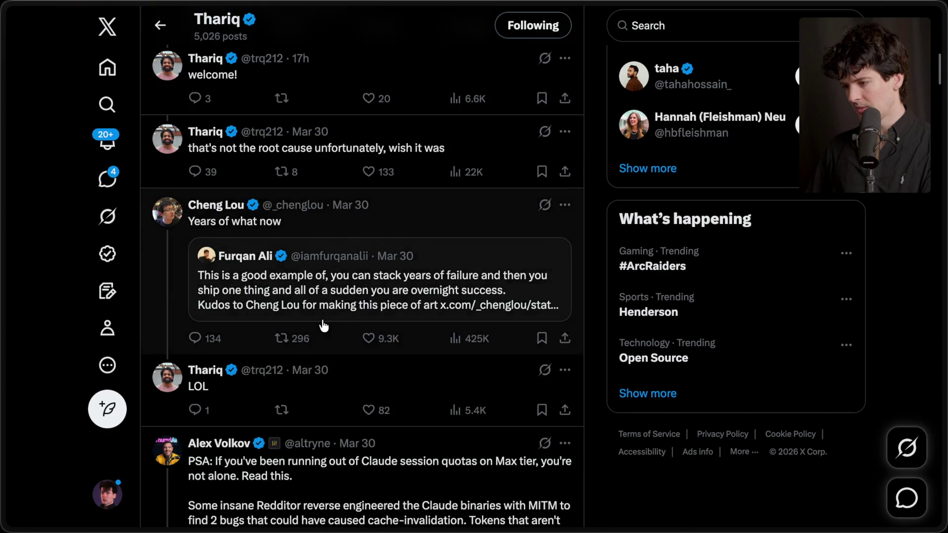
scroll(323, 325, "up", 3)
scroll(323, 326, "down", 3)
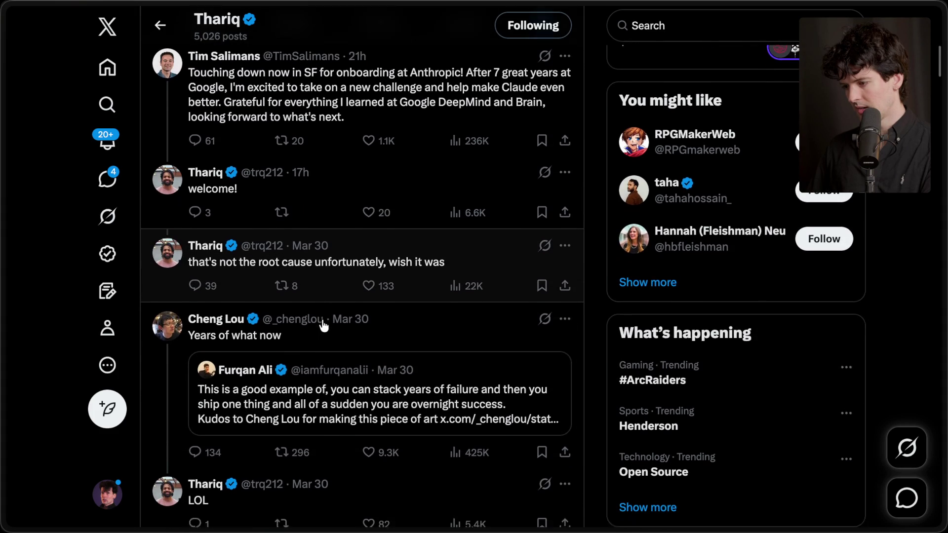
scroll(323, 325, "down", 15)
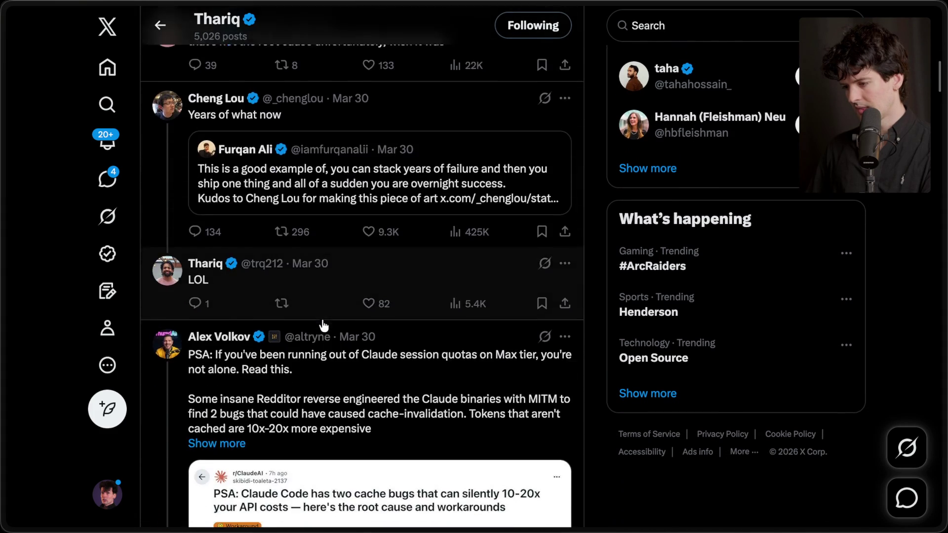
scroll(324, 326, "down", 8)
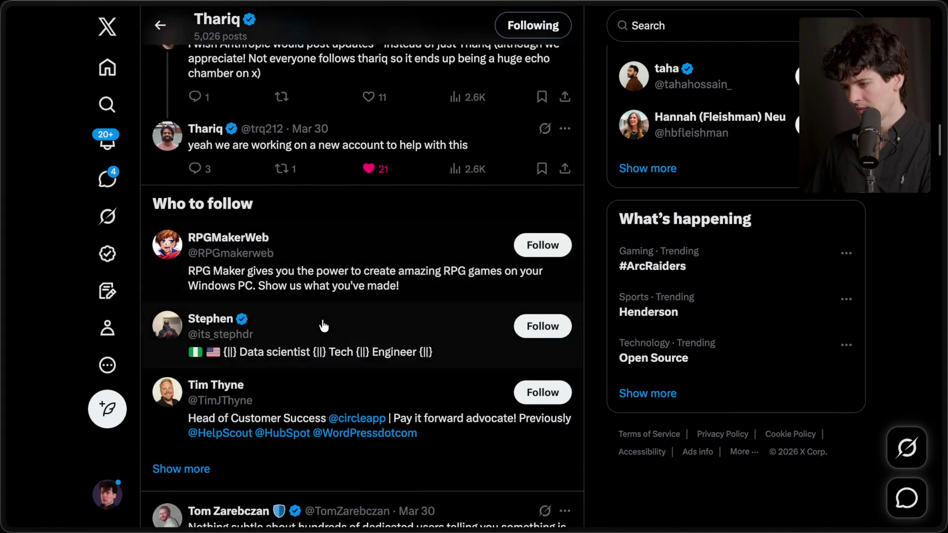
scroll(323, 325, "down", 7)
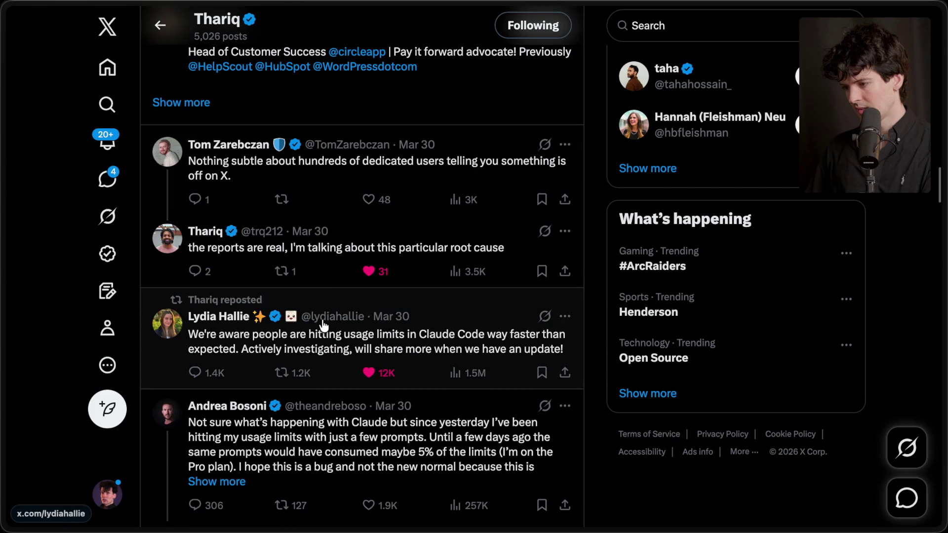
scroll(324, 326, "down", 2)
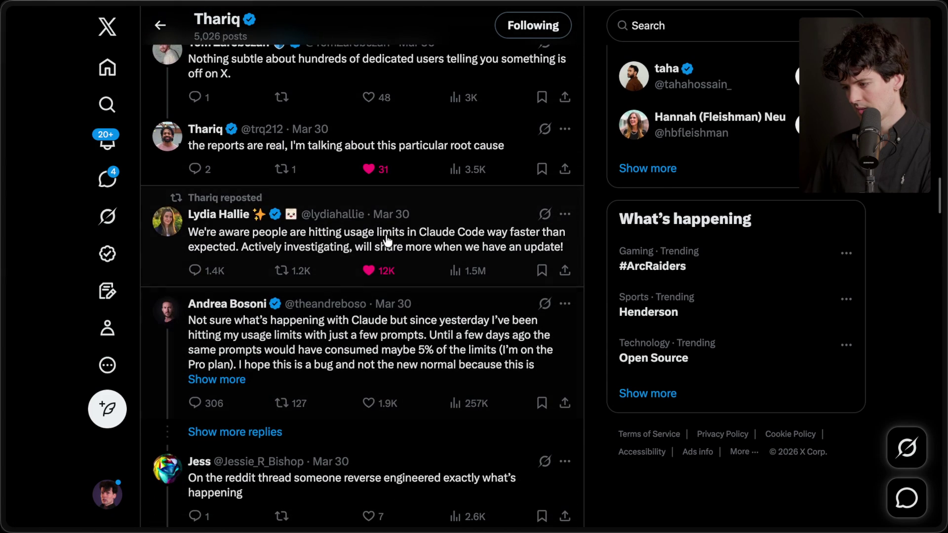
left_click(402, 233)
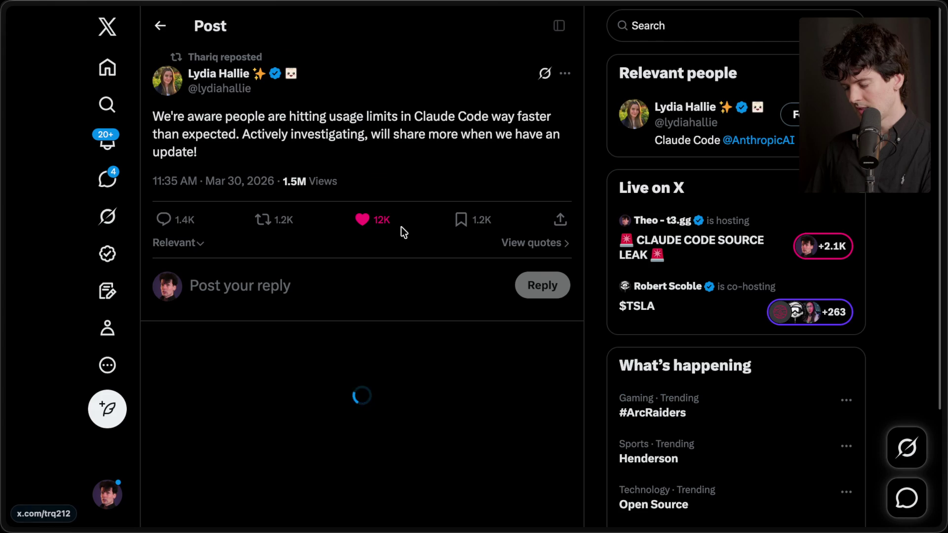
mouse_move(943, 276)
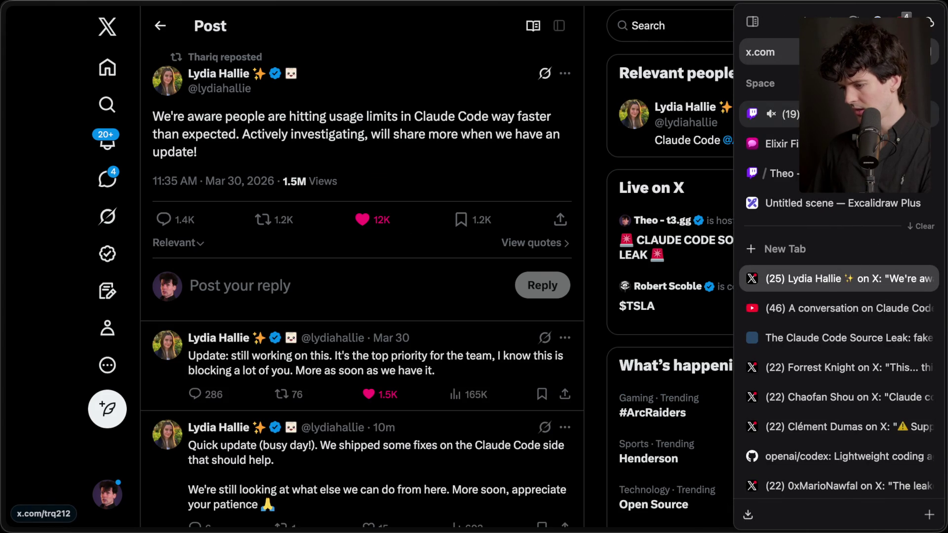
left_click(780, 114)
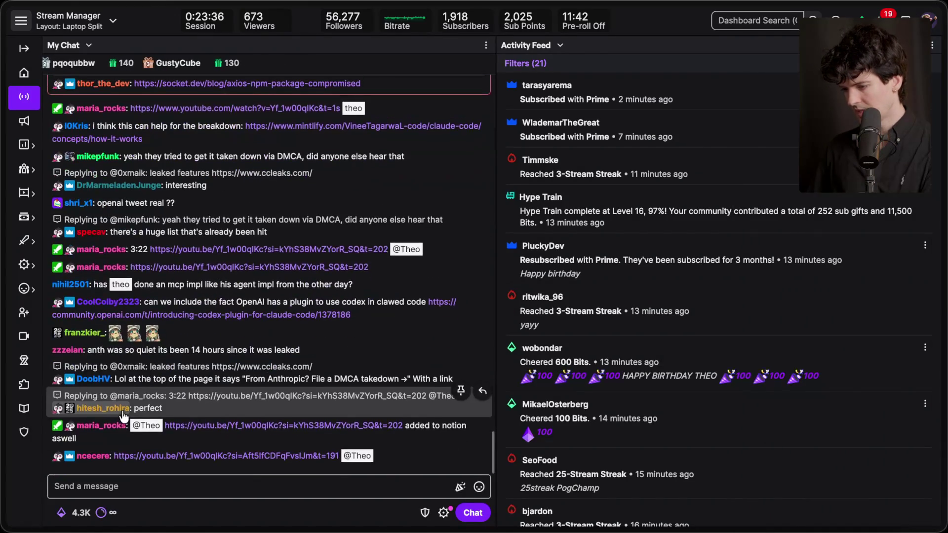
Step: Open the chat's 'A conversation on Claude Code' video, pause it, and seek back to 3:19
mouse_move(916, 265)
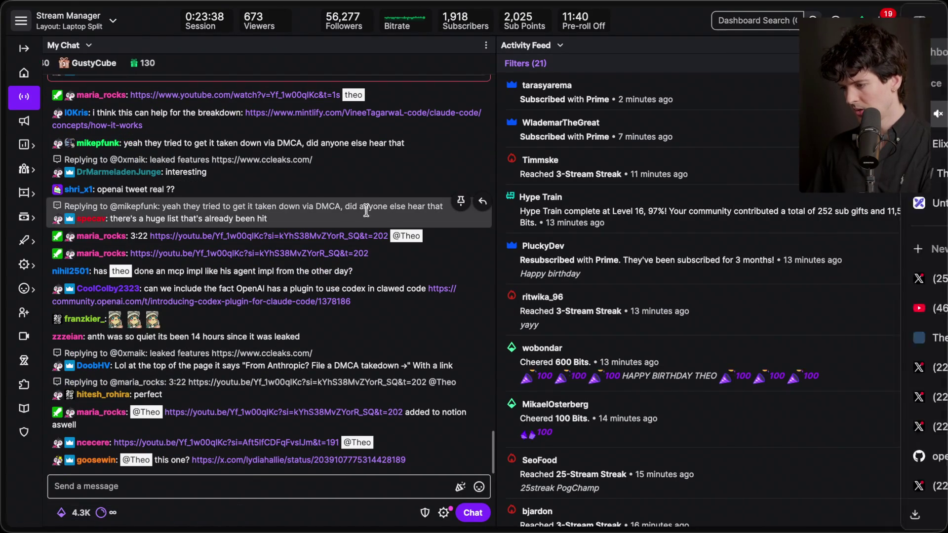
left_click(340, 236)
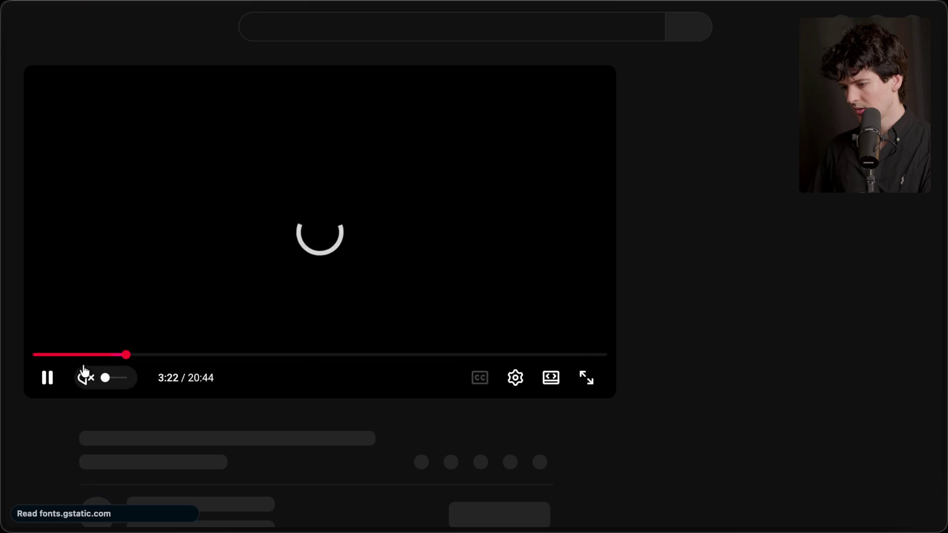
left_click(47, 377)
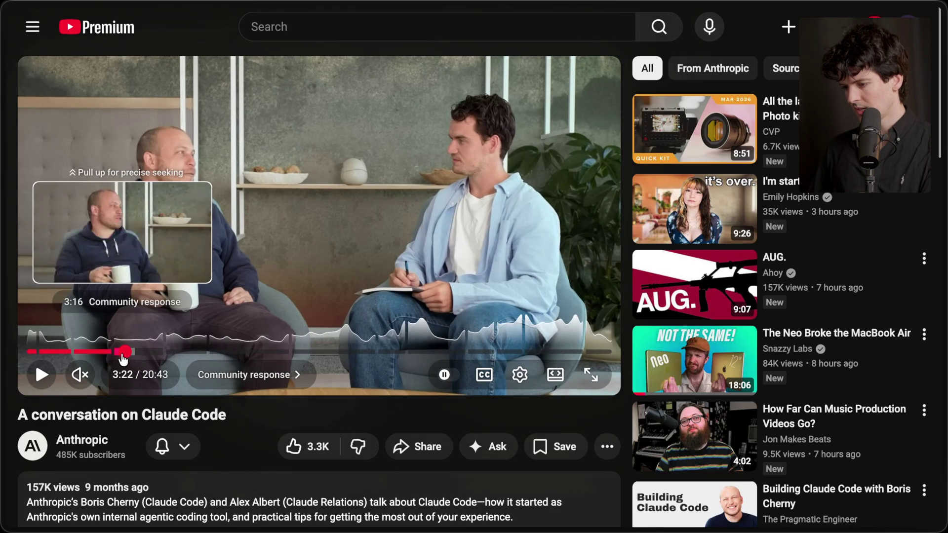
left_click(124, 354)
Step: Close the duplicate video tab and start a /marker command in the Twitch chat
mouse_move(944, 291)
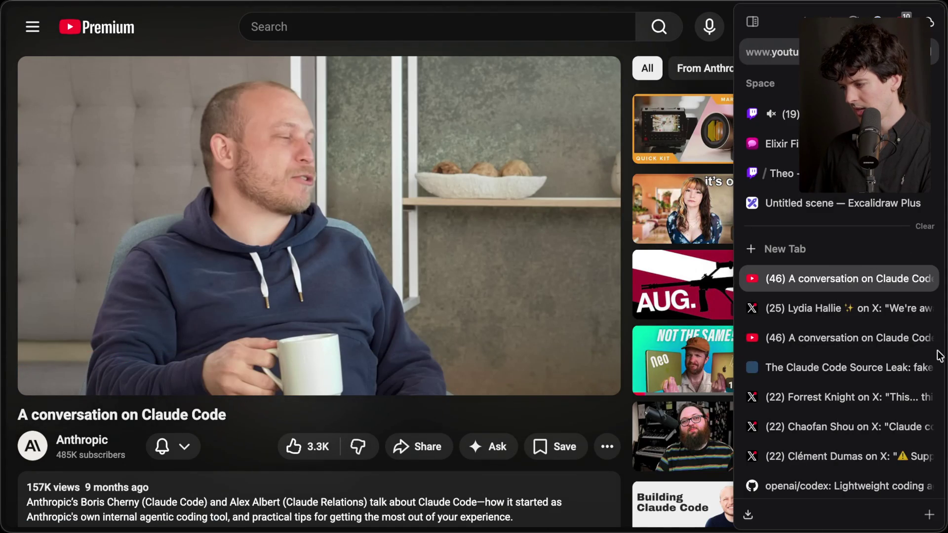
left_click(925, 338)
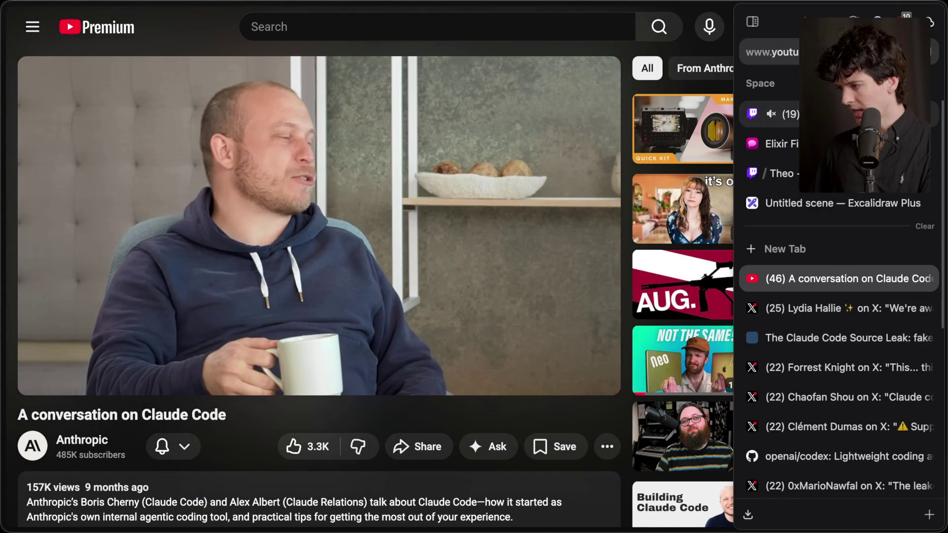
left_click(849, 114)
left_click(244, 481)
type("/marker OFFSET 23")
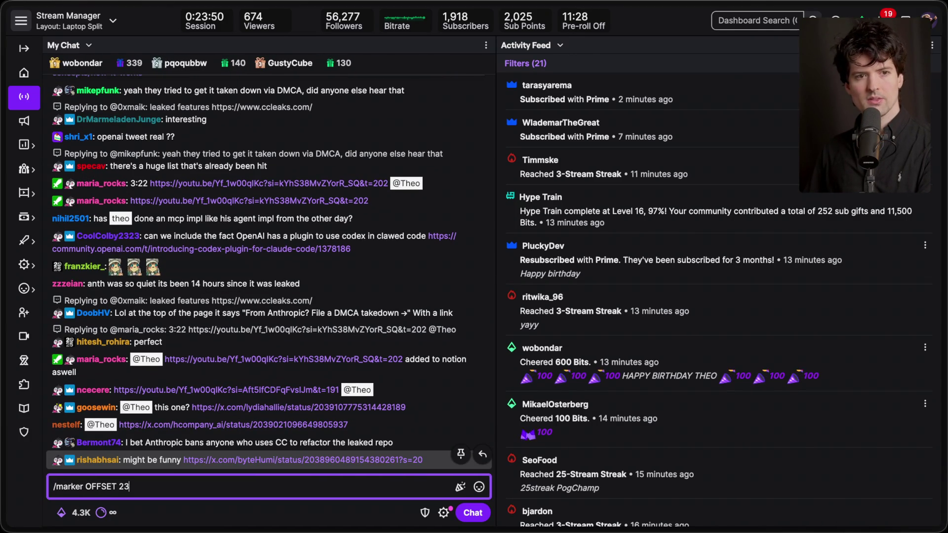
Step: Correct the chat draft's time so it reads '/marker OFFSET 24:00'
key("BackSpace")
type("4:00")
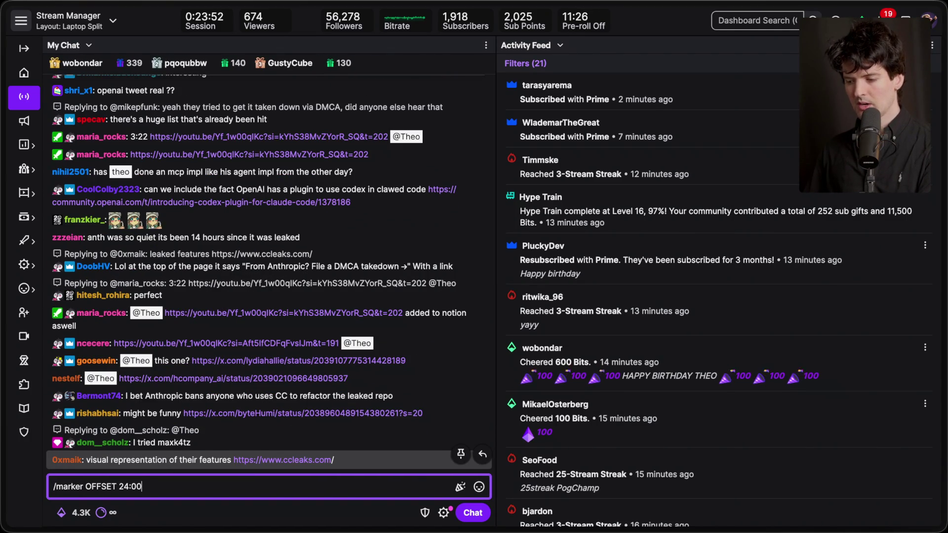
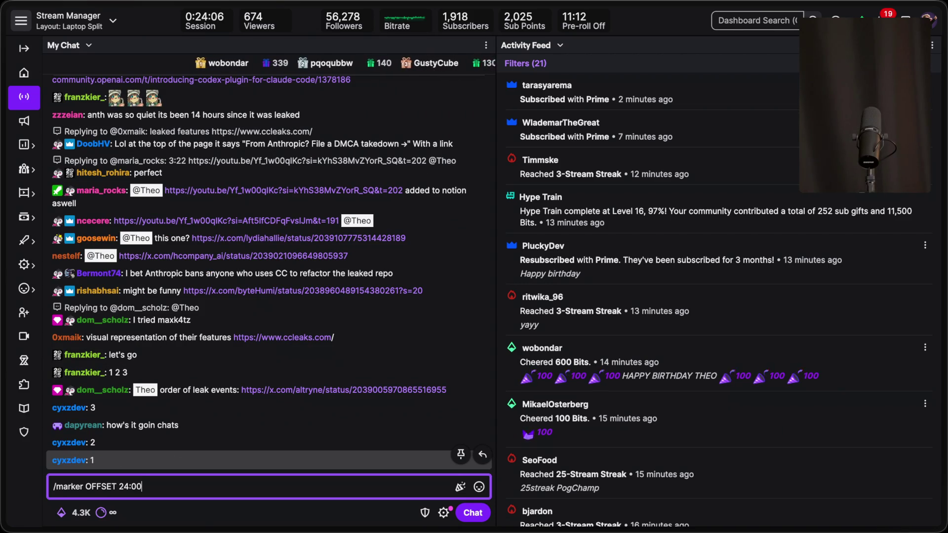
Step: Correct the /marker offset to 24:05, then open the chat's X post on the leak timeline
key("BackSpace")
type("54")
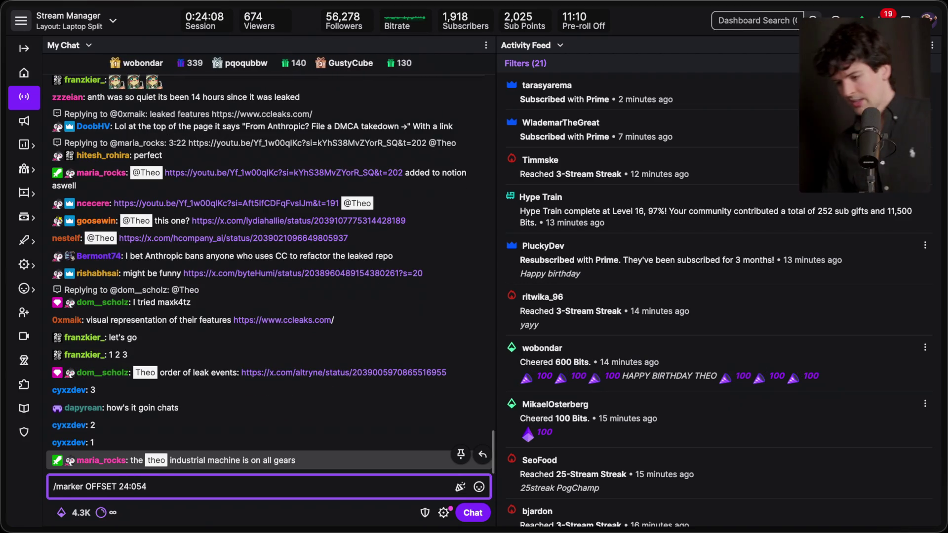
key("BackSpace")
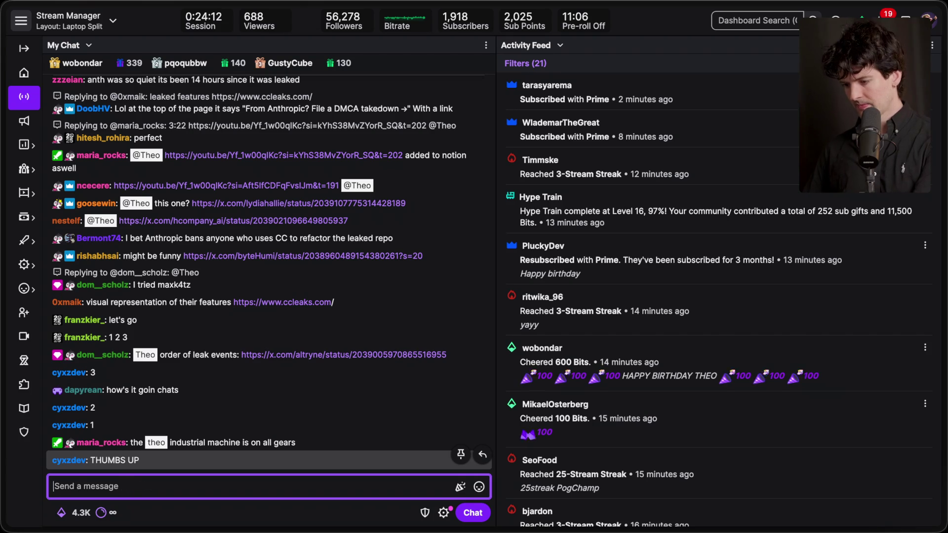
left_click(306, 338)
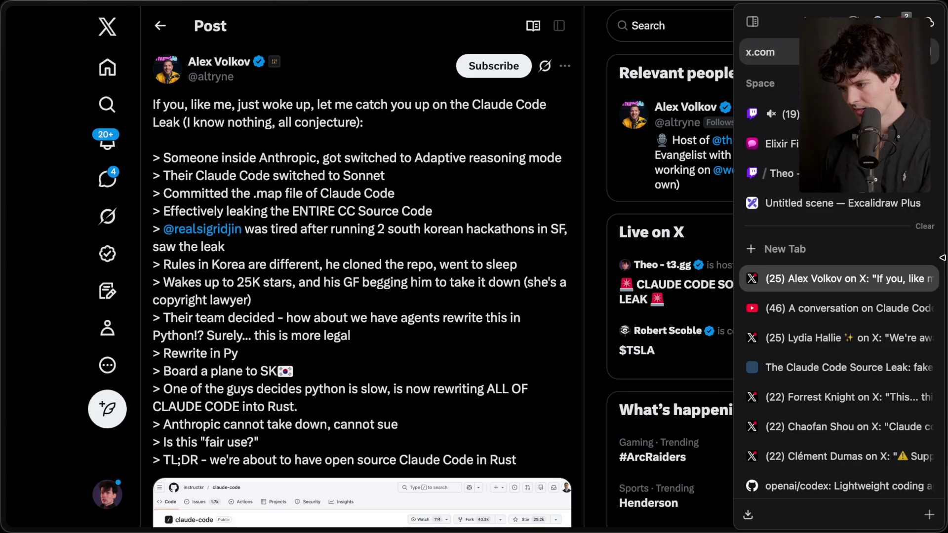
Step: Open the ccleaks Claude Code Leaks site from the dashboard chat as a full tab
mouse_move(942, 244)
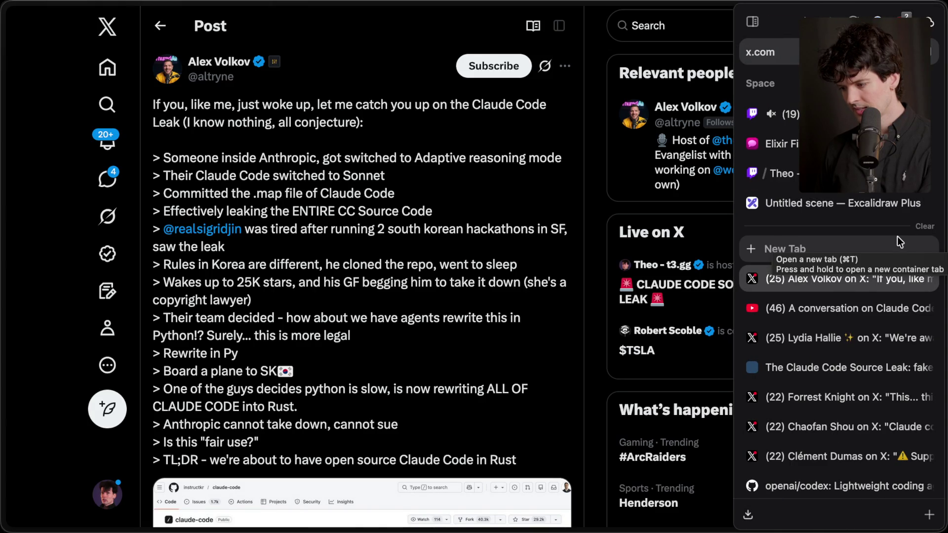
left_click(839, 114)
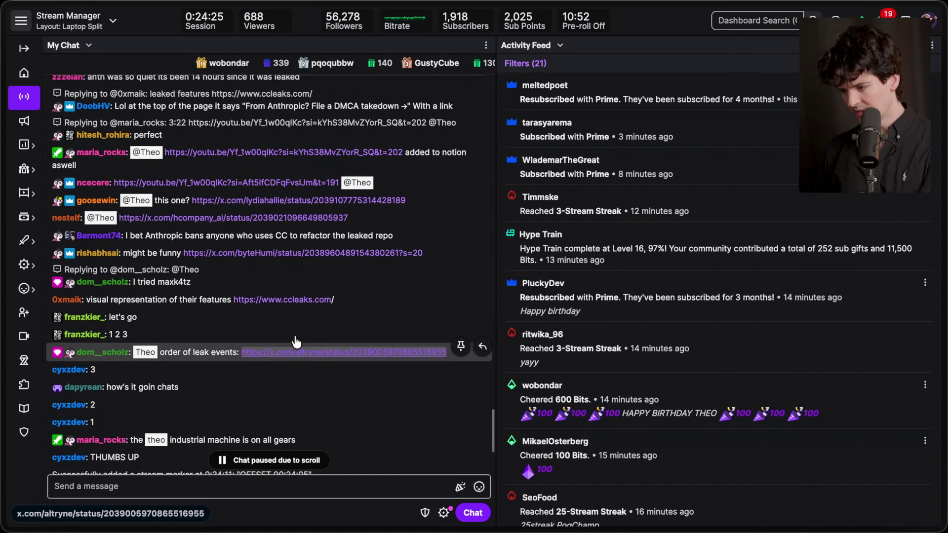
left_click(295, 299)
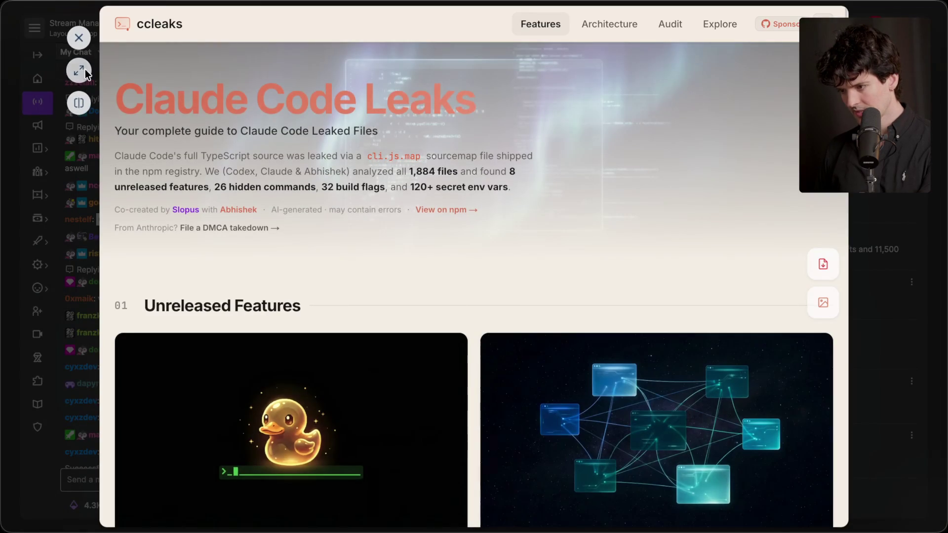
left_click(78, 68)
scroll(408, 280, "down", 20)
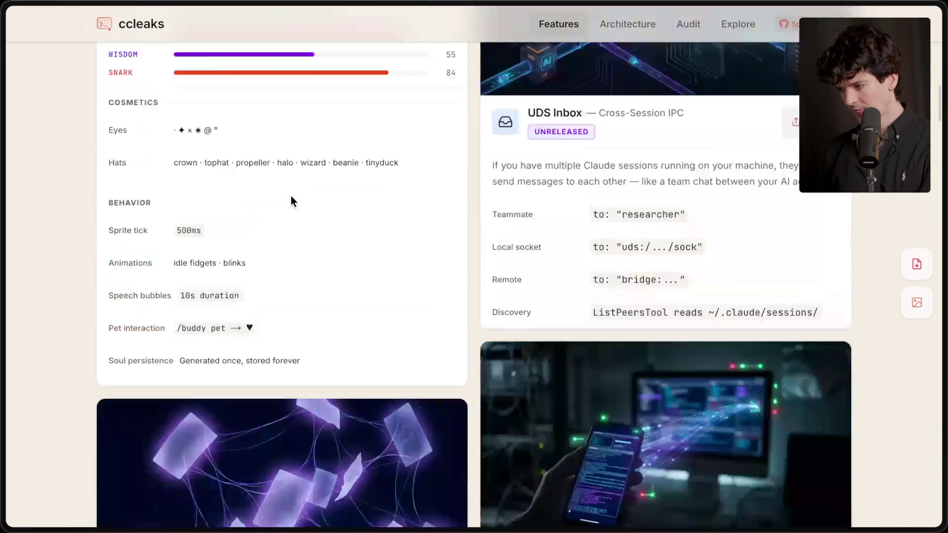
scroll(291, 196, "down", 10)
scroll(291, 201, "up", 20)
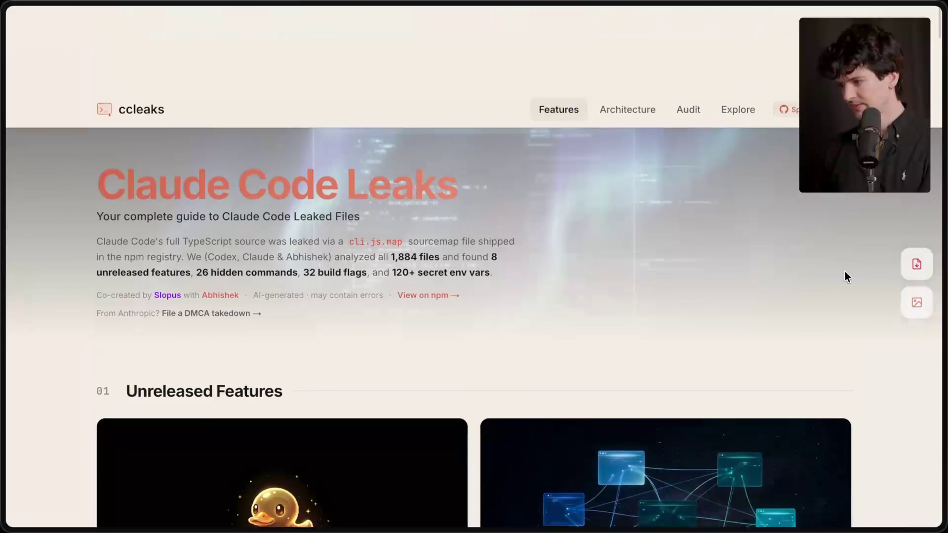
Step: Move the ccleaks tab just below the YouTube conversation tab in the sidebar
mouse_move(944, 277)
mouse_move(863, 279)
left_mouse_down()
mouse_move(869, 397)
mouse_move(873, 353)
left_mouse_up()
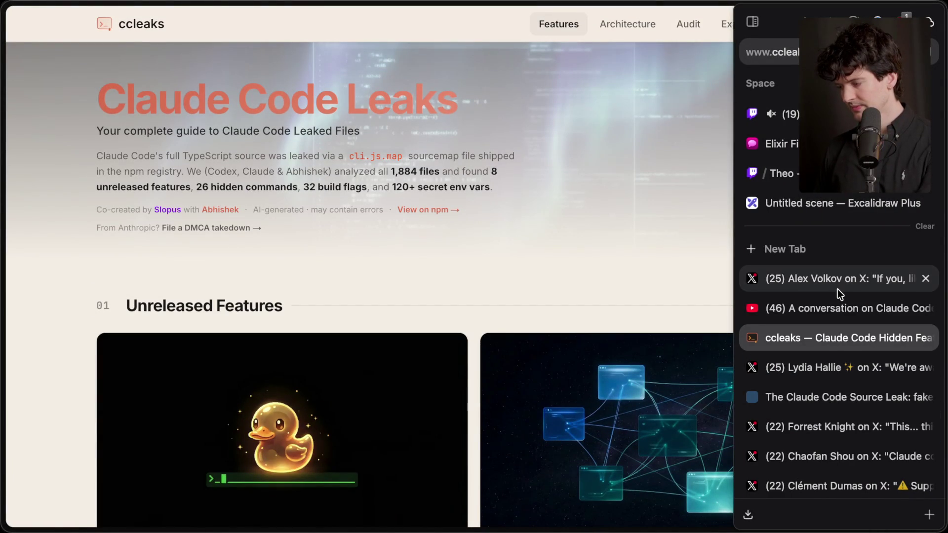
key("super+Tab")
key("super+Tab")
key("super+Tab")
key("super+Tab")
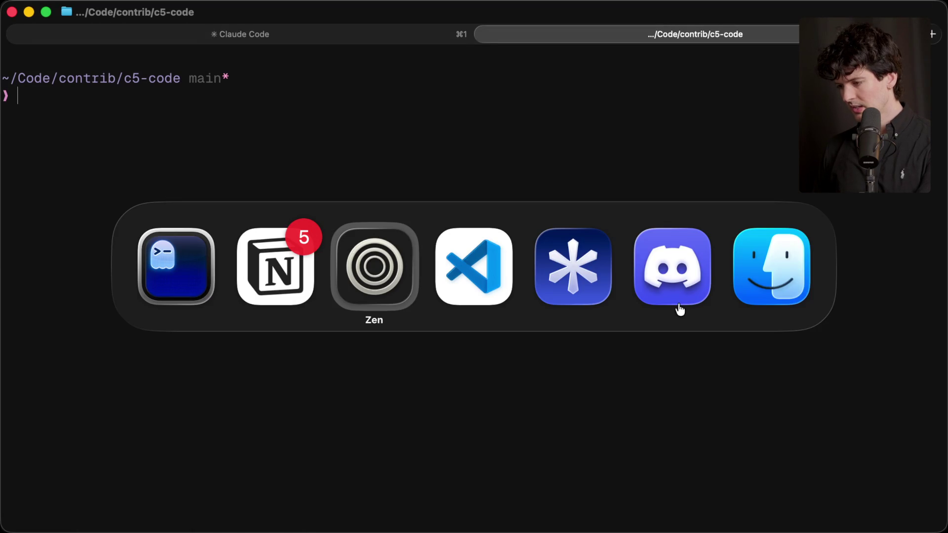
Step: Show Content Planning's Stream view and open the Claude Code Leak card's outline notes
key("Escape")
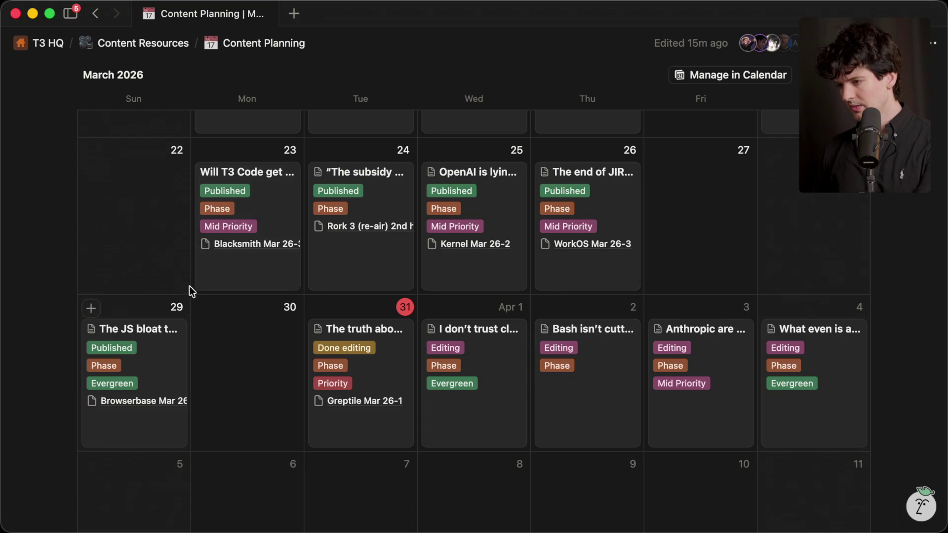
scroll(189, 309, "up", 10)
left_click(119, 134)
scroll(388, 295, "down", 3)
scroll(388, 294, "up", 3)
left_click(204, 264)
scroll(650, 348, "down", 15)
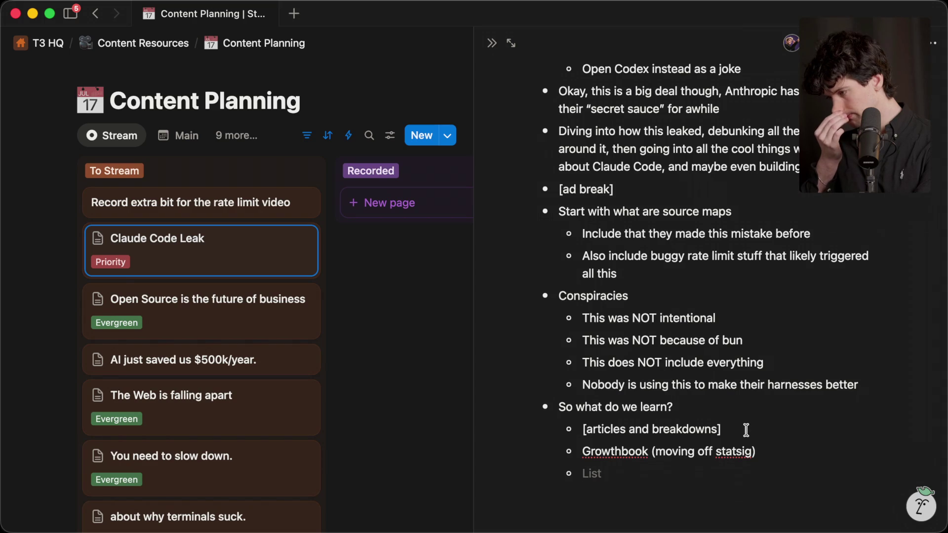
key("super+Tab")
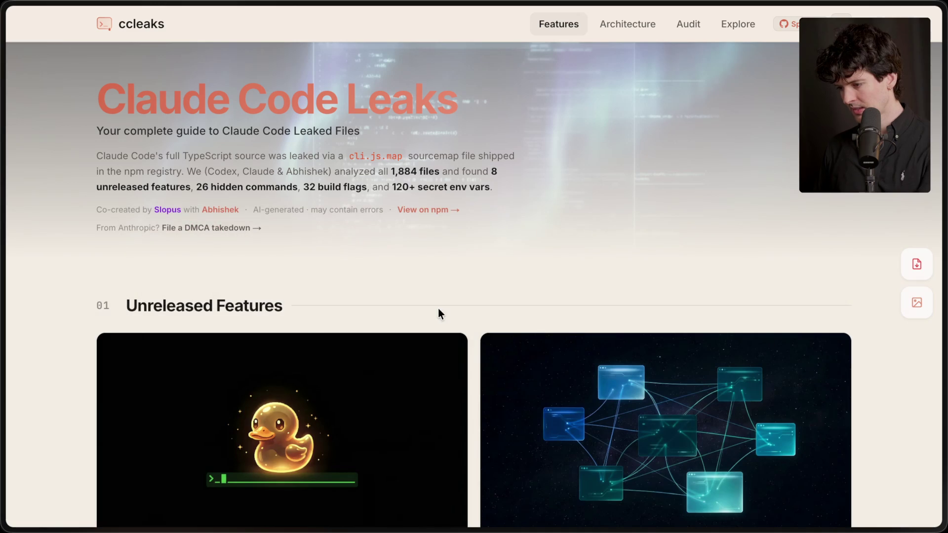
Step: Read through the X post tab recapping the Claude Code leak
mouse_move(944, 296)
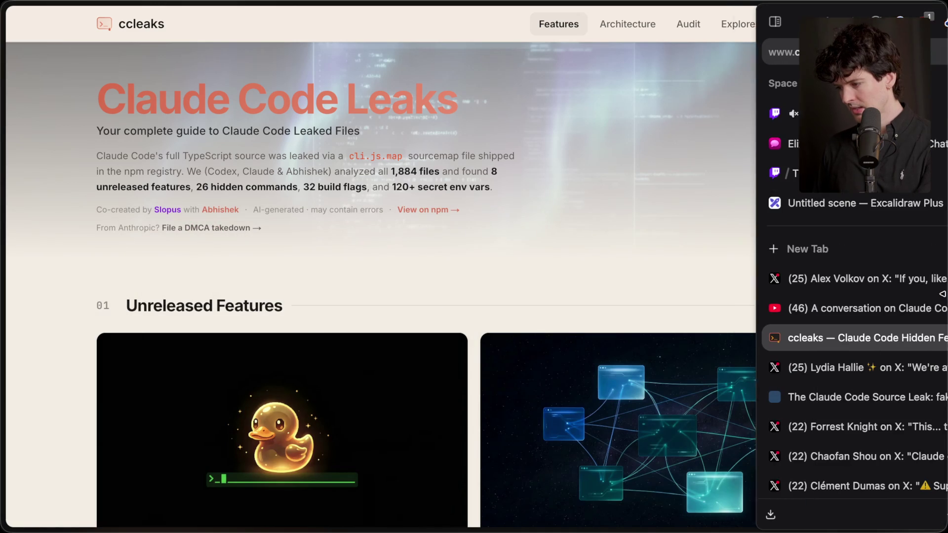
left_click(831, 303)
left_click(842, 282)
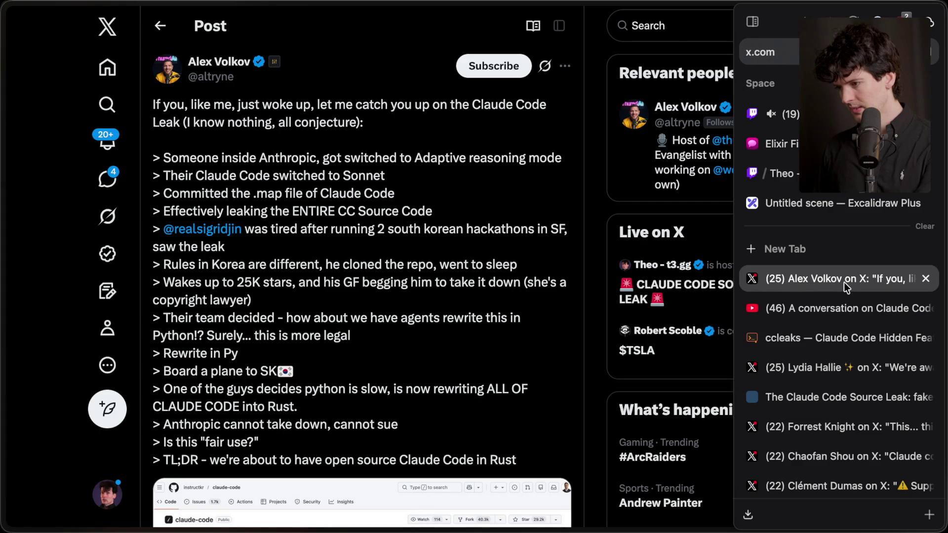
scroll(352, 383, "down", 2)
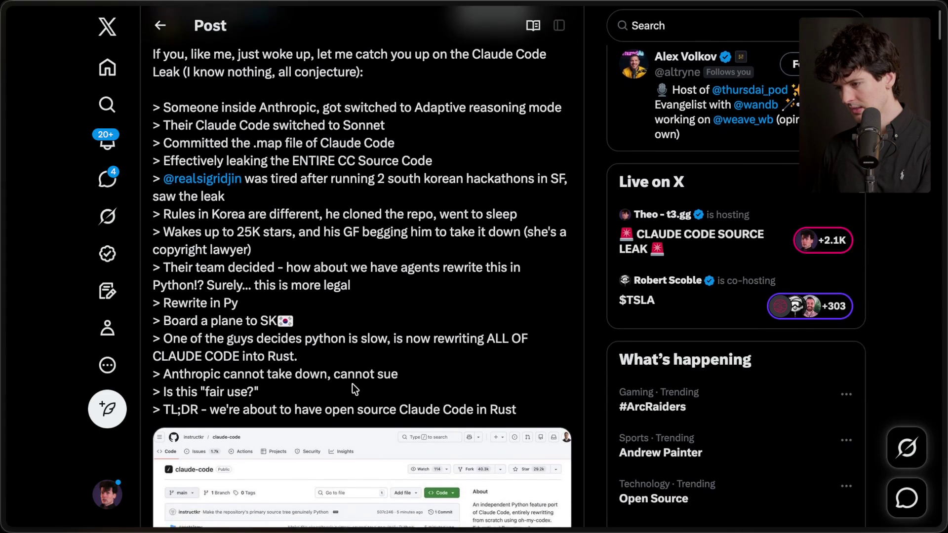
scroll(351, 384, "down", 1)
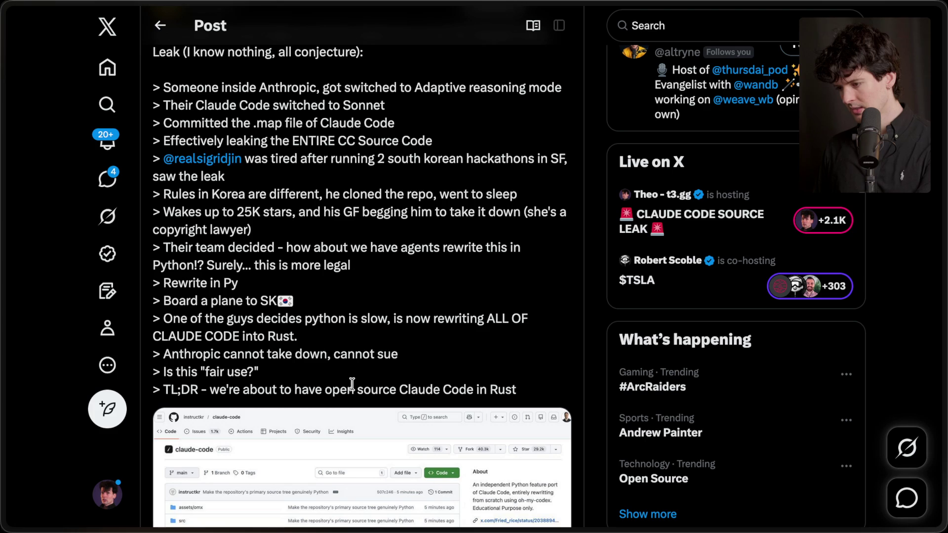
scroll(352, 383, "down", 15)
scroll(352, 383, "up", 17)
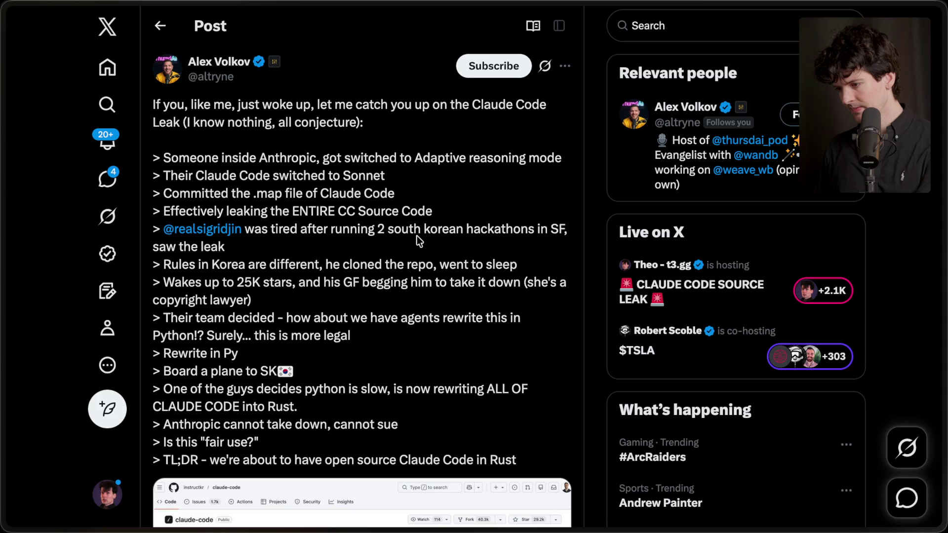
Step: Open the claw-code GitHub repository from chat and scroll through its README
key("super+Tab")
scroll(418, 242, "down", 10)
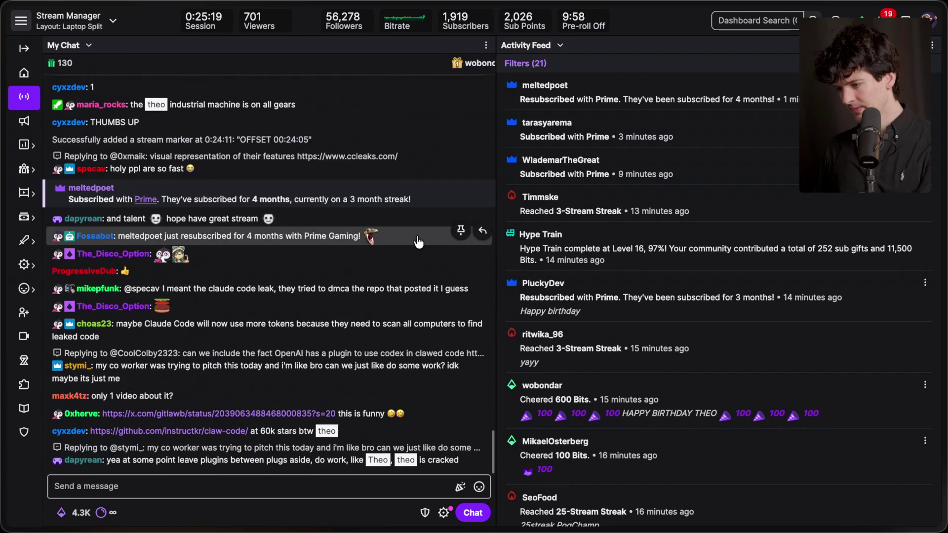
left_click(230, 435)
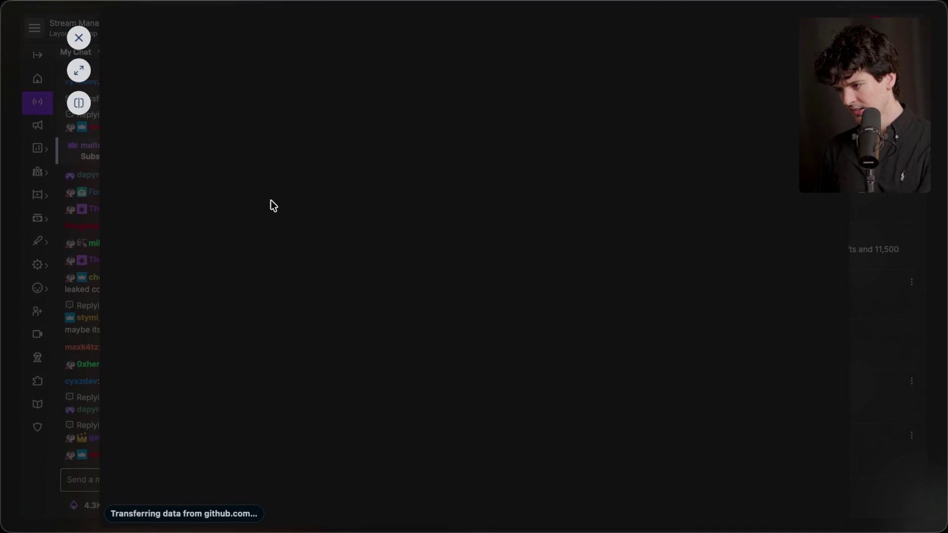
scroll(272, 206, "down", 2)
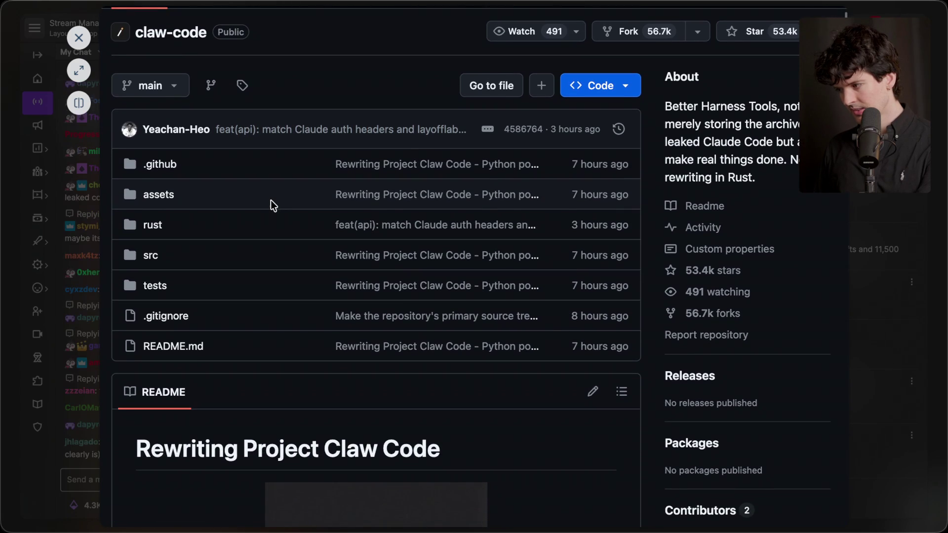
scroll(272, 206, "down", 2)
scroll(273, 206, "down", 15)
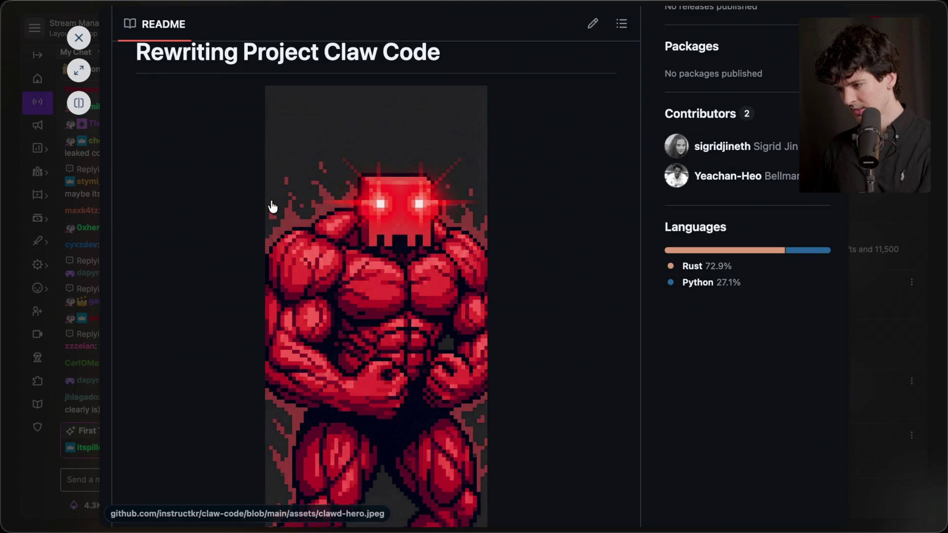
scroll(273, 206, "down", 15)
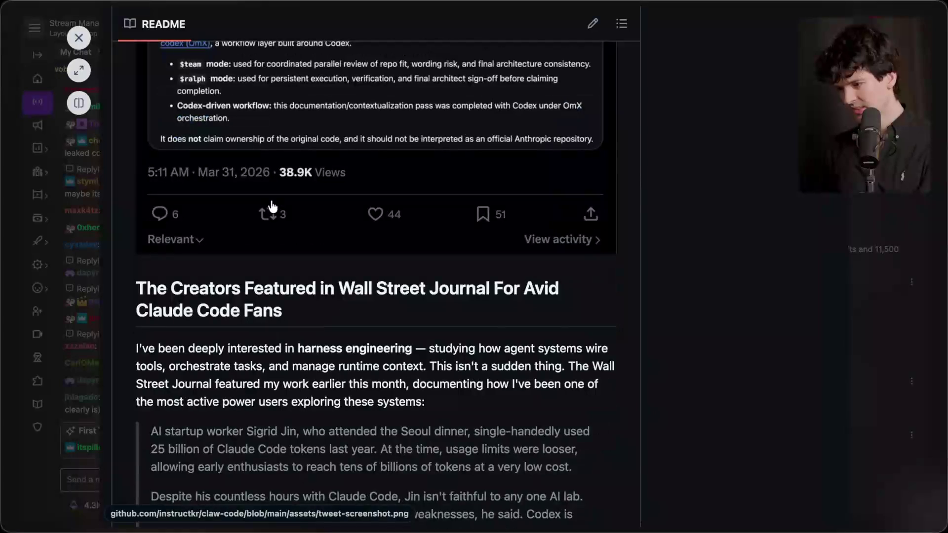
scroll(273, 206, "down", 15)
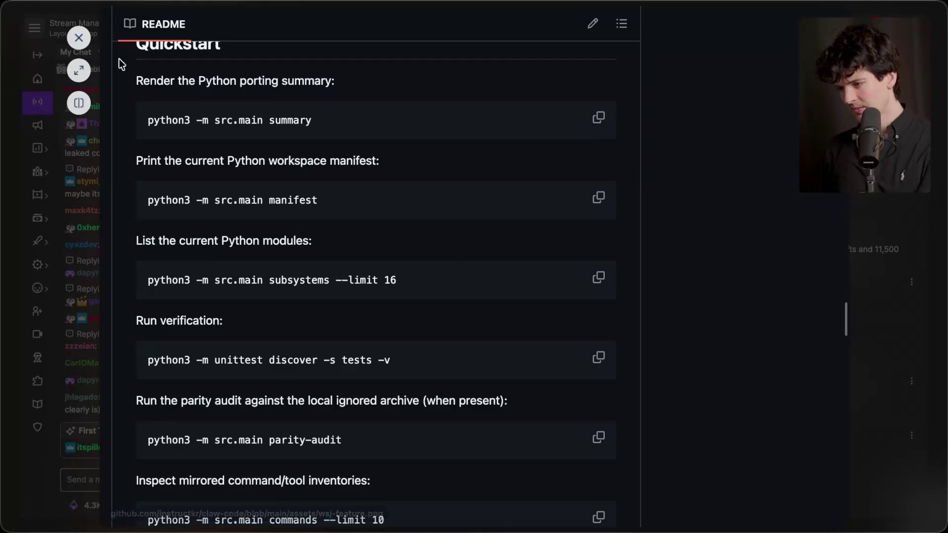
Step: Read the OpenClaude fork post linked in chat, then close it
mouse_move(942, 181)
key("ctrl+Tab")
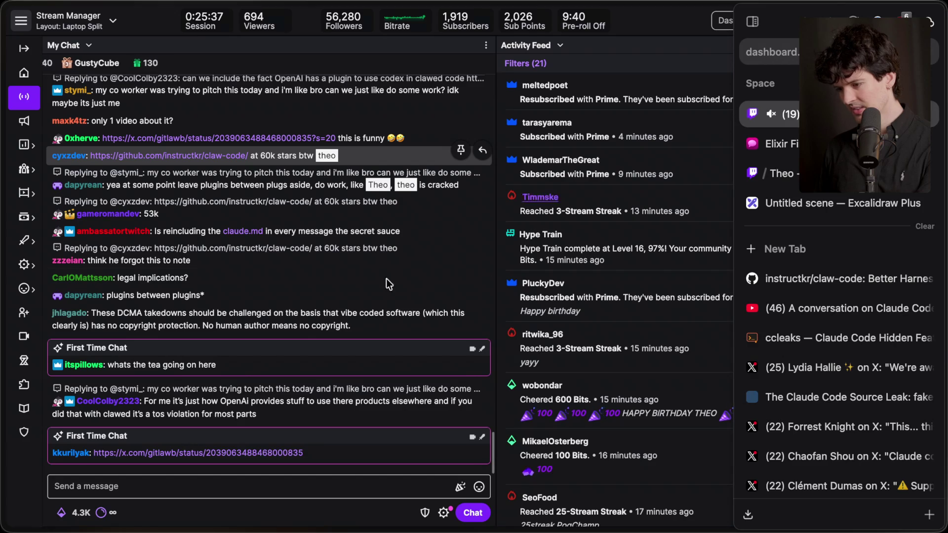
left_click(226, 457)
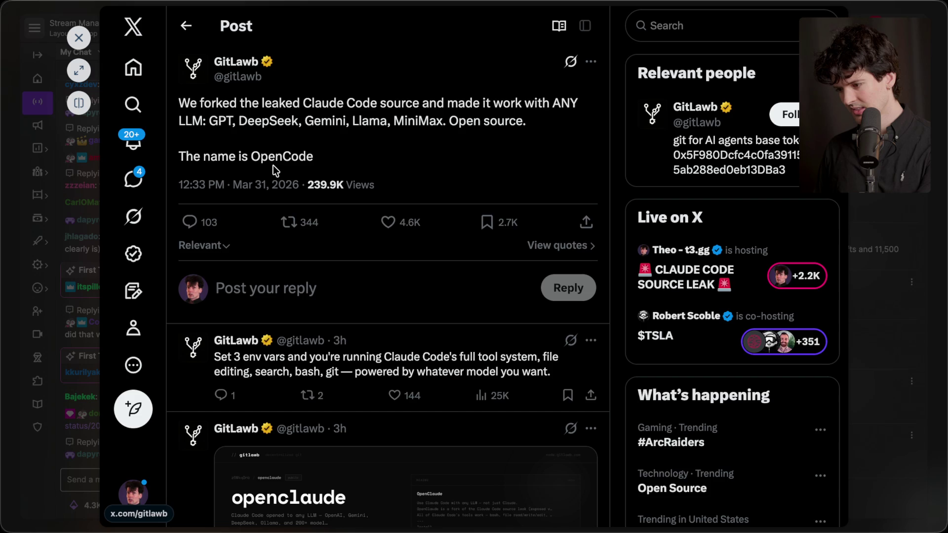
scroll(273, 165, "down", 4)
scroll(274, 165, "up", 4)
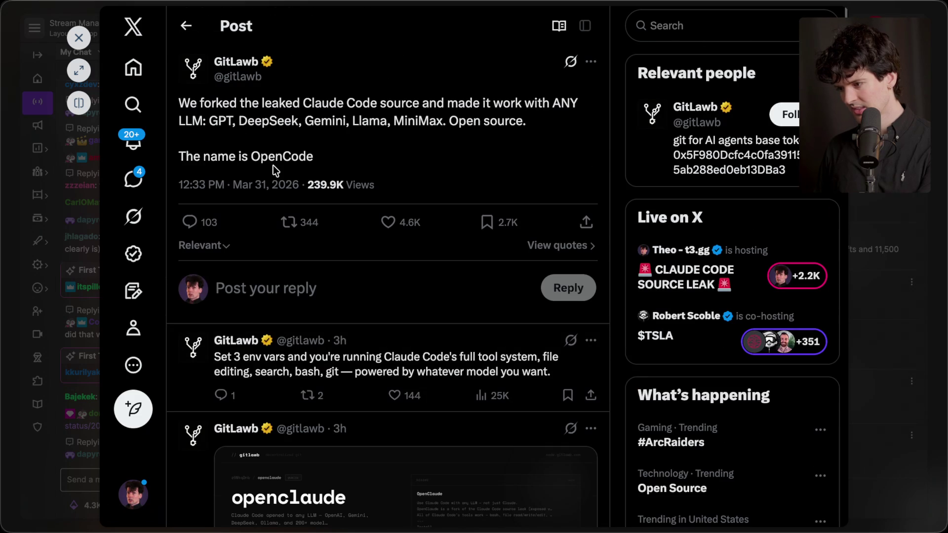
scroll(273, 164, "down", 12)
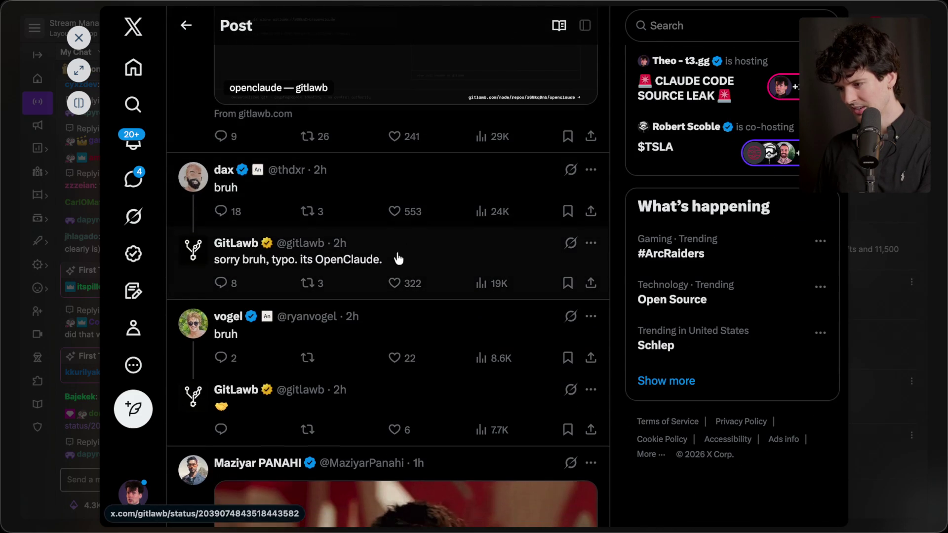
scroll(391, 195, "up", 12)
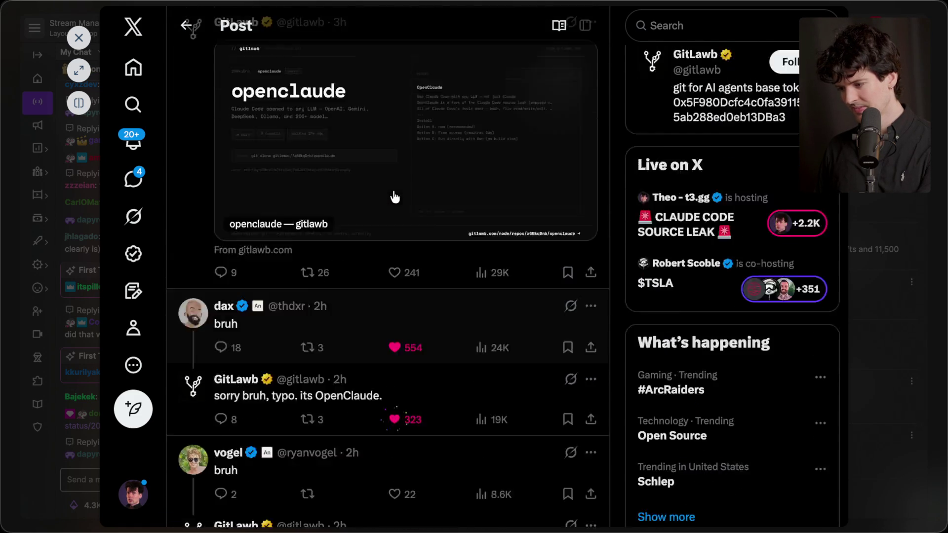
key("Escape")
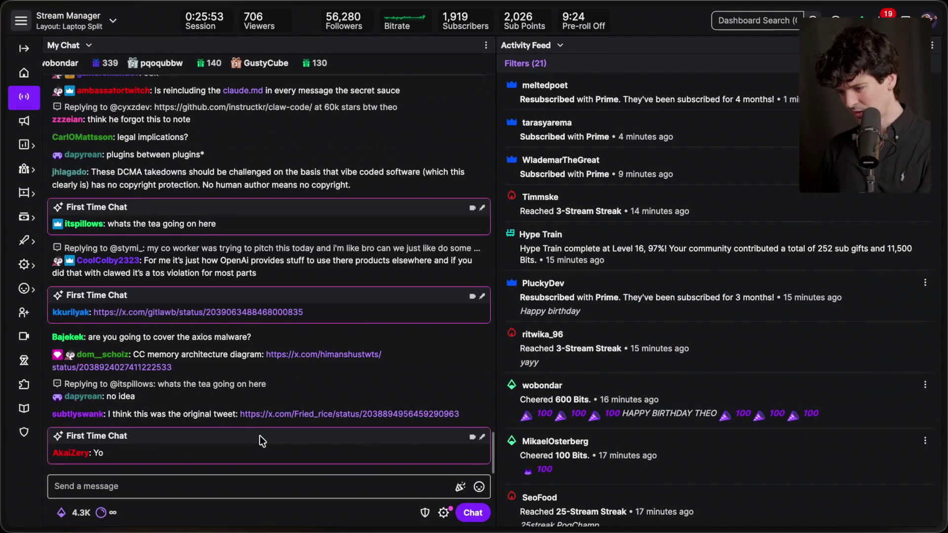
Step: Open and read the linked X post on Claude Code's memory architecture
left_click(158, 313)
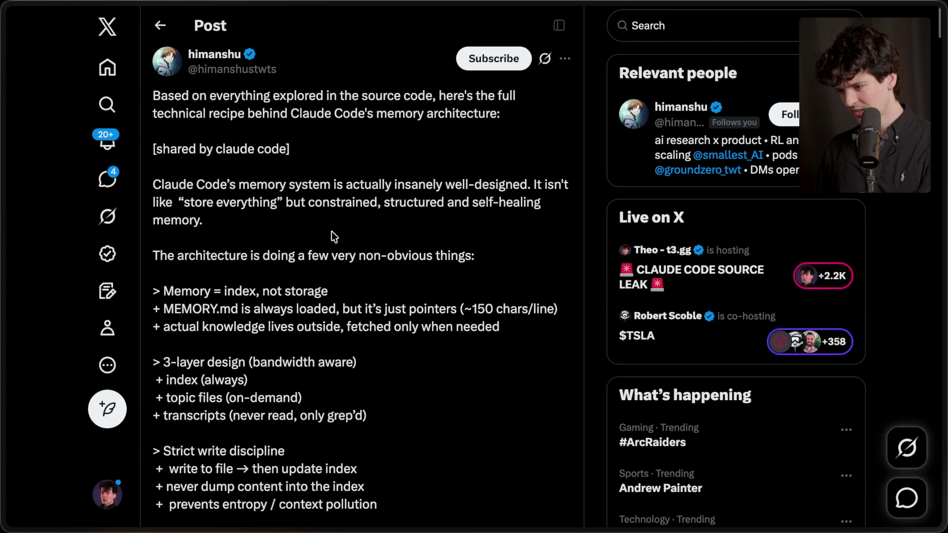
scroll(331, 231, "down", 10)
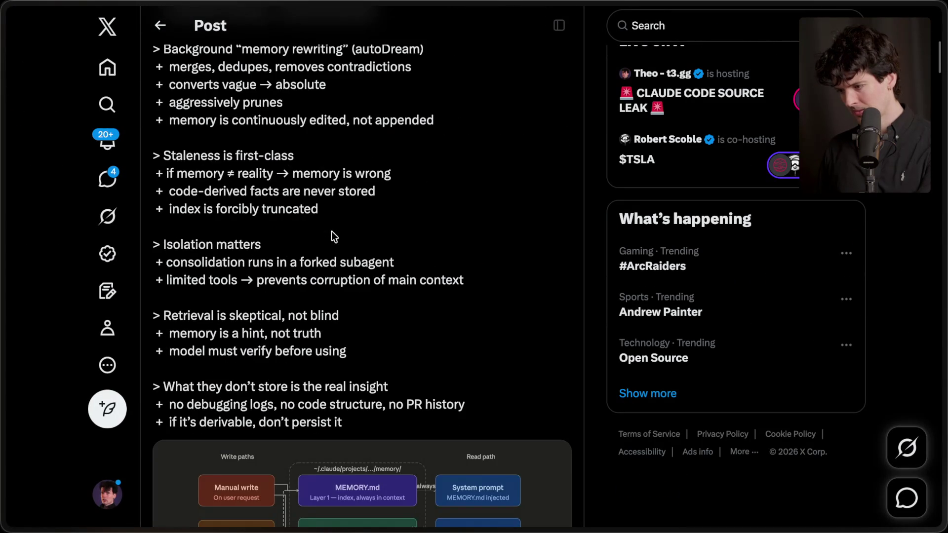
scroll(332, 232, "down", 10)
scroll(331, 244, "up", 20)
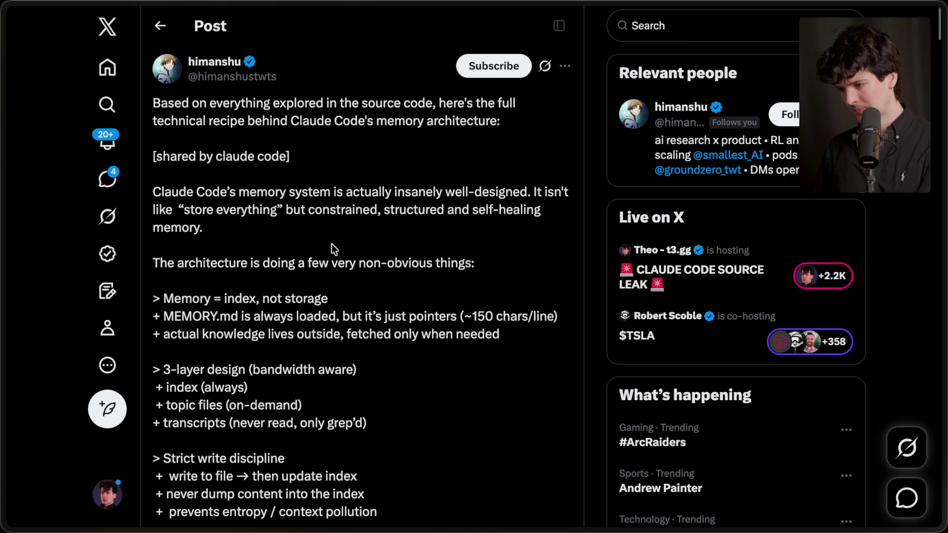
mouse_move(917, 294)
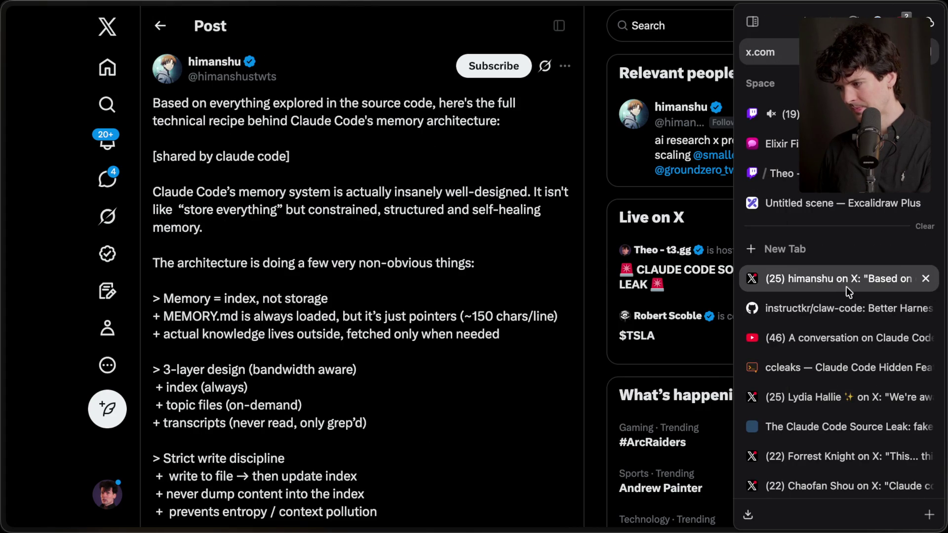
key("super+Tab")
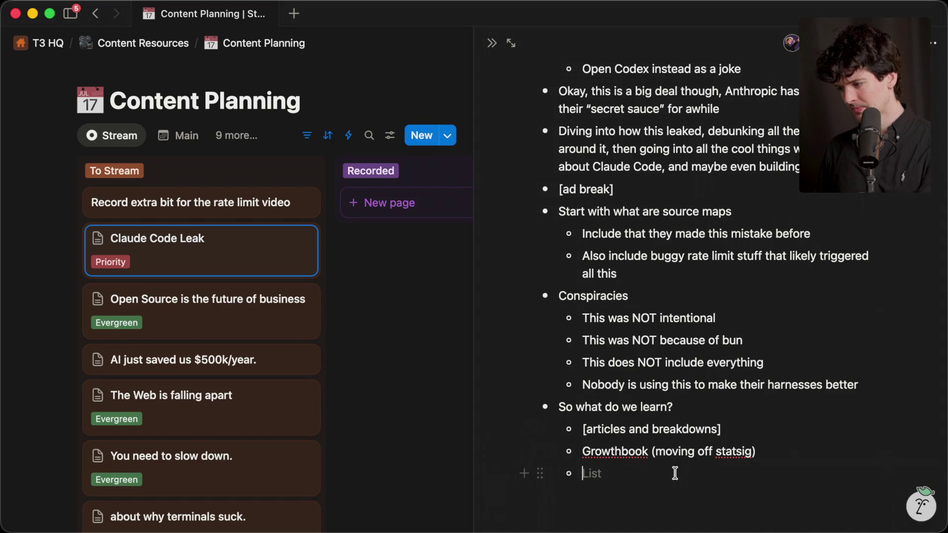
Step: Start an indented Memory architecture bullet under articles and breakdowns, then locate the ccleaks guide tab
key("Return")
key("Tab")
type("Memory architecture")
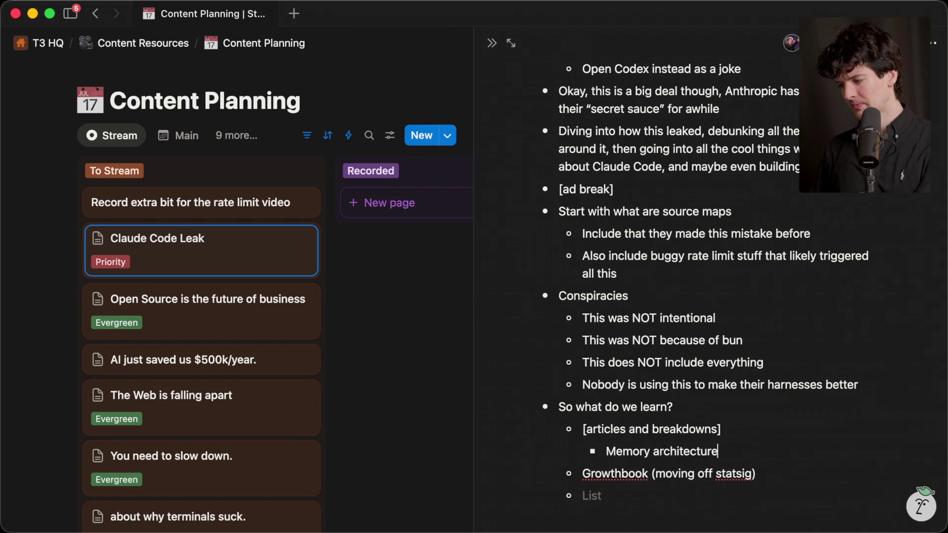
key("super+Tab")
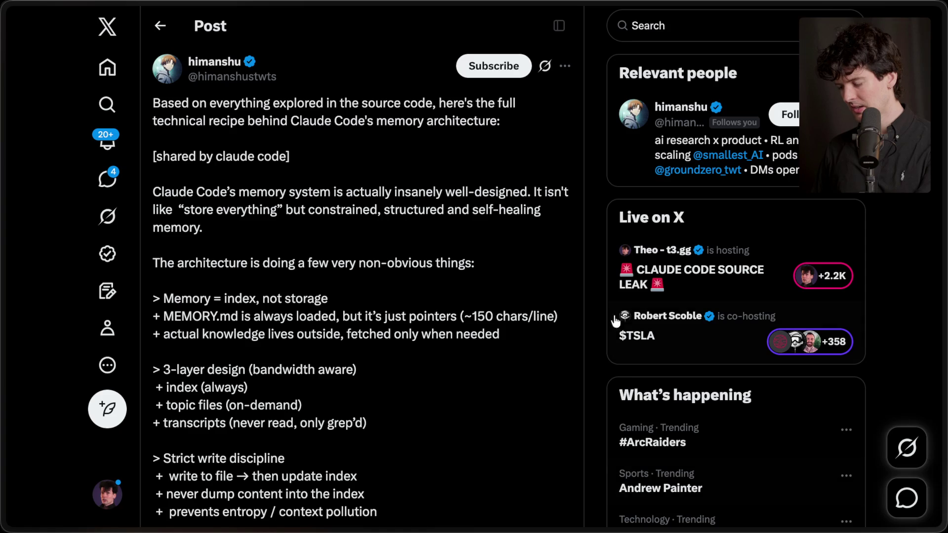
scroll(346, 277, "down", 5)
left_click(830, 320)
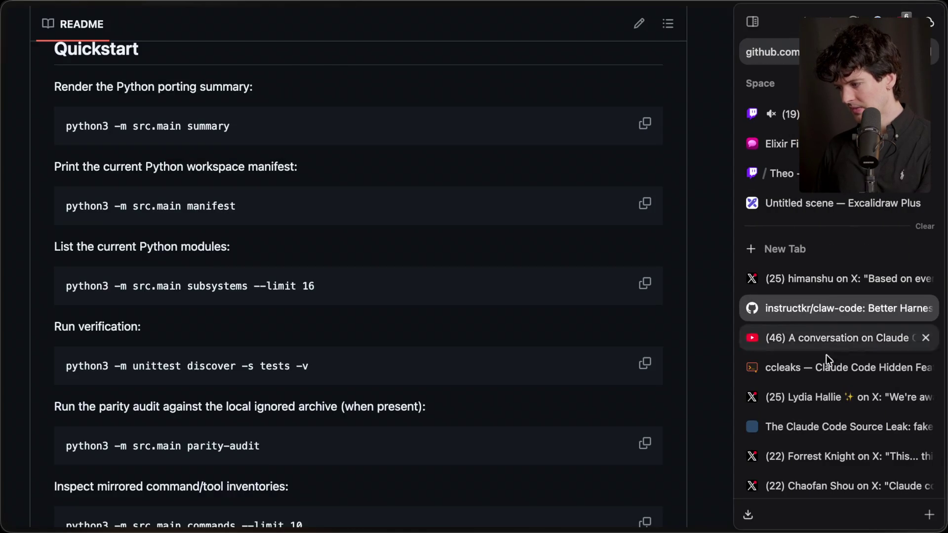
left_click(821, 393)
left_click(820, 372)
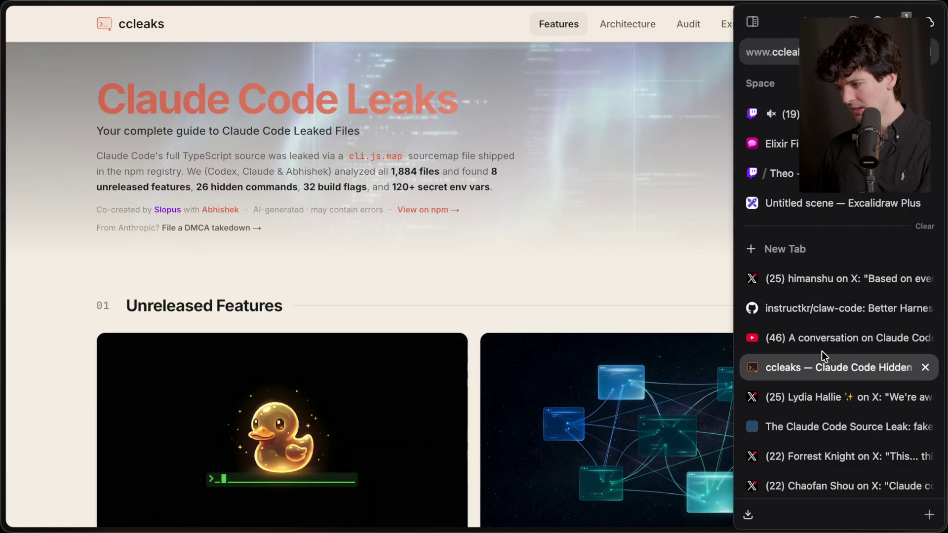
Step: Paste the ccleaks.com link as a plain-link bullet below Memory architecture
key("super+Tab")
key("Return")
key("super+v")
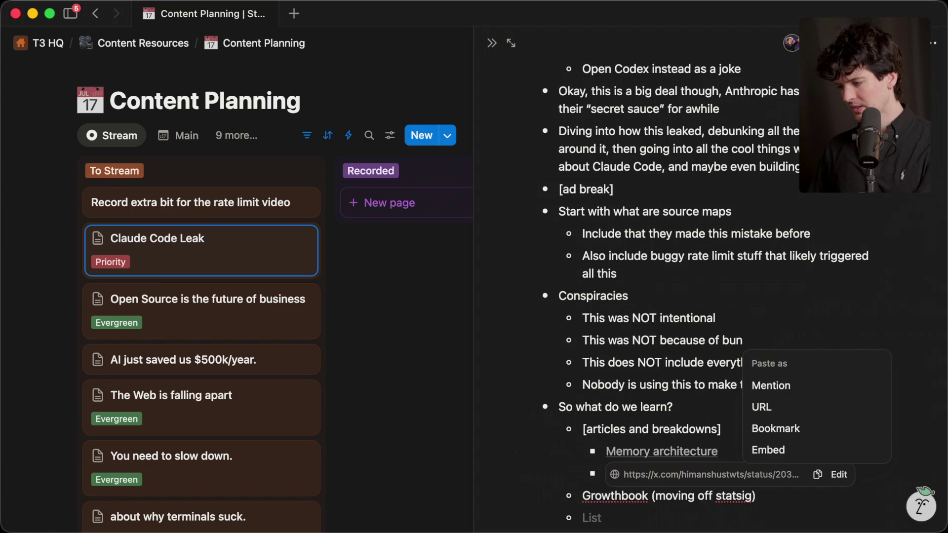
left_click(681, 390)
Step: Bring up the Claude Code Source Leak article from the browser tabs
key("super+Tab")
mouse_move(940, 296)
left_click(849, 401)
left_click(852, 427)
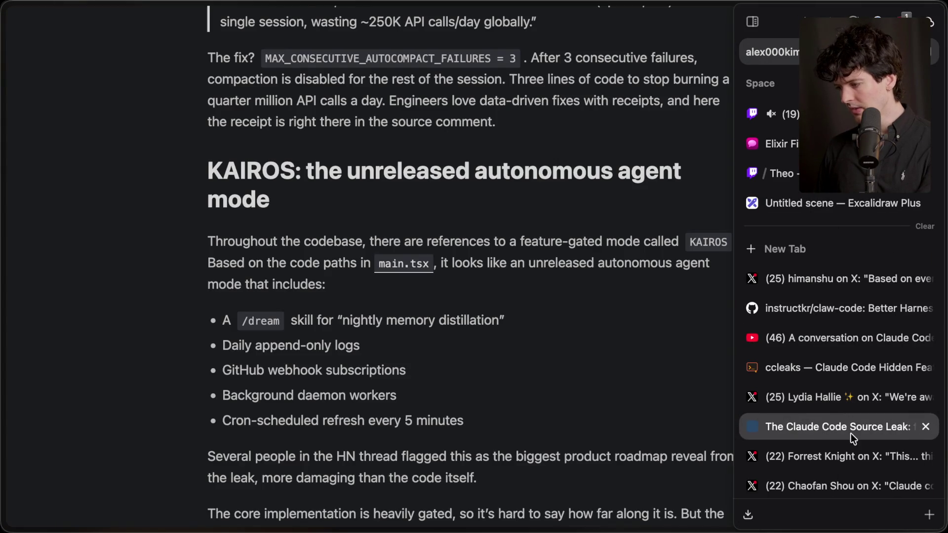
left_click(840, 454)
left_click(845, 427)
scroll(381, 401, "down", 20)
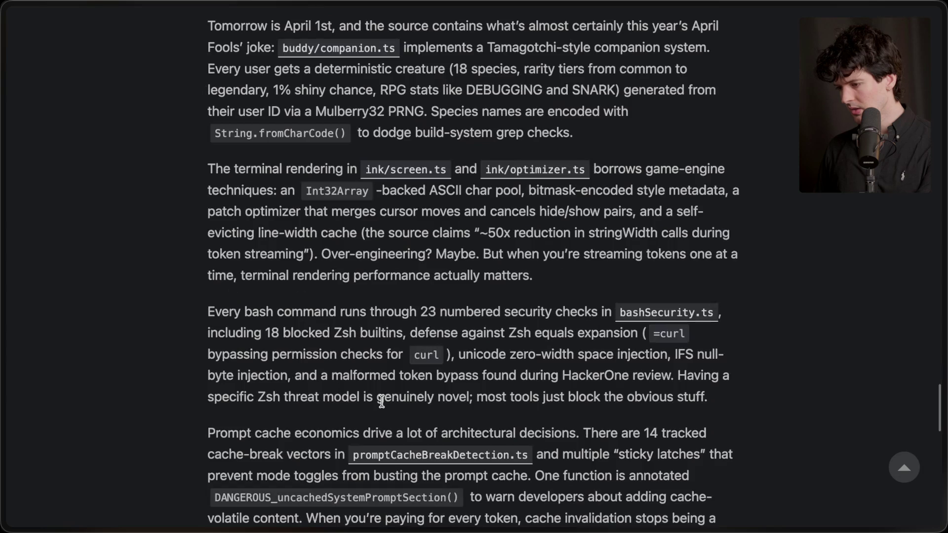
Step: Skim the source leak article, two X post tabs and the openai/codex repository
scroll(383, 408, "up", 2)
scroll(383, 406, "up", 20)
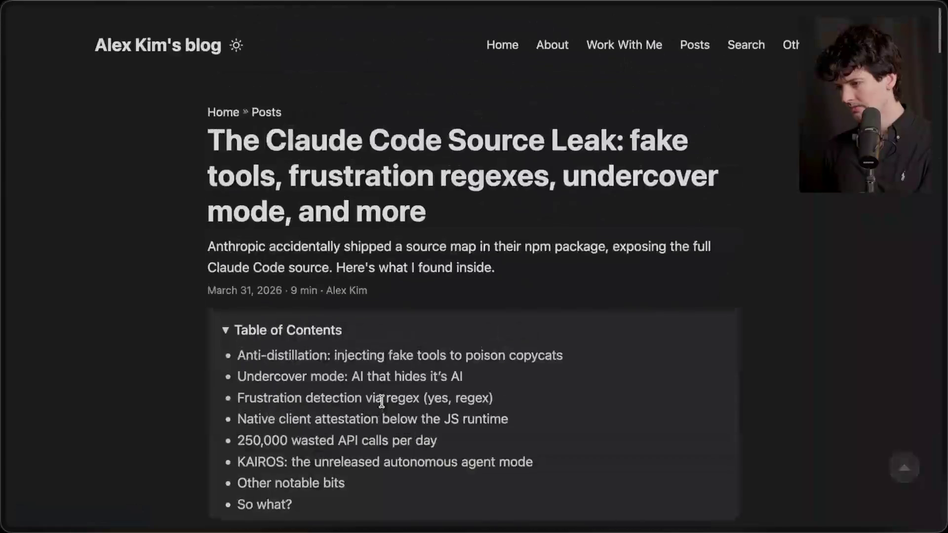
mouse_move(942, 265)
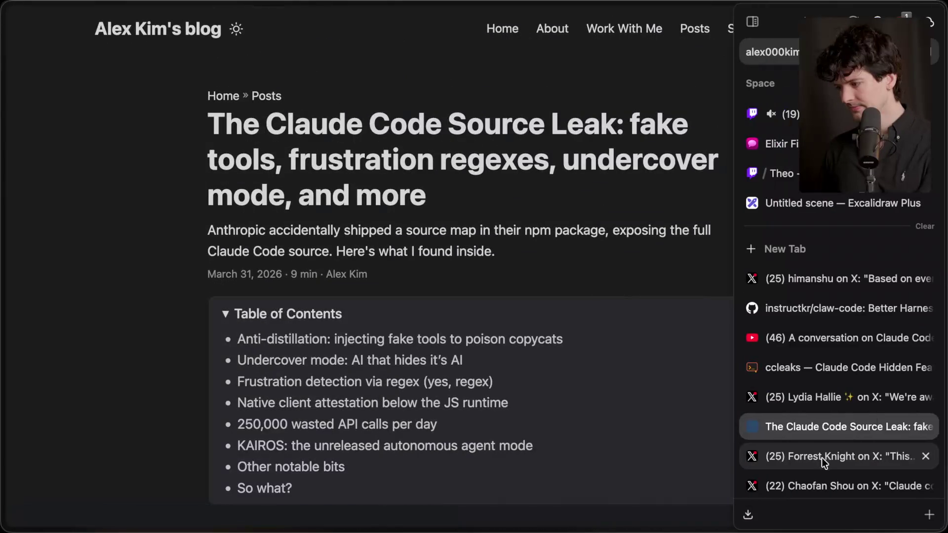
left_click(825, 451)
left_click(823, 479)
scroll(827, 420, "down", 5)
left_click(830, 345)
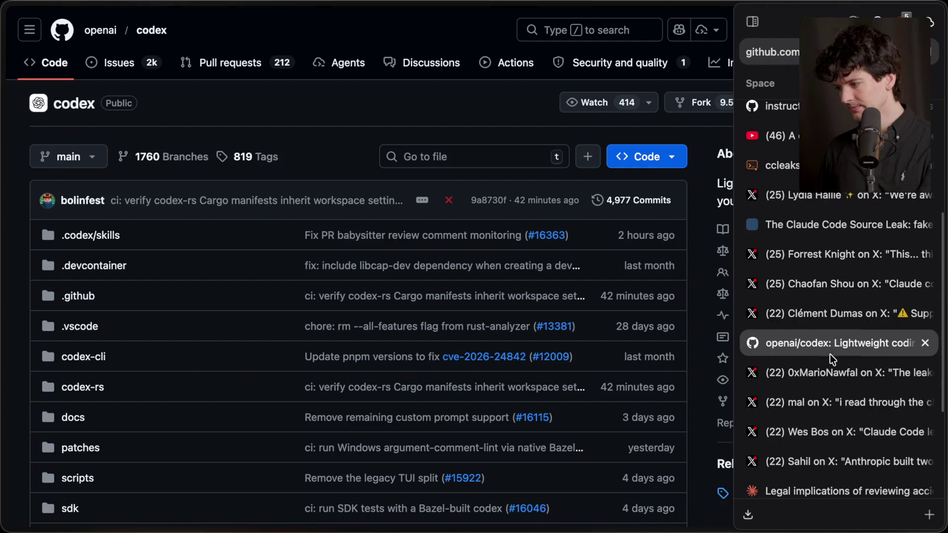
scroll(830, 412, "down", 5)
Step: Cycle through the opentui reply, DMCA repo, source article and Claude legal chat, ending on Twitch
left_click(813, 474)
left_click(813, 454)
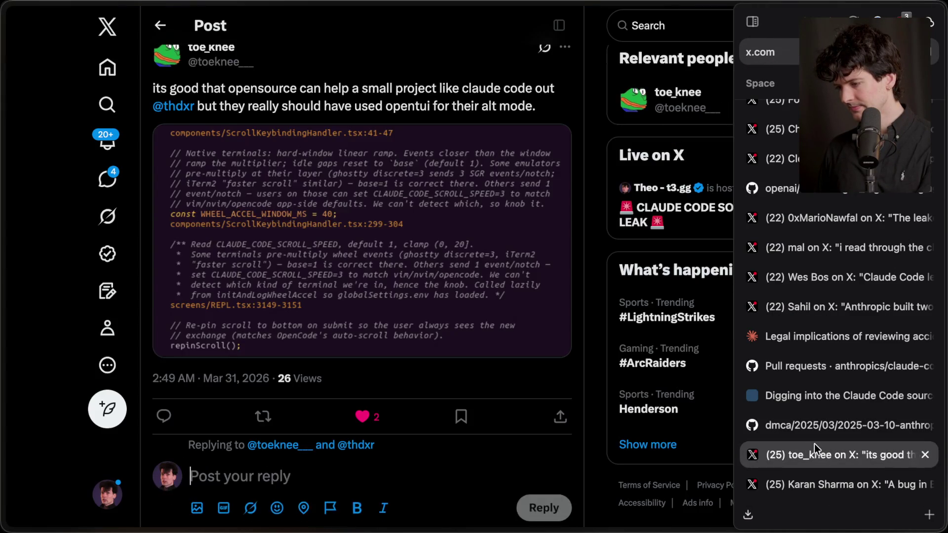
left_click(817, 424)
left_click(824, 395)
left_click(830, 339)
scroll(841, 201, "up", 8)
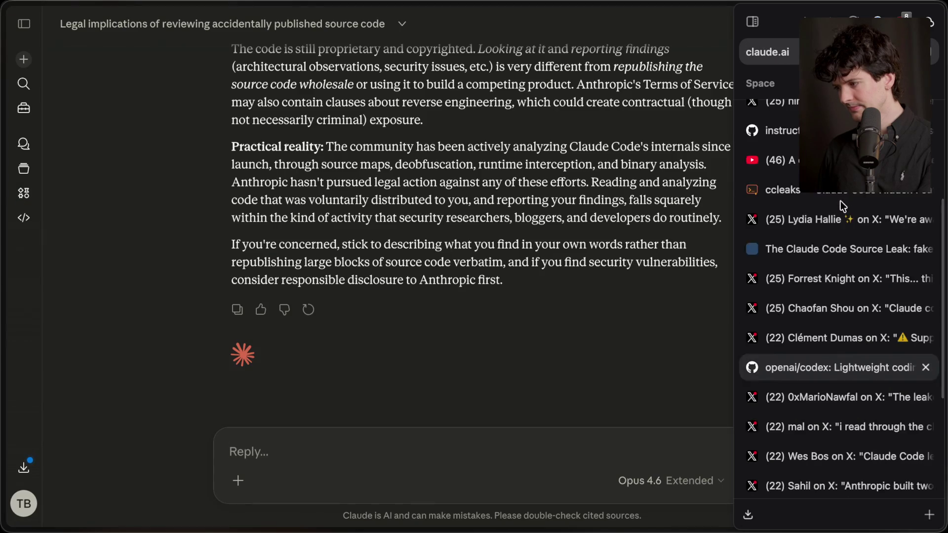
left_click(837, 220)
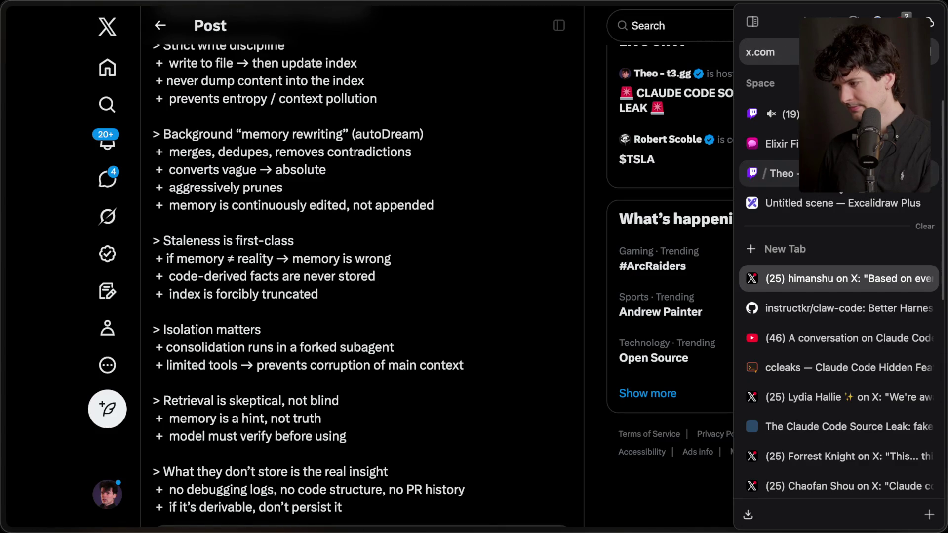
left_click(780, 170)
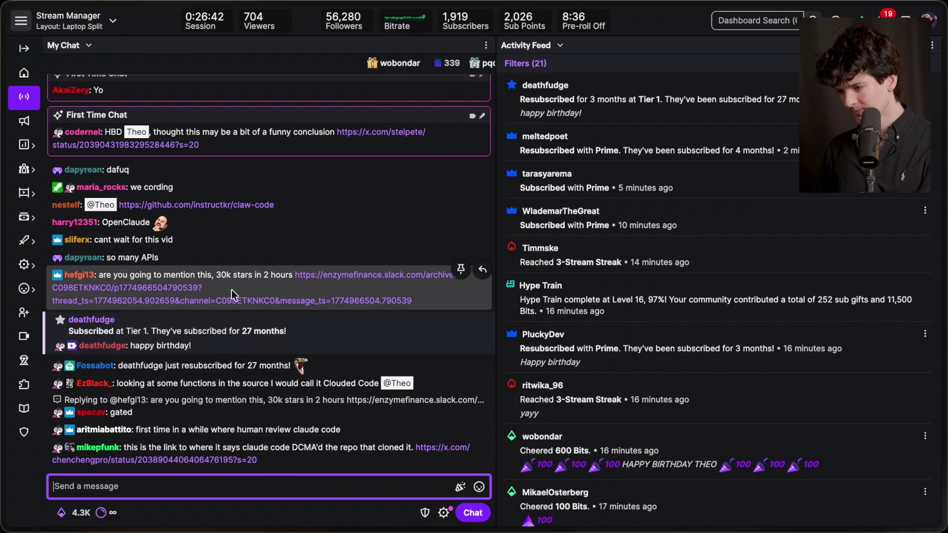
Step: Glance at the Slack link from chat, close its sign-in page, and scroll the chat
left_click(253, 294)
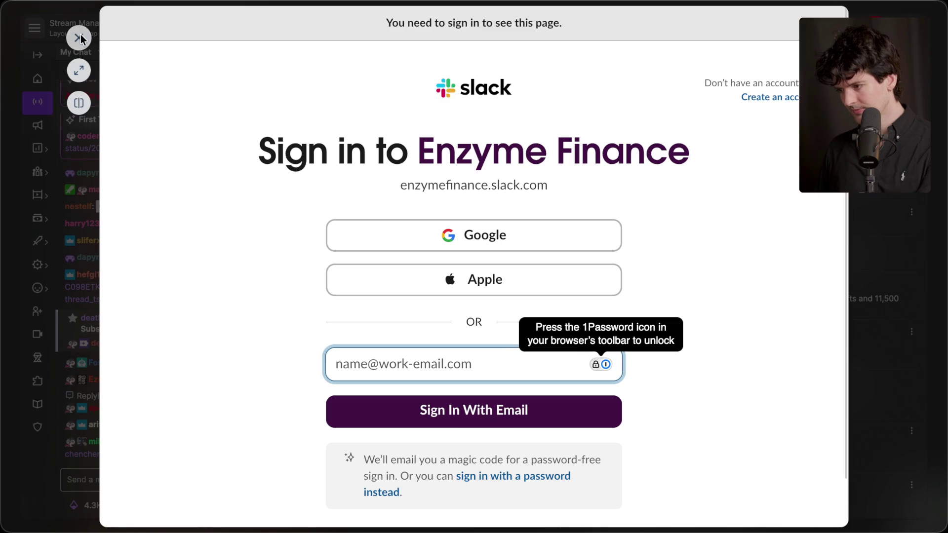
left_click(79, 38)
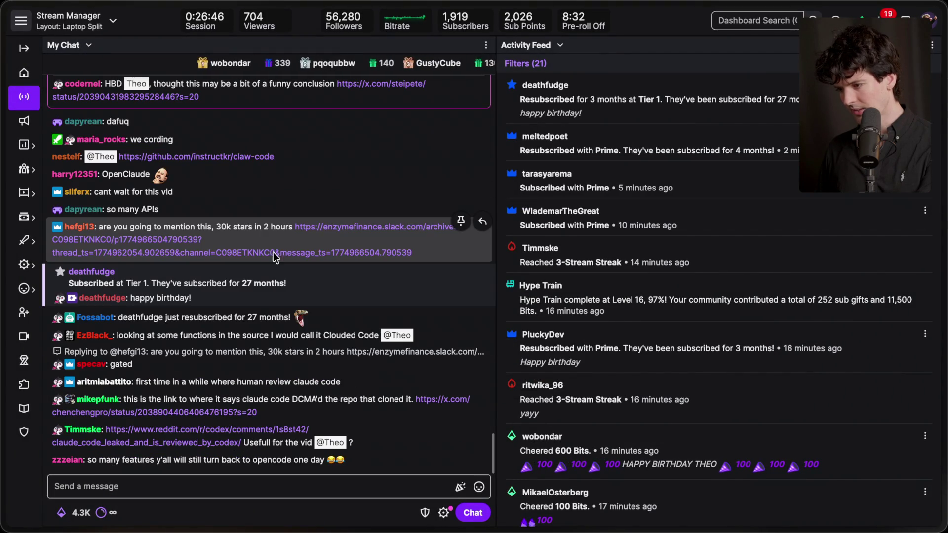
scroll(248, 185, "up", 2)
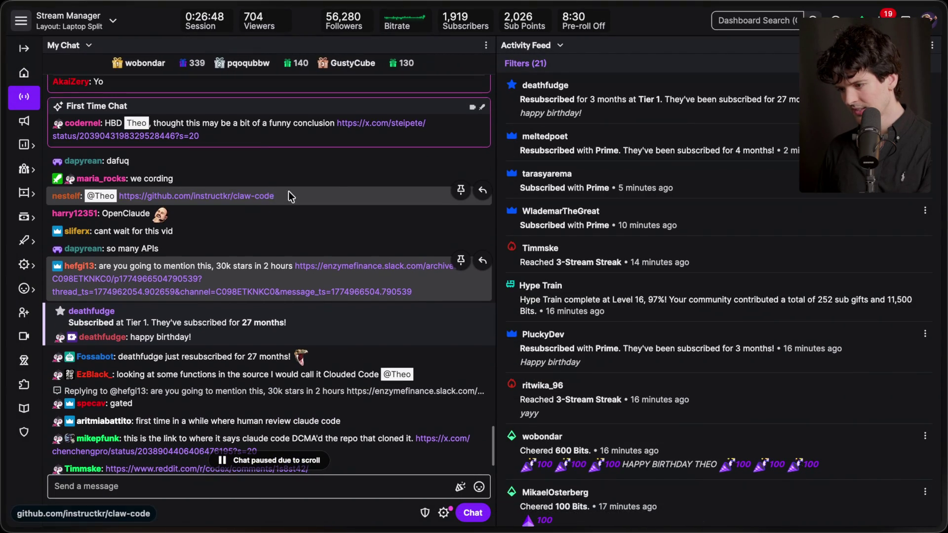
scroll(344, 189, "down", 2)
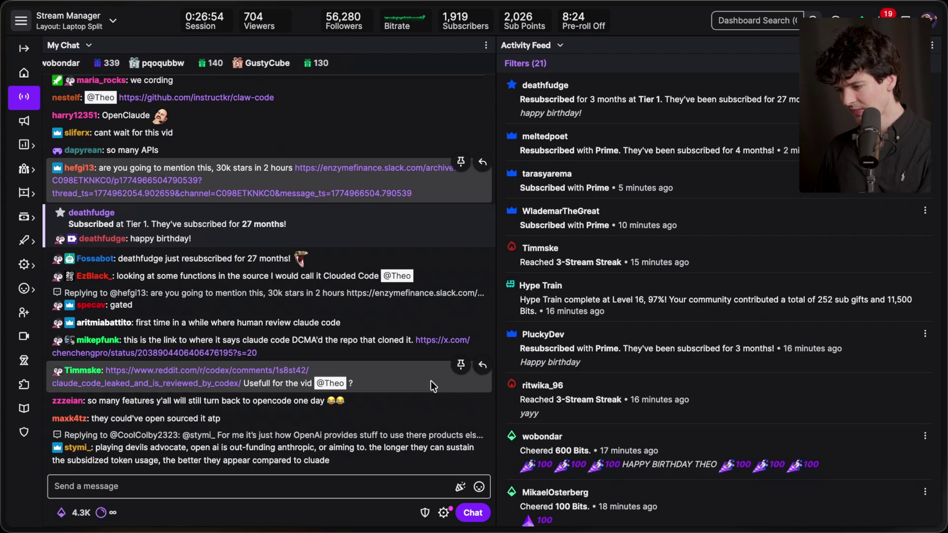
Step: Add a 'What can they do now?' section: Open source, Embrace community, Have some fun with it
mouse_move(941, 395)
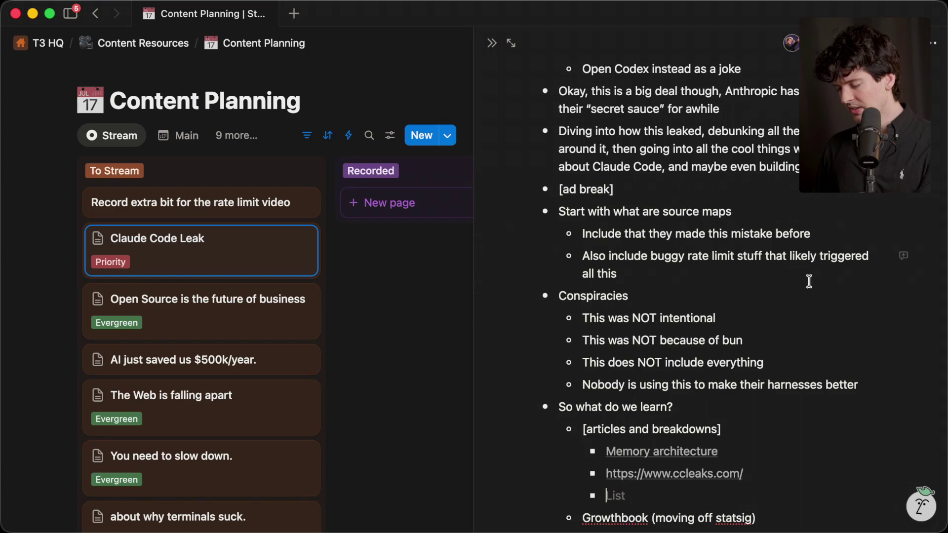
scroll(603, 370, "down", 3)
left_click(599, 431)
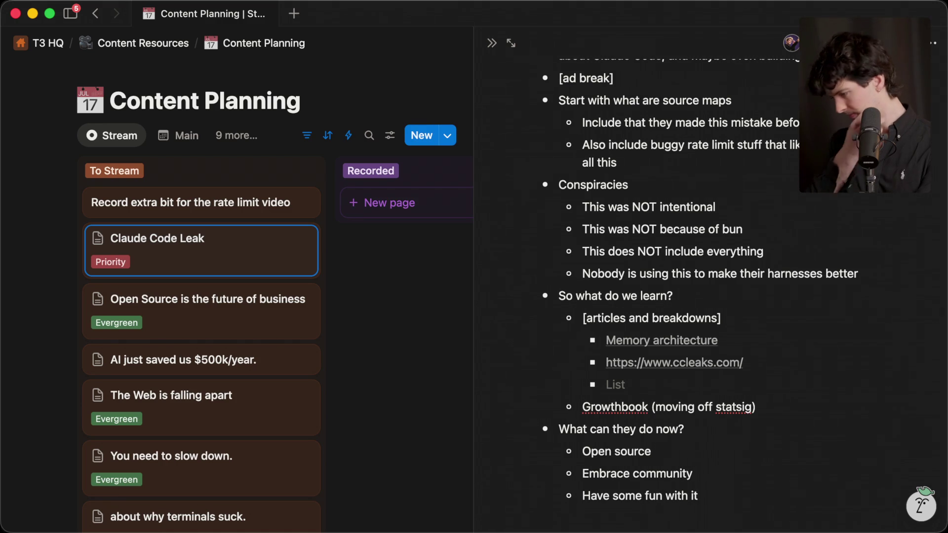
Step: Start a new bullet and find the reposted gpt5.4 post on x.com/theo
key("Return")
key("super+Tab")
key("super+l")
type("x.com/theo")
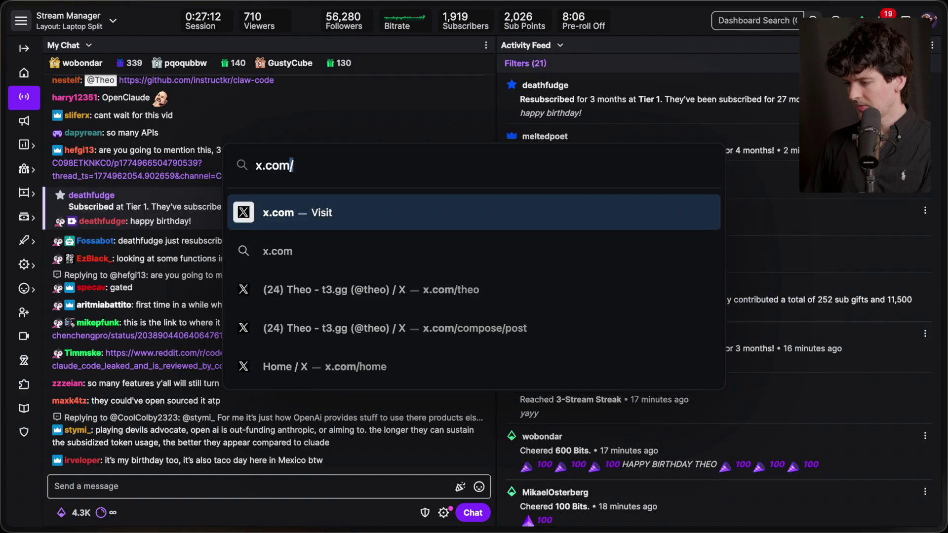
key("Return")
scroll(381, 210, "down", 15)
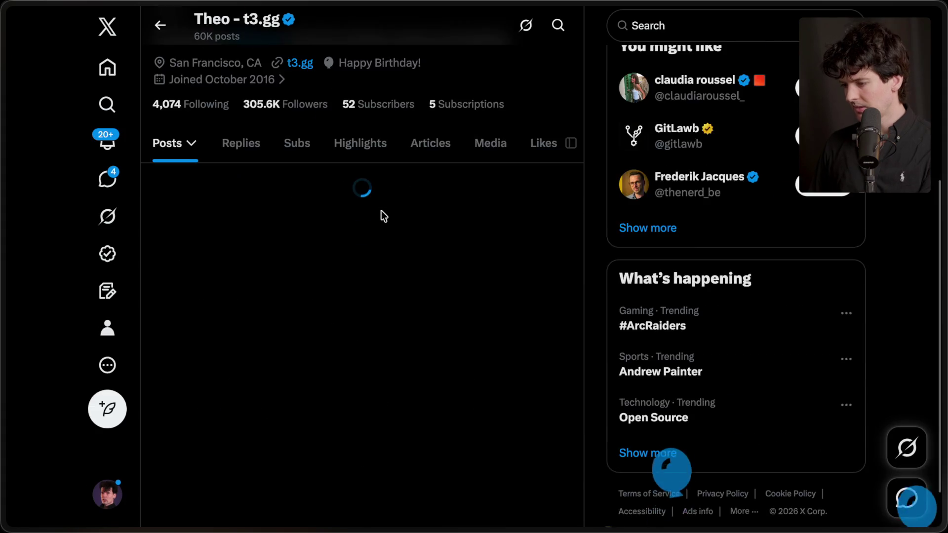
scroll(383, 217, "down", 10)
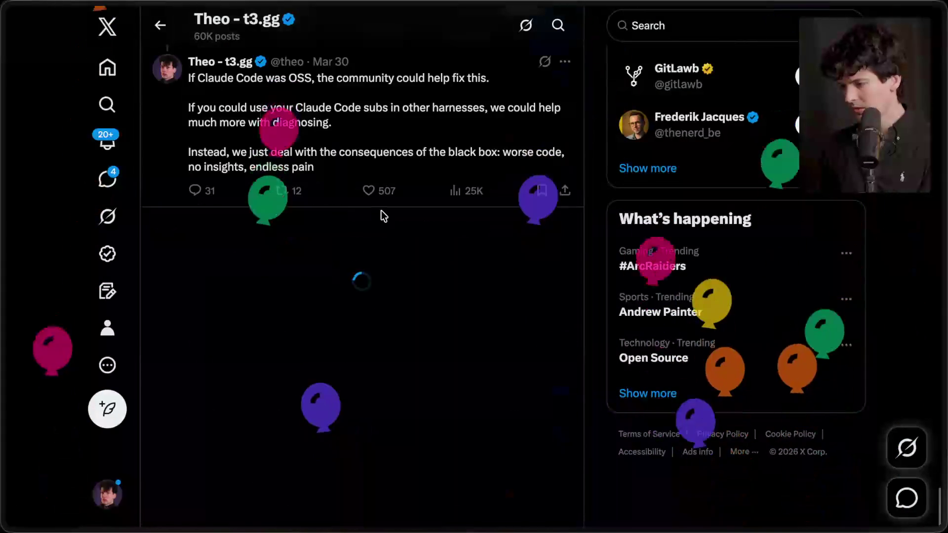
scroll(383, 216, "down", 6)
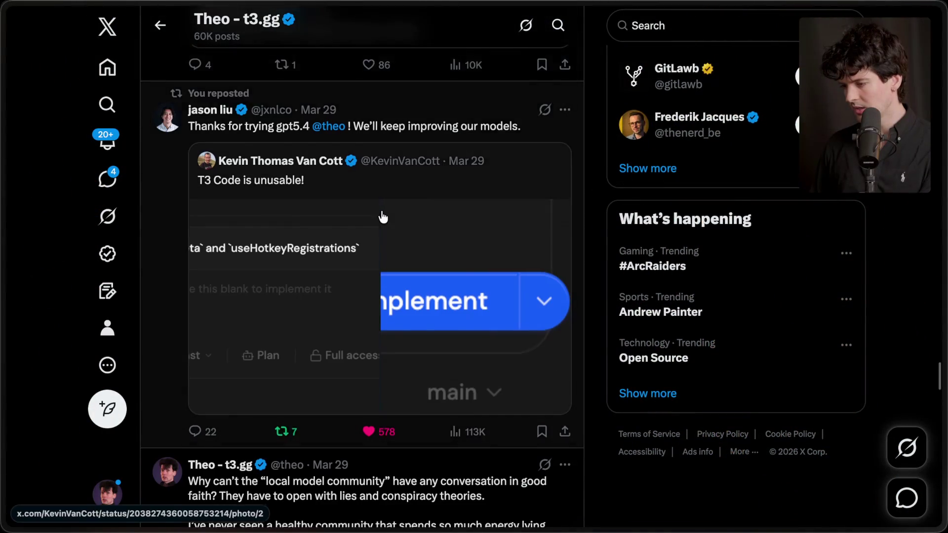
scroll(376, 168, "up", 1)
left_click(322, 151)
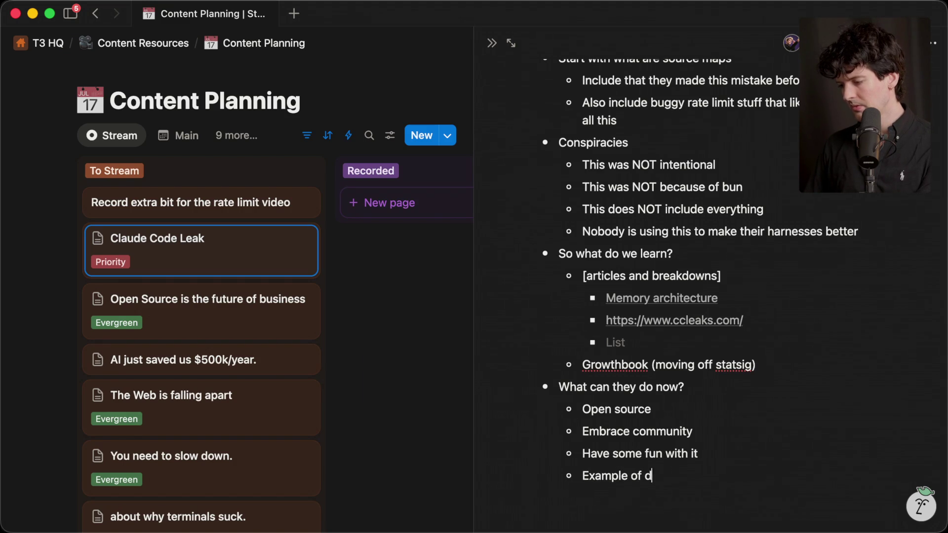
Step: Link the 'Example of doing this right' bullet to that post, then return to Twitch Stream Manager
key("super+v")
scroll(761, 455, "up", 15)
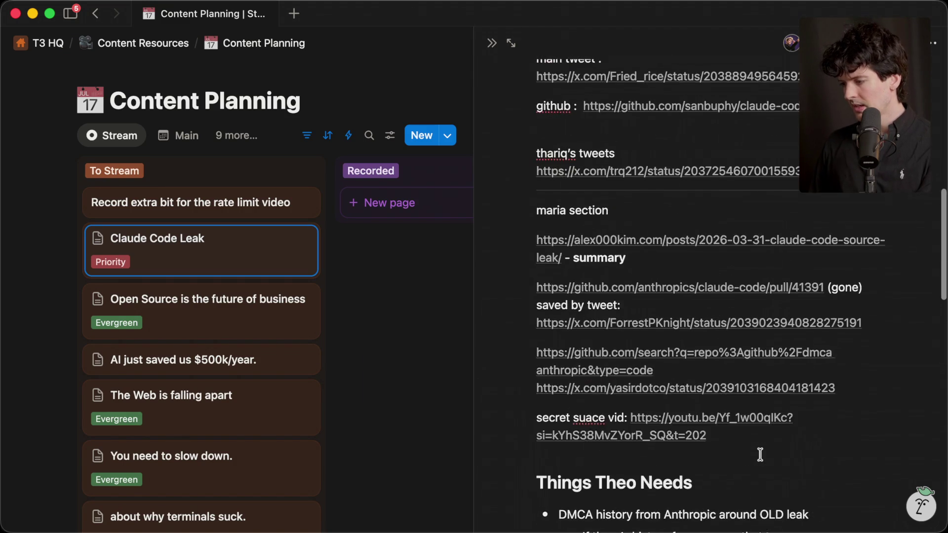
scroll(761, 454, "down", 5)
key("super+Tab")
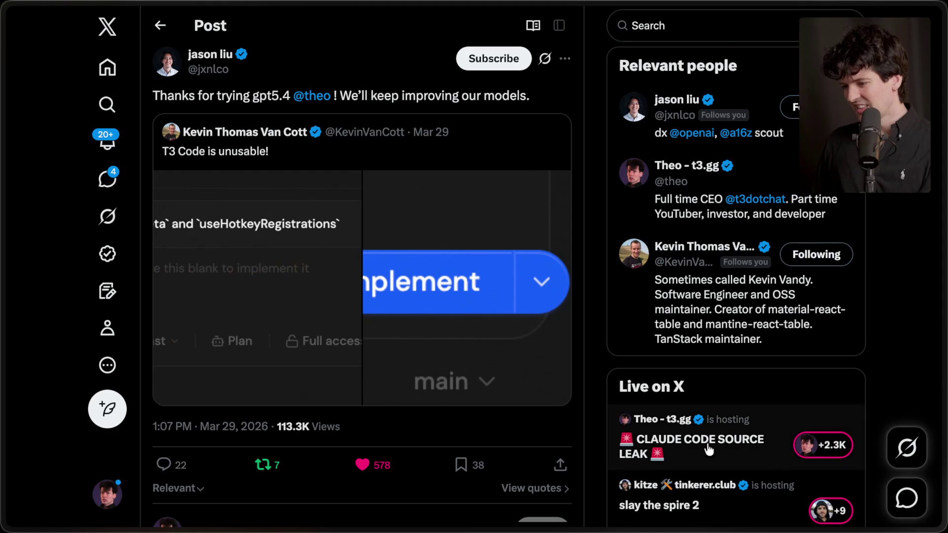
left_click(770, 114)
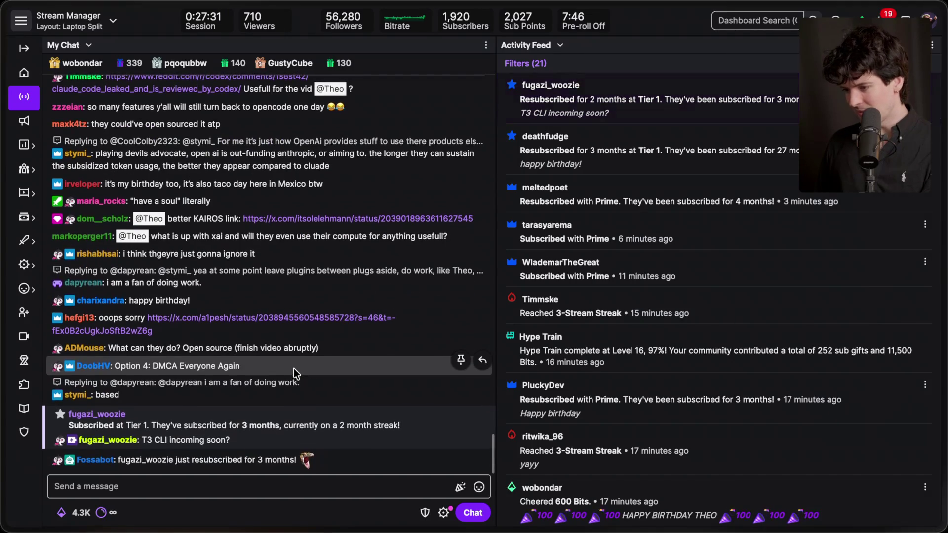
Step: Open the KAIROS post shared in chat full-window and read through it
left_click(287, 189)
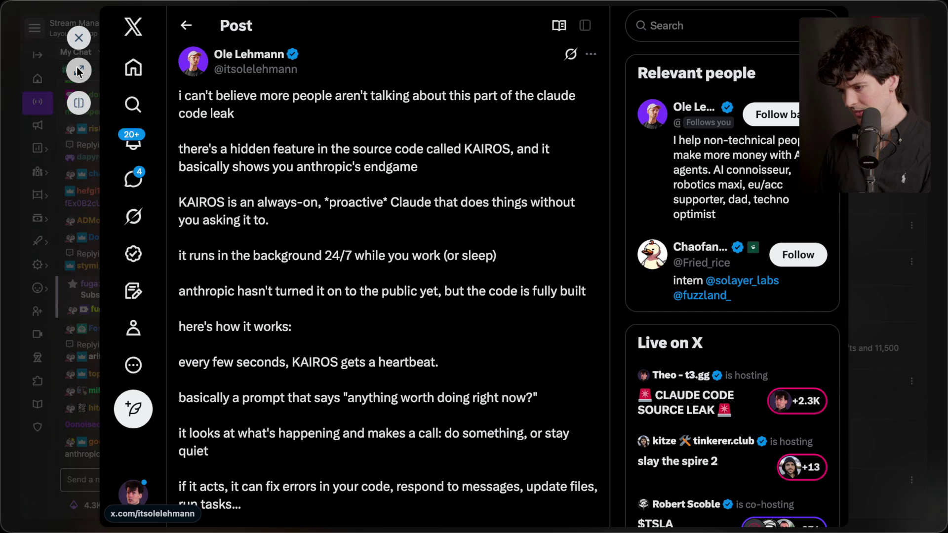
left_click(78, 70)
scroll(297, 336, "down", 3)
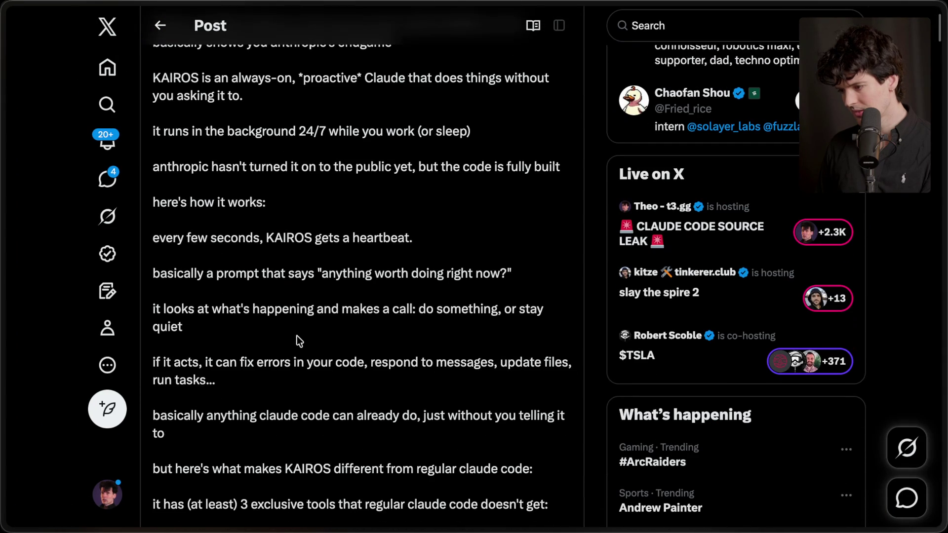
scroll(298, 338, "down", 3)
scroll(297, 336, "down", 4)
scroll(297, 337, "down", 12)
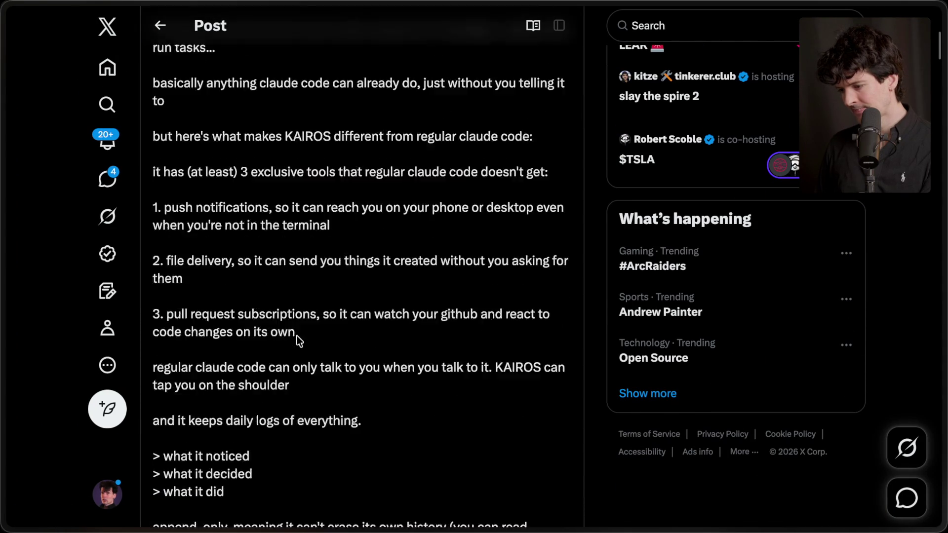
scroll(297, 337, "down", 10)
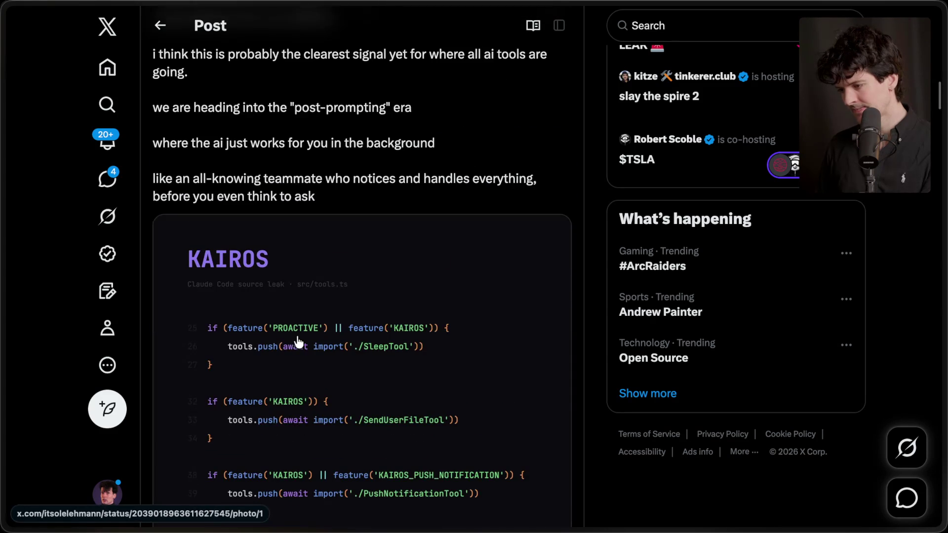
scroll(298, 340, "down", 20)
scroll(298, 340, "up", 8)
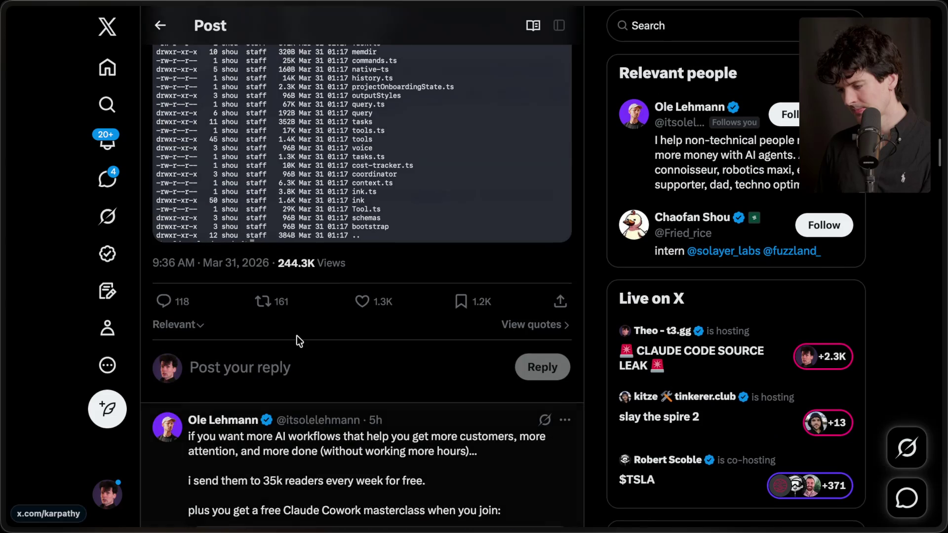
scroll(297, 336, "up", 20)
Step: Drag the KAIROS post's tab lower in the tab list
mouse_move(858, 308)
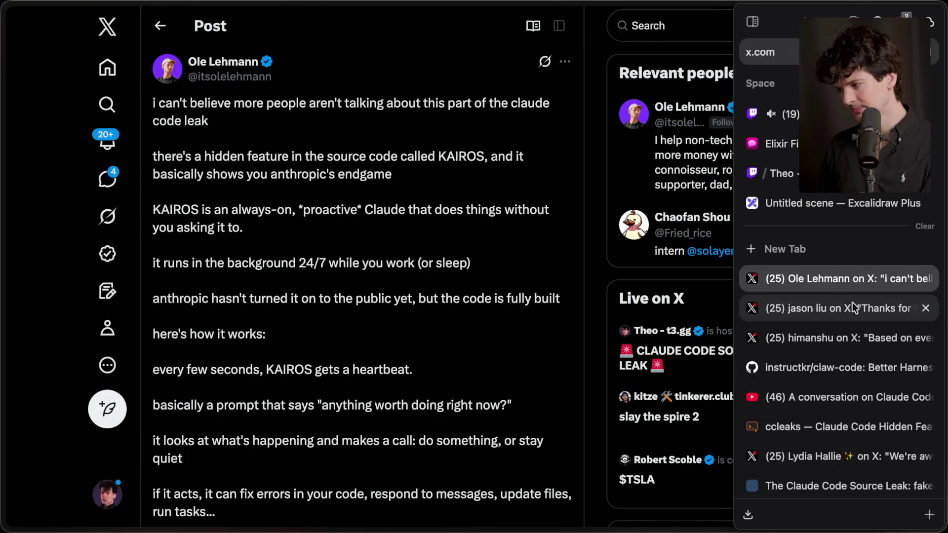
mouse_move(843, 277)
left_mouse_down()
mouse_move(852, 443)
mouse_move(858, 360)
mouse_move(854, 473)
left_mouse_up()
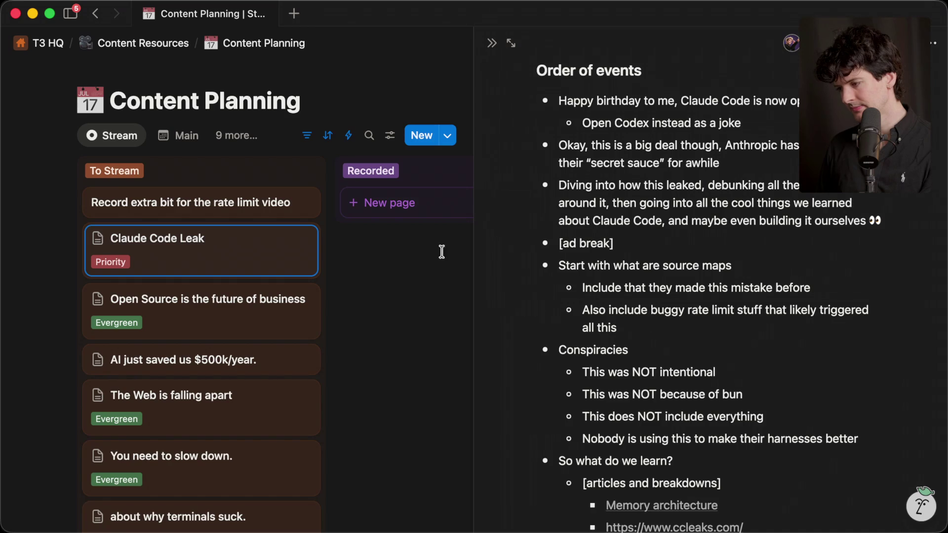
scroll(640, 360, "down", 5)
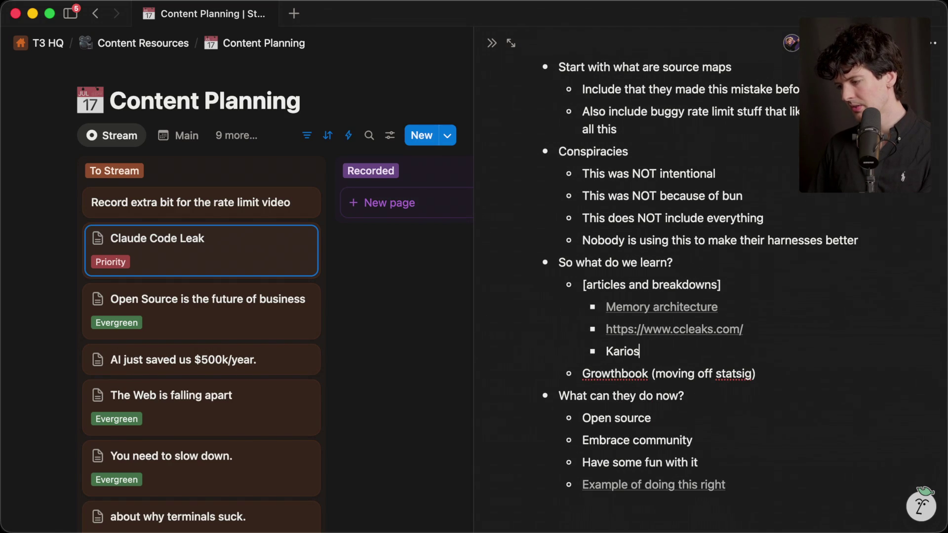
Step: Fix the Karios typo and start a new bullet below Kairos
double_click(626, 351)
left_click(662, 351)
key("Return")
Step: Copy the URL of the article on reading the Claude Code source in Arc
mouse_move(944, 340)
scroll(867, 332, "down", 2)
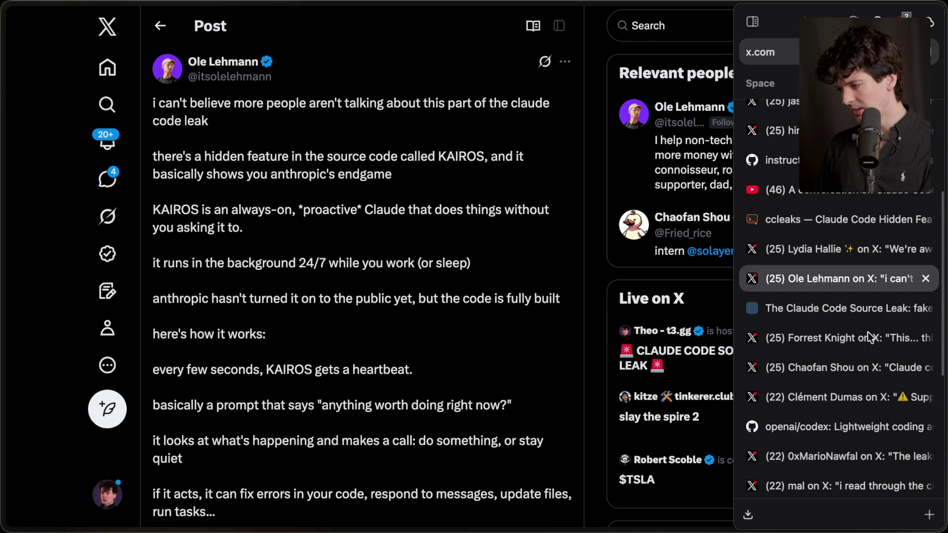
left_click(867, 332)
left_click(843, 453)
left_click(840, 482)
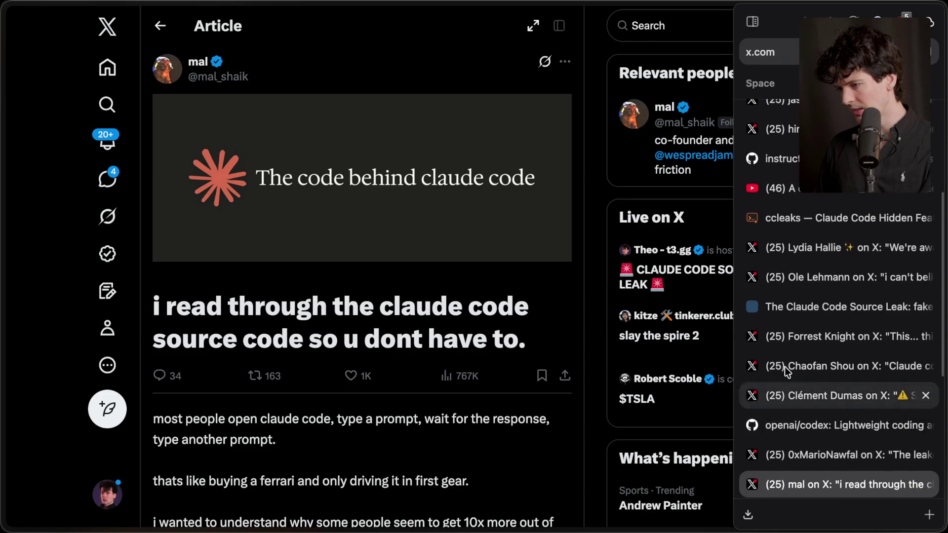
key("super+shift+c")
Step: Paste the URL as a link on the new 'Claudemd, subagents, etc' bullet
scroll(301, 247, "down", 15)
scroll(298, 240, "down", 15)
scroll(298, 240, "up", 3)
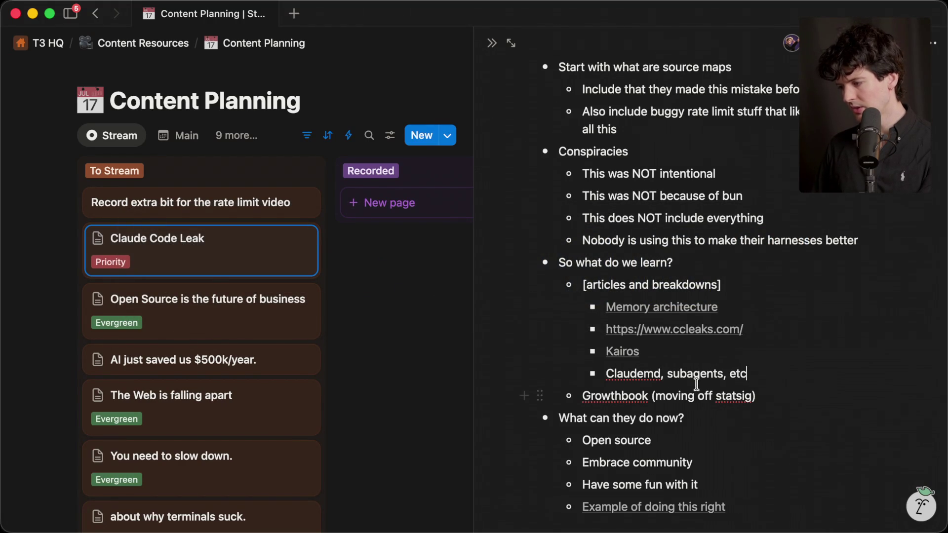
key("super+v")
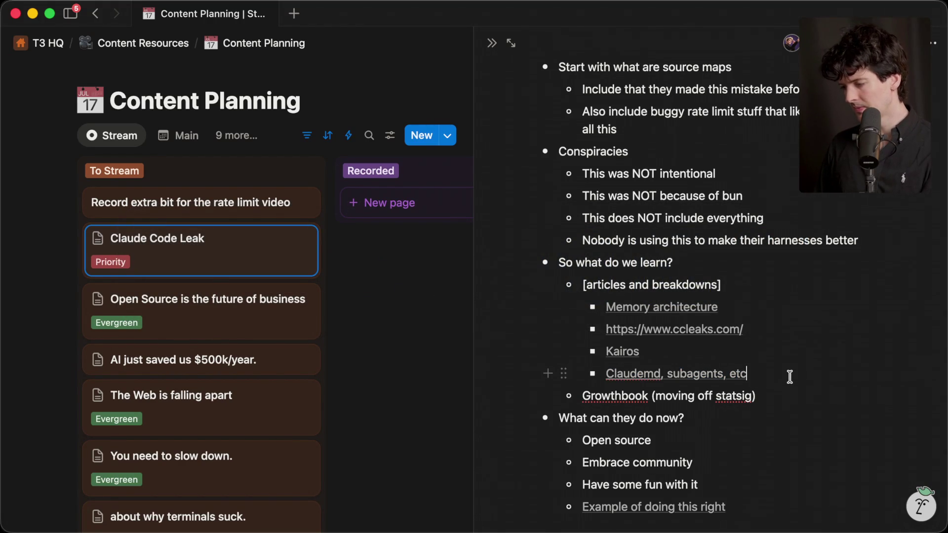
scroll(790, 377, "up", 10)
scroll(790, 376, "down", 2)
Step: Return to the browser and bring up the Twitch stream dashboard
key("super+Tab")
mouse_move(905, 298)
scroll(836, 346, "down", 5)
scroll(824, 366, "up", 10)
left_click(839, 114)
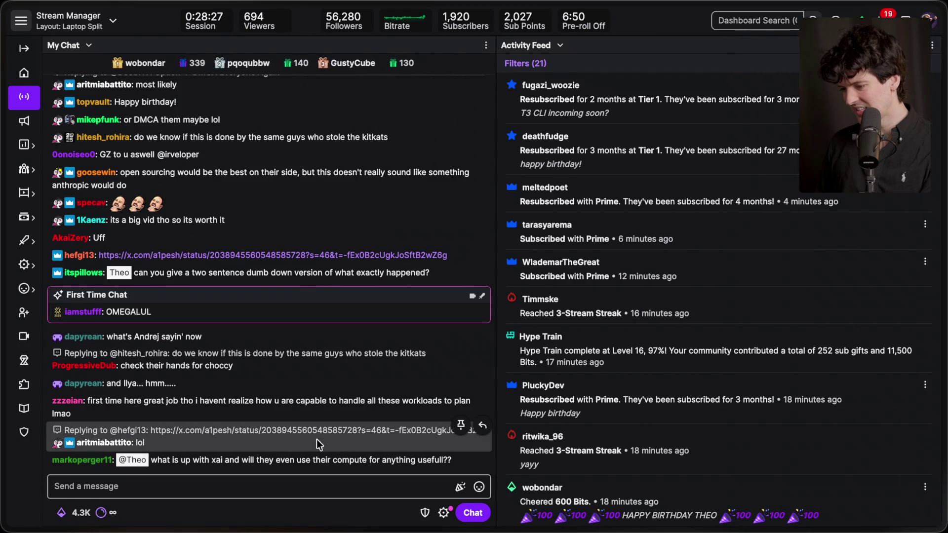
Step: Send '/marker Claude Code OSS' in the Twitch chat box to mark the stream
left_click(297, 488)
triple_click(263, 195)
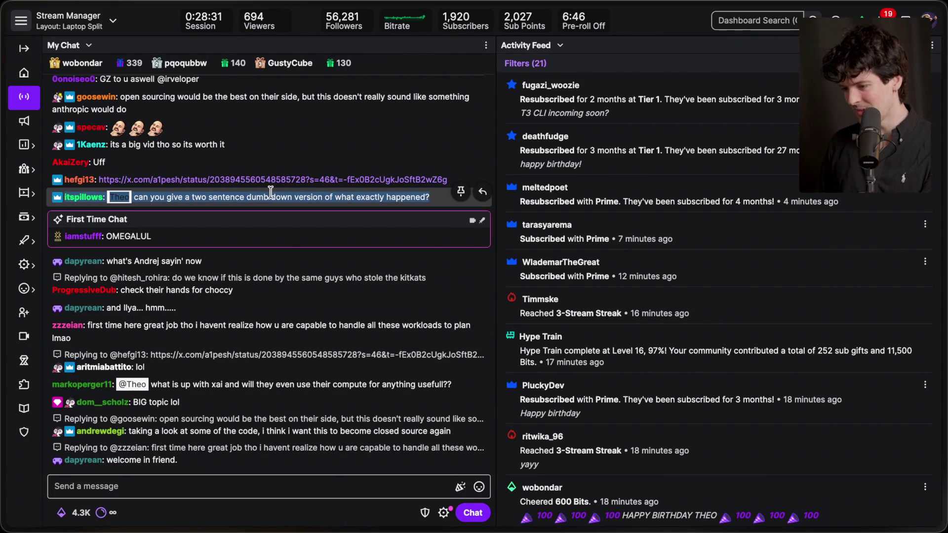
left_click(242, 461)
left_click(242, 494)
type("/marker Claud")
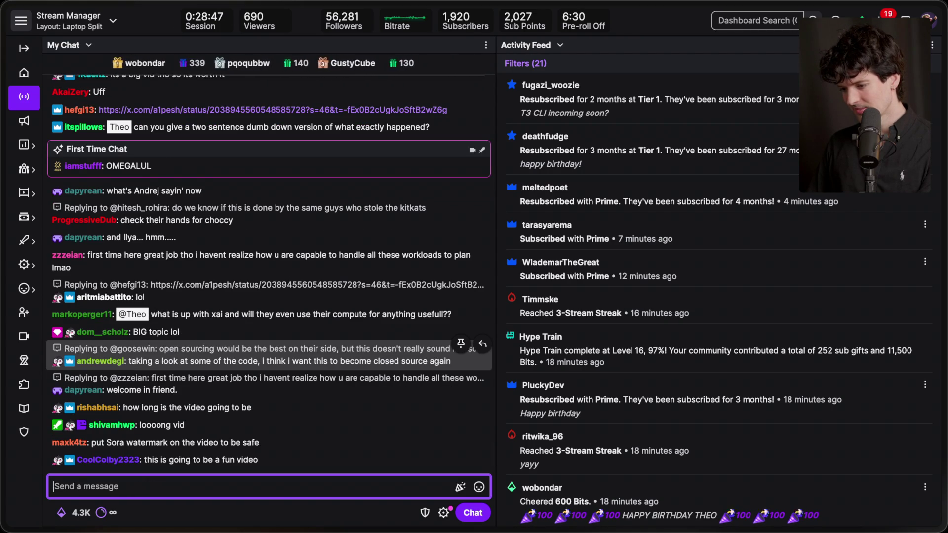
key("Return")
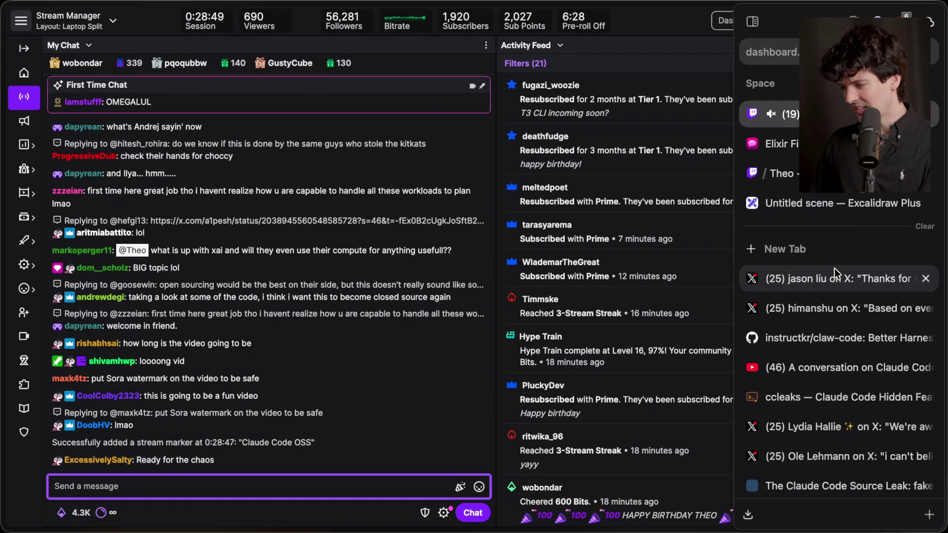
Step: Browse the claw-code, X post, openai/codex, feature-flag, source-article and legal-chat tabs
left_click(821, 341)
left_click(833, 311)
left_click(834, 278)
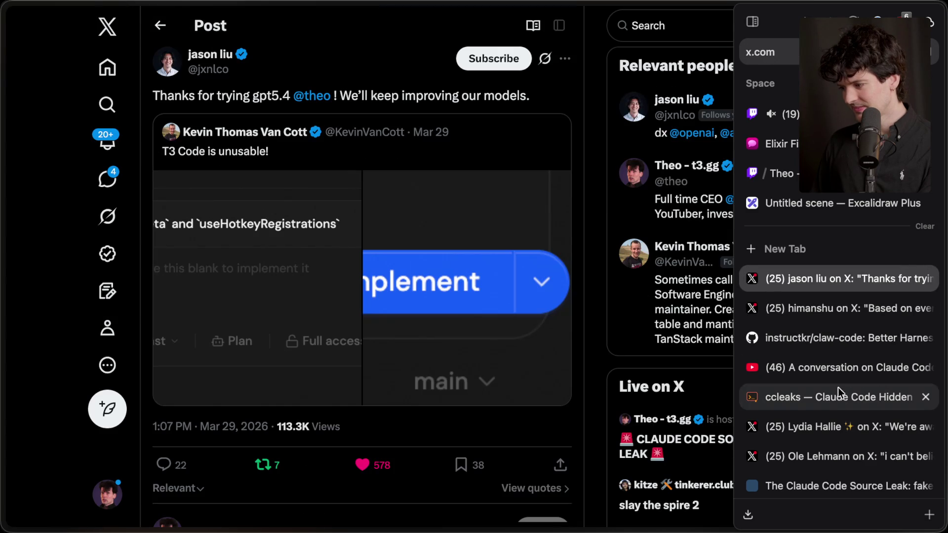
scroll(850, 260, "down", 10)
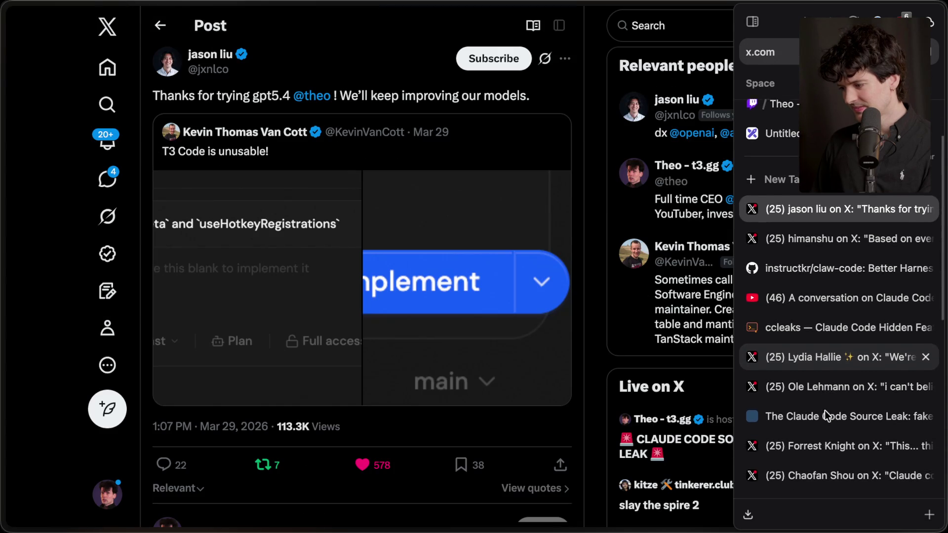
left_click(851, 264)
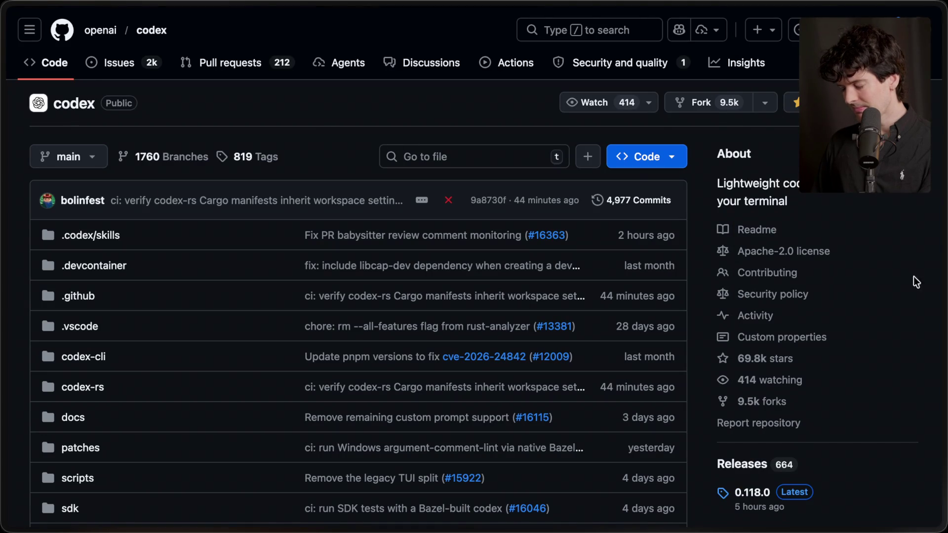
mouse_move(858, 309)
left_click(825, 240)
left_click(825, 181)
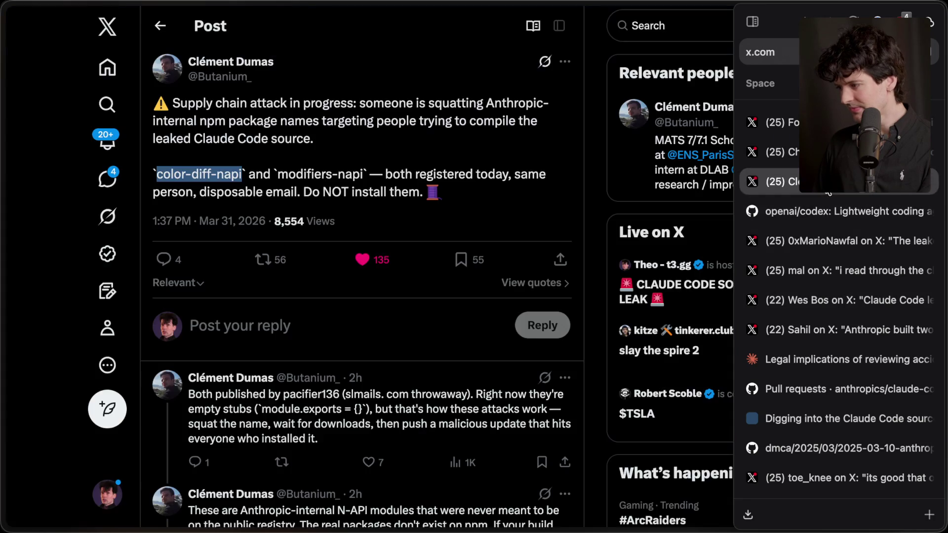
left_click(826, 212)
left_click(825, 270)
left_click(825, 345)
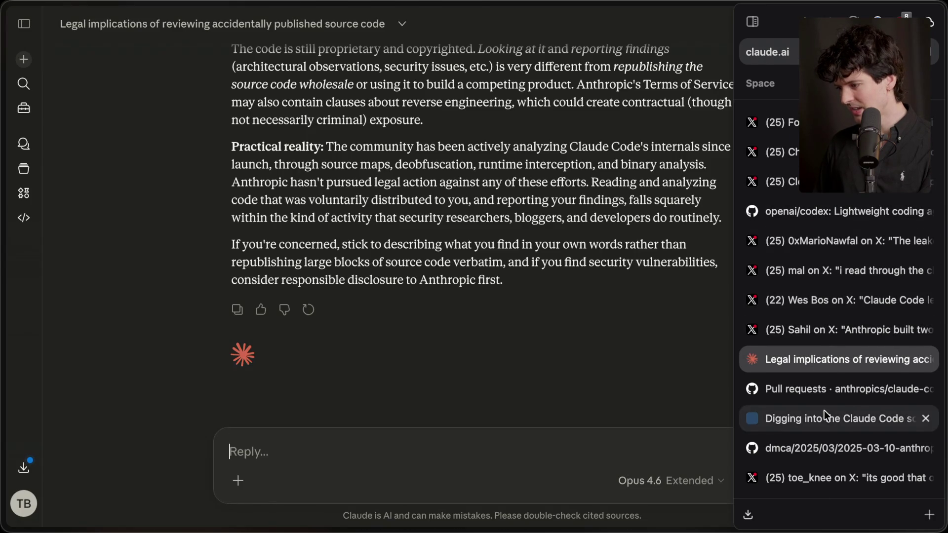
scroll(825, 410, "down", 1)
Step: Continue through the Bun bug, DMCA notice, KAIROS and blog post tabs, ending on openai/codex
left_click(819, 454)
left_click(817, 477)
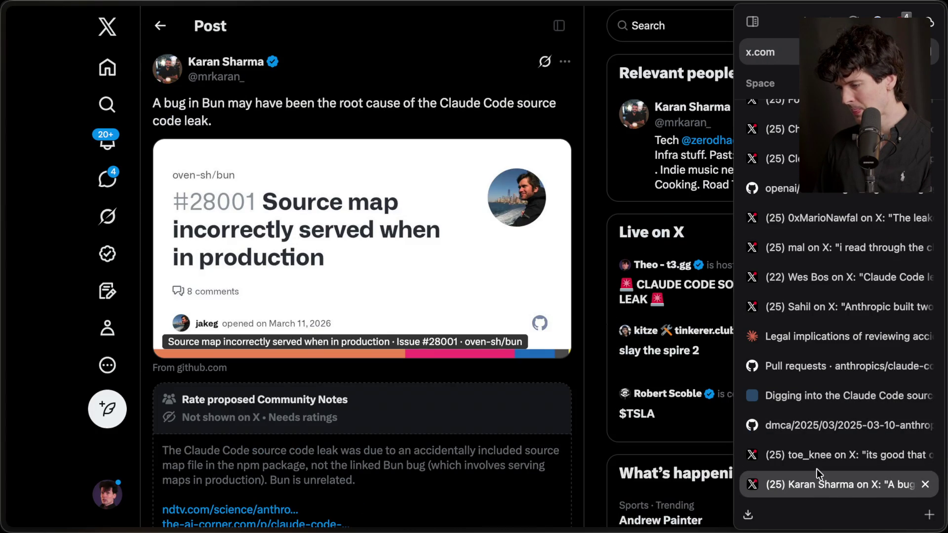
left_click(817, 455)
left_click(817, 425)
left_click(814, 309)
left_click(814, 277)
left_click(820, 244)
left_click(821, 218)
scroll(821, 216, "up", 4)
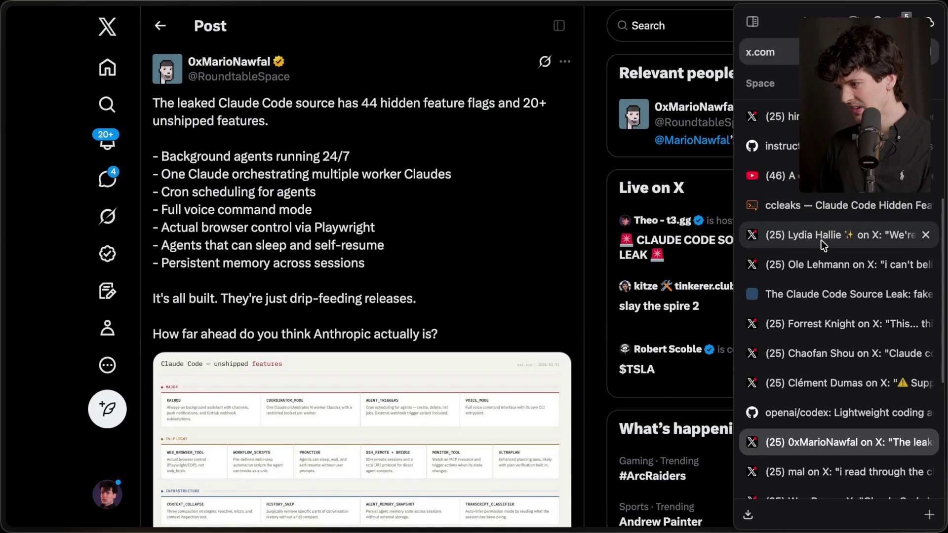
left_click(819, 266)
left_click(817, 302)
left_click(816, 116)
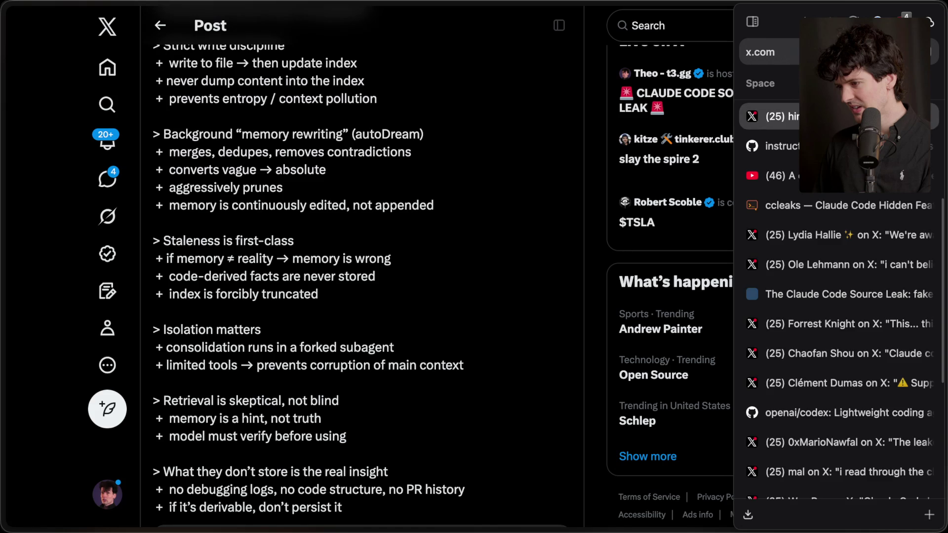
scroll(817, 148, "up", 3)
left_click(817, 179)
scroll(816, 397, "down", 3)
left_click(811, 427)
scroll(840, 429, "up", 3)
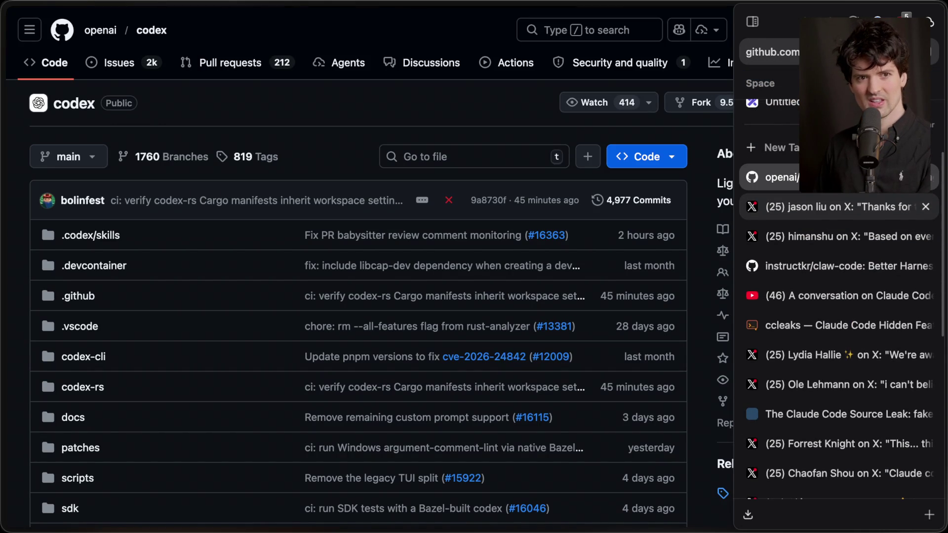
Step: Open the original leak tweet from the link in the Content Planning notes
key("super+Tab")
scroll(635, 278, "up", 10)
scroll(634, 277, "up", 10)
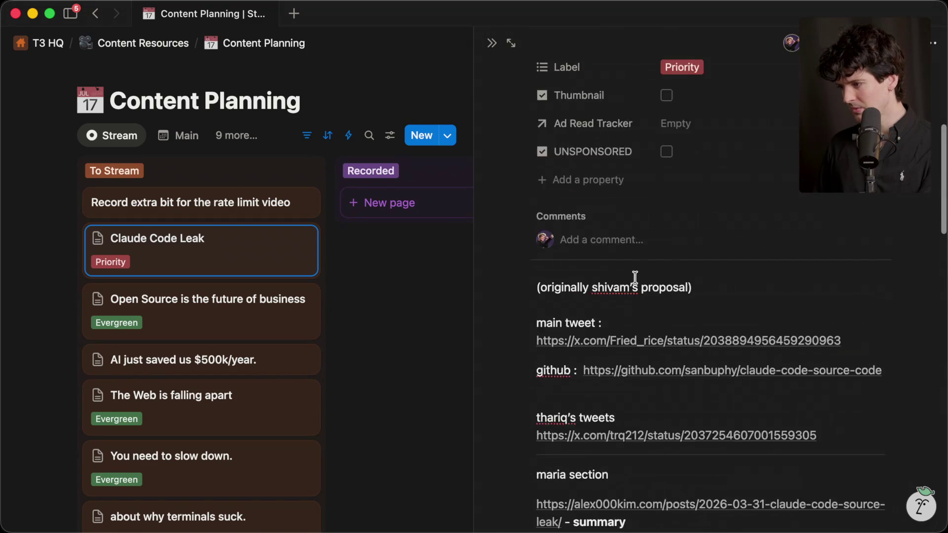
left_click(643, 393)
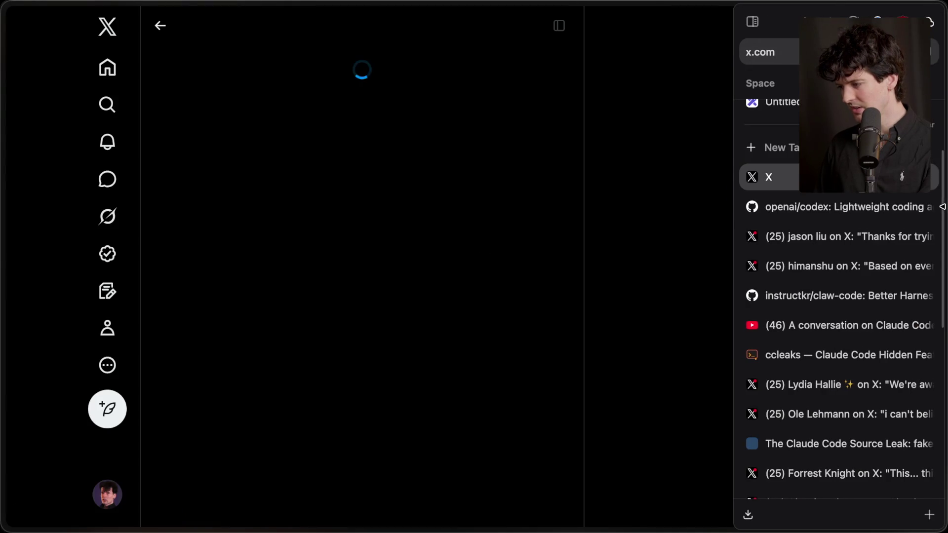
Step: Reorder Arc tabs: leak tweet up, gpt5.4 post to the bottom, DMCA and YouTube higher
left_click_drag(823, 177, 822, 219)
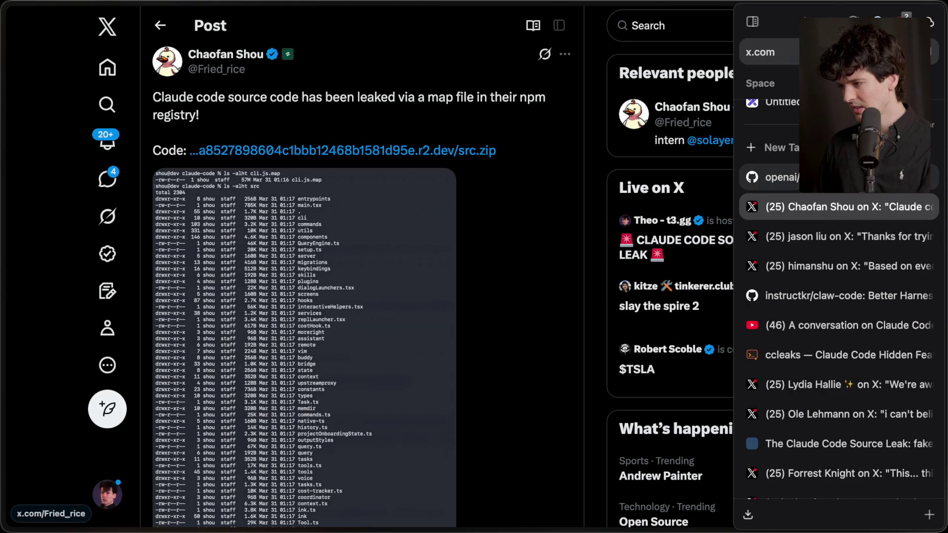
left_click(780, 177)
left_click(813, 200)
left_click(814, 221)
left_click(813, 213)
mouse_move(815, 233)
left_mouse_down()
mouse_move(820, 521)
mouse_move(819, 475)
left_mouse_up()
scroll(819, 475, "down", 5)
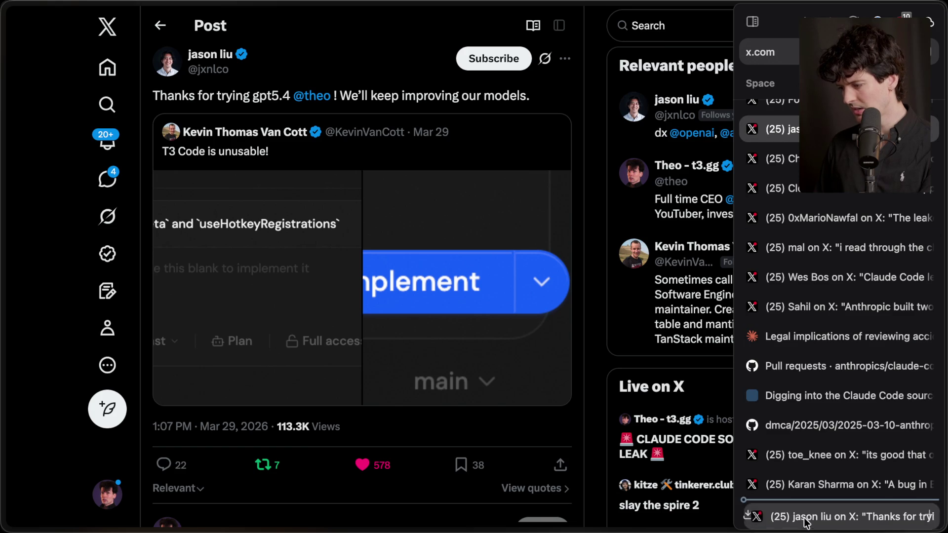
mouse_move(780, 130)
left_mouse_down()
mouse_move(824, 294)
mouse_move(828, 462)
mouse_move(816, 495)
left_mouse_up()
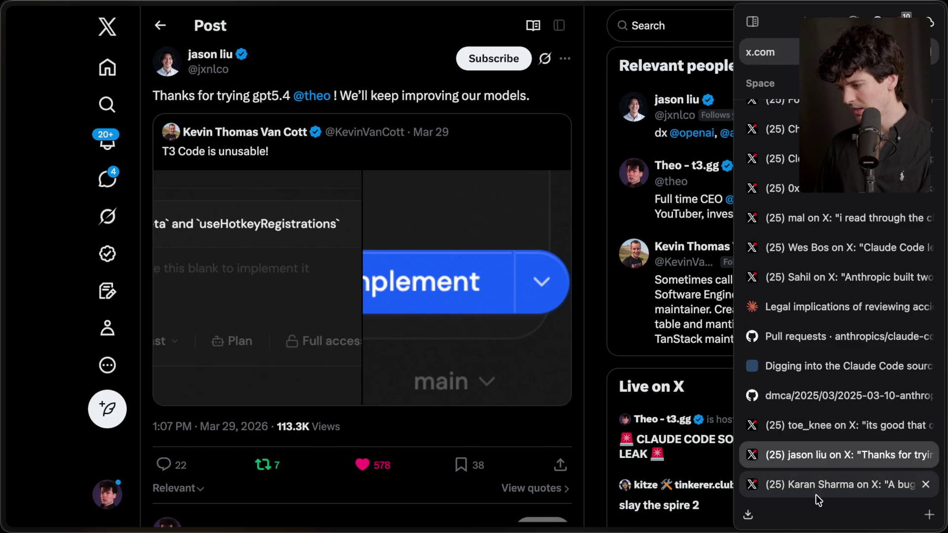
left_click(815, 454)
left_click(816, 473)
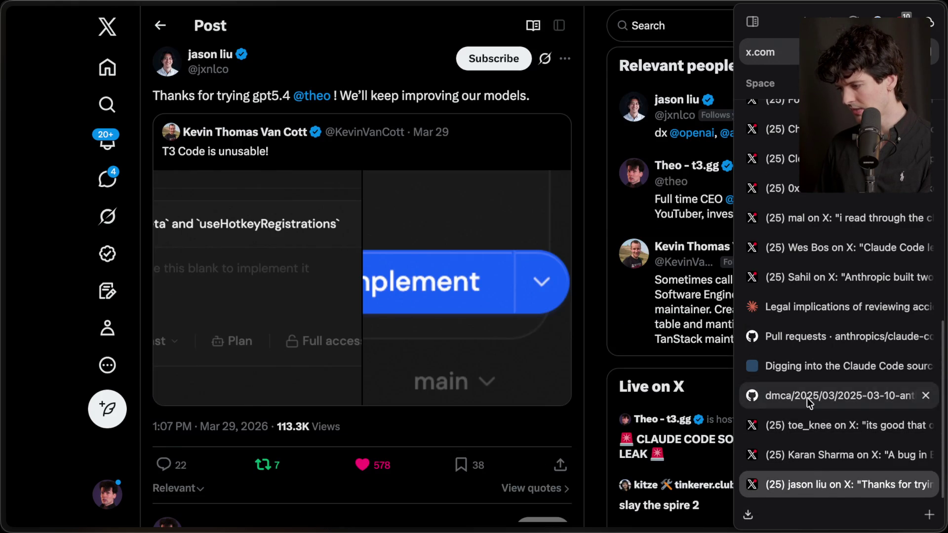
left_click(806, 397)
mouse_move(808, 390)
left_mouse_down()
mouse_move(780, 66)
mouse_move(780, 116)
mouse_move(834, 387)
mouse_move(829, 169)
mouse_move(824, 424)
left_mouse_up()
left_click(827, 222)
left_click_drag(836, 252, 837, 190)
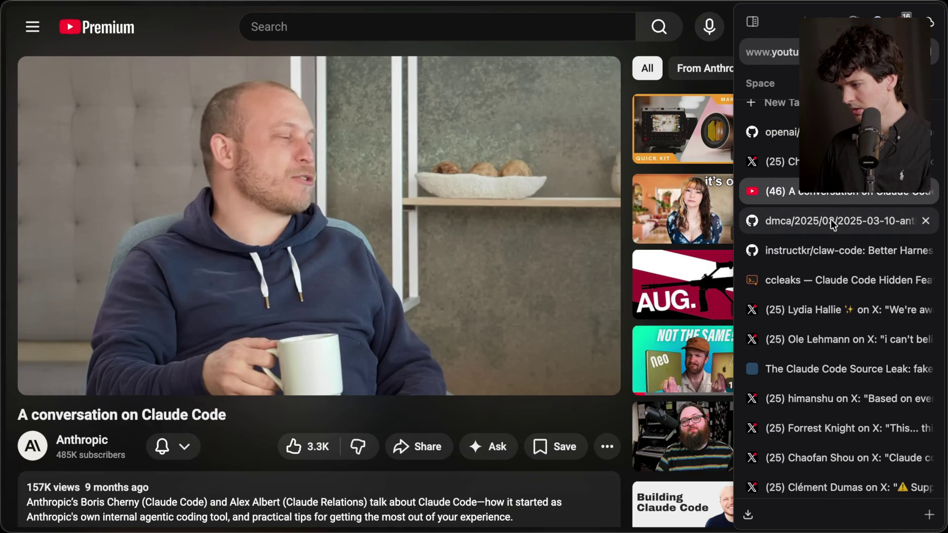
Step: Run through the X post, YouTube, DMCA, ccleaks, claw-code and blog tabs, ending on openai/codex
left_click(831, 218)
left_click(834, 132)
left_click(835, 162)
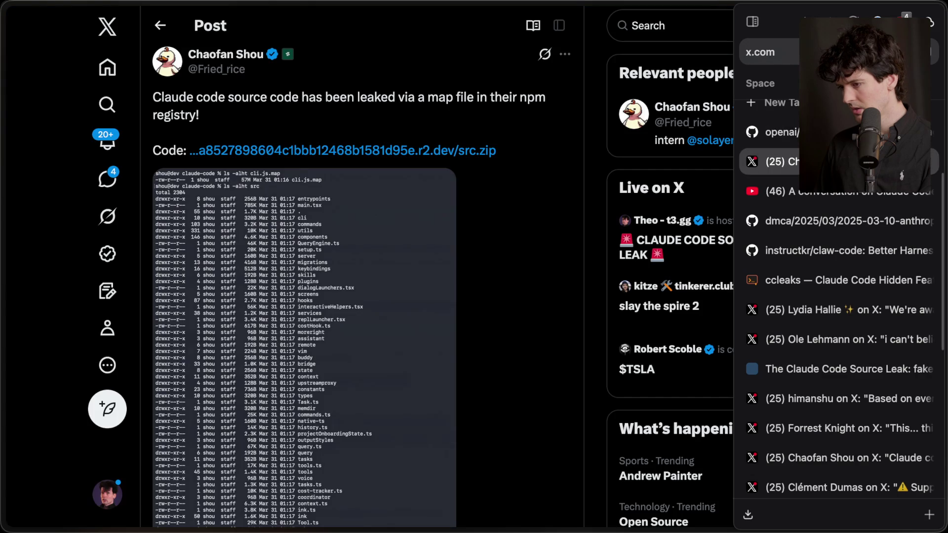
left_click(834, 192)
left_click(829, 220)
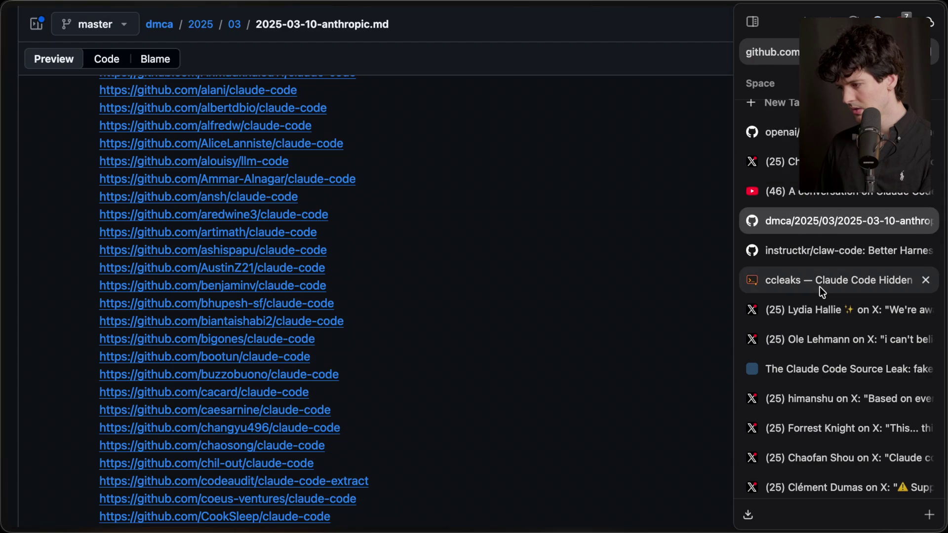
left_click(819, 284)
left_click(828, 251)
left_click(804, 376)
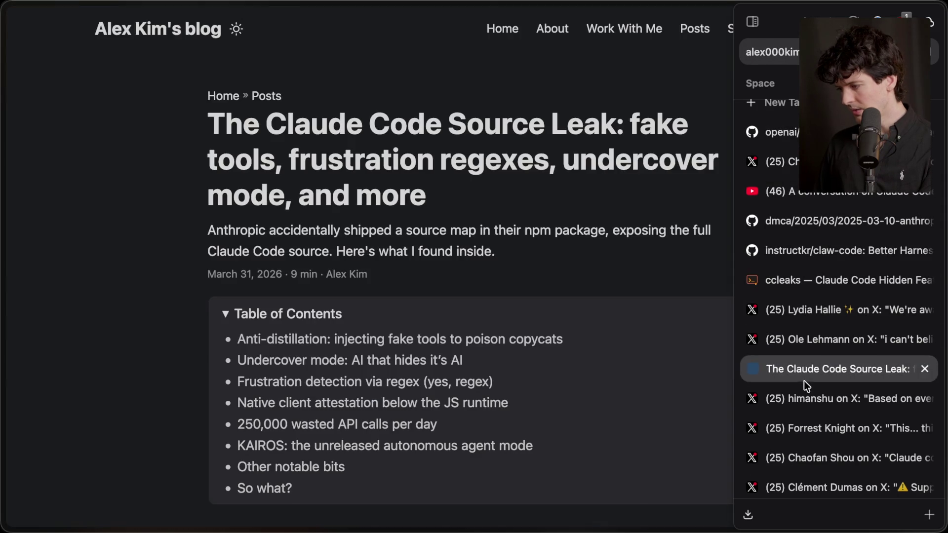
left_click(808, 400)
left_click(807, 424)
left_click(808, 452)
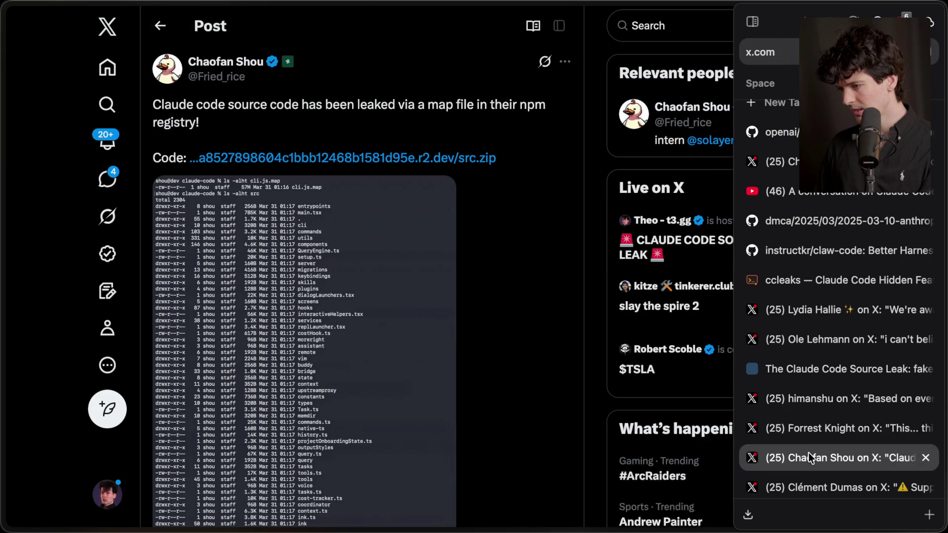
scroll(814, 357, "down", 5)
scroll(813, 356, "up", 4)
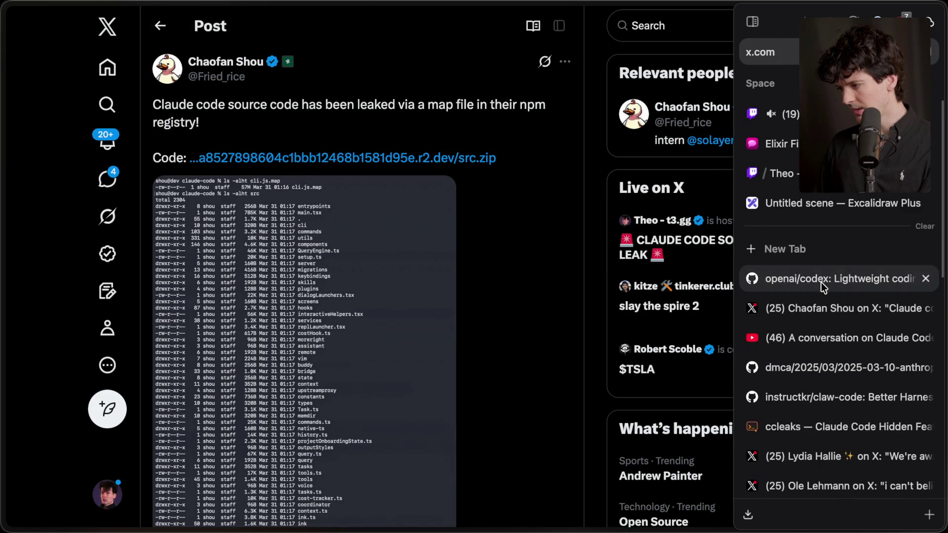
left_click(821, 282)
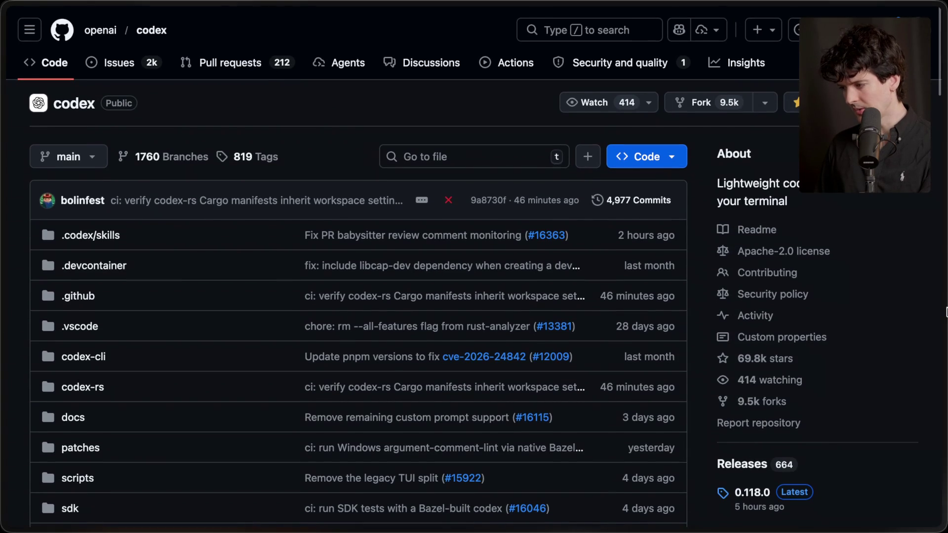
Step: View the openai/codex repository page showing 4,977 commits and release 0.118.0
mouse_move(854, 290)
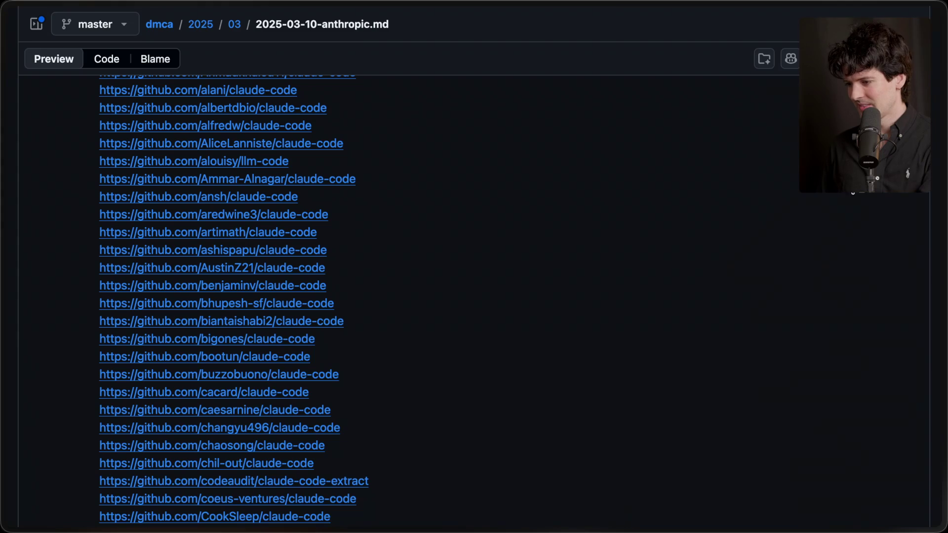
Step: Scroll to the top of Anthropic's DMCA takedown notice covering 438 repositories
mouse_move(941, 253)
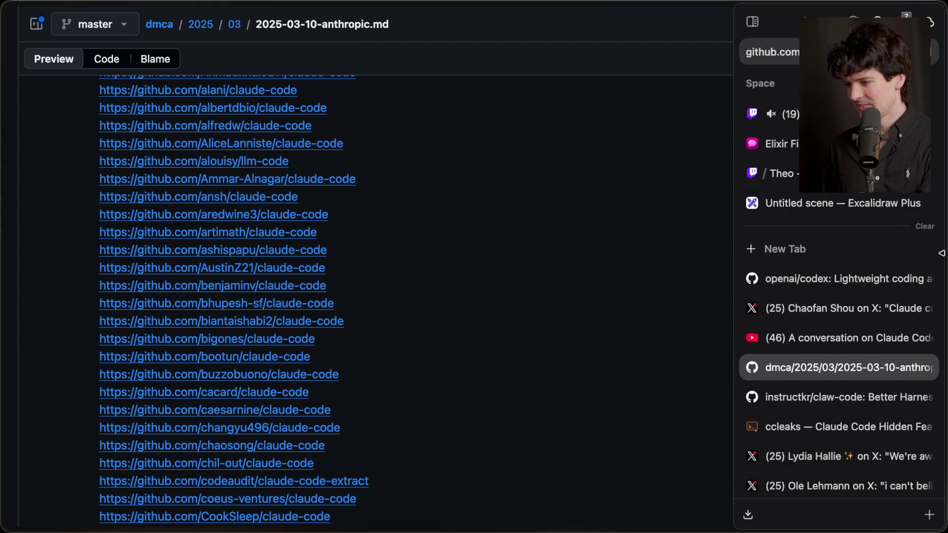
scroll(544, 268, "up", 20)
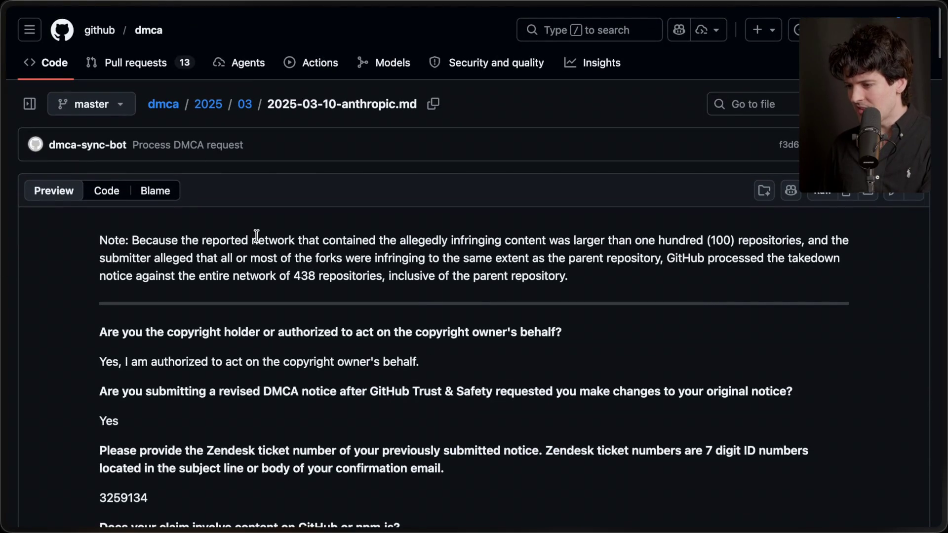
mouse_move(911, 328)
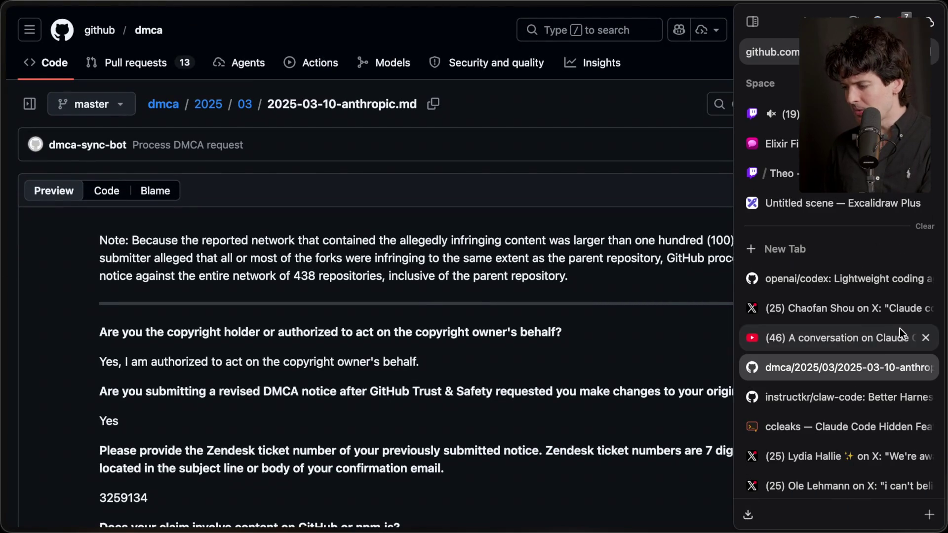
Step: Switch to the Notion Content Planning outline and scroll down through it
key("super+Tab")
scroll(616, 338, "down", 15)
scroll(616, 338, "down", 5)
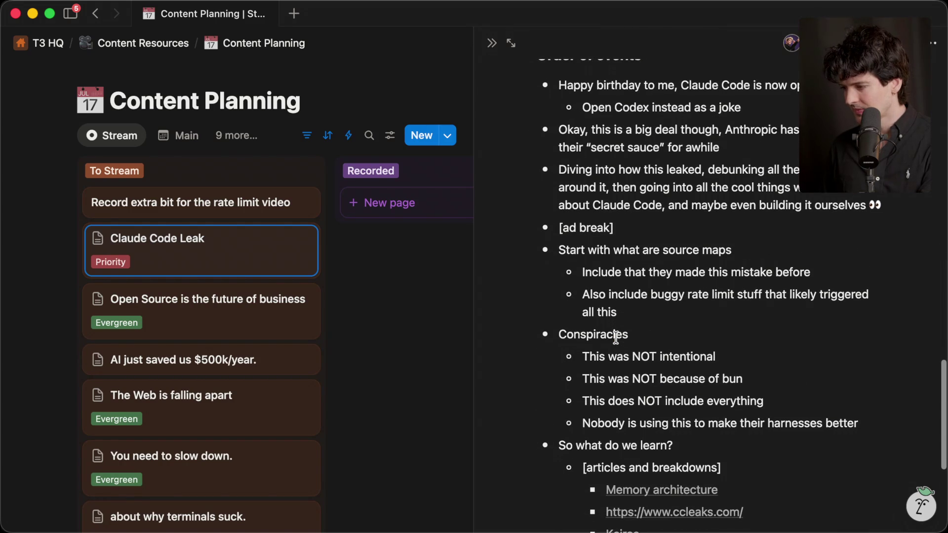
Step: Scroll up the Notion notes, then return to GitHub's 2025-03-10-anthropic.md DMCA notice
scroll(615, 339, "up", 2)
key("super+Tab")
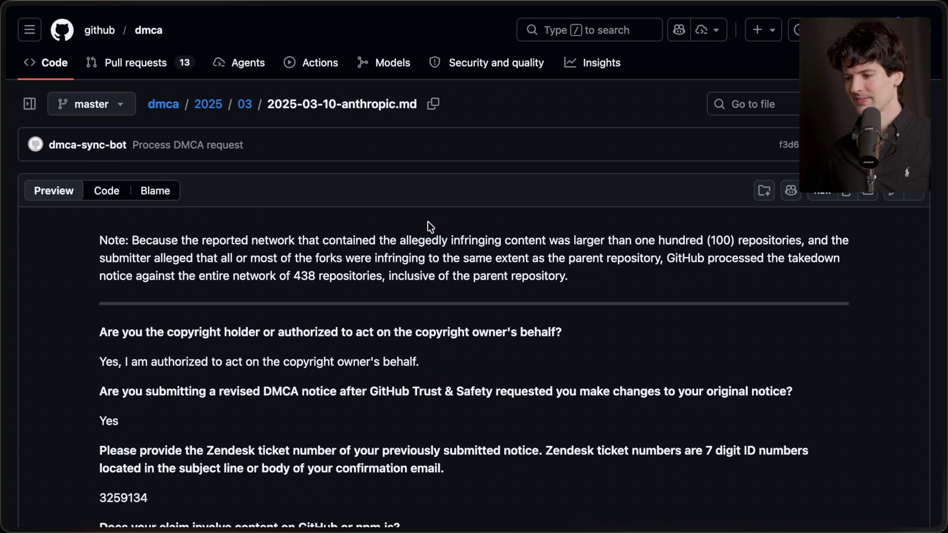
Step: Flip through the X post, YouTube video and openai/codex tabs, ending on the Excalidraw board
mouse_move(866, 353)
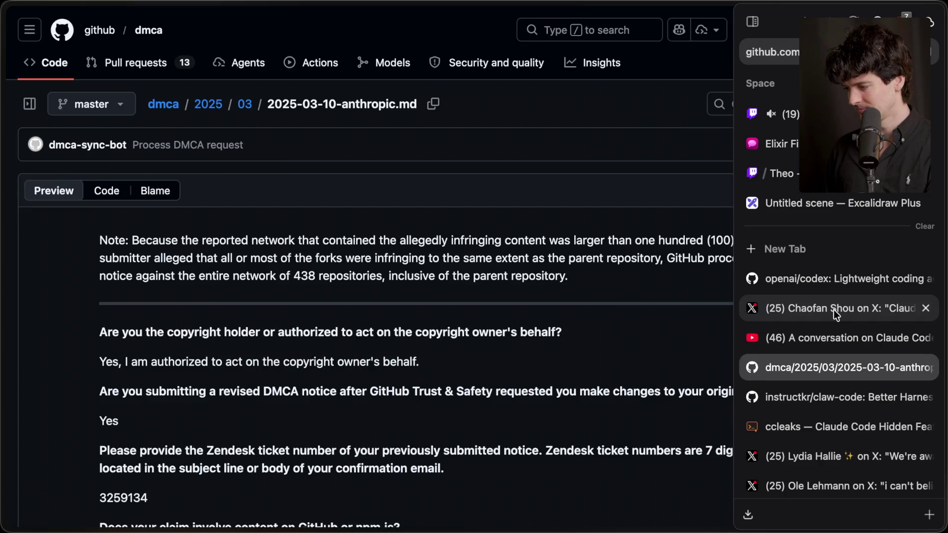
left_click(834, 311)
left_click(825, 335)
left_click(825, 306)
left_click(821, 280)
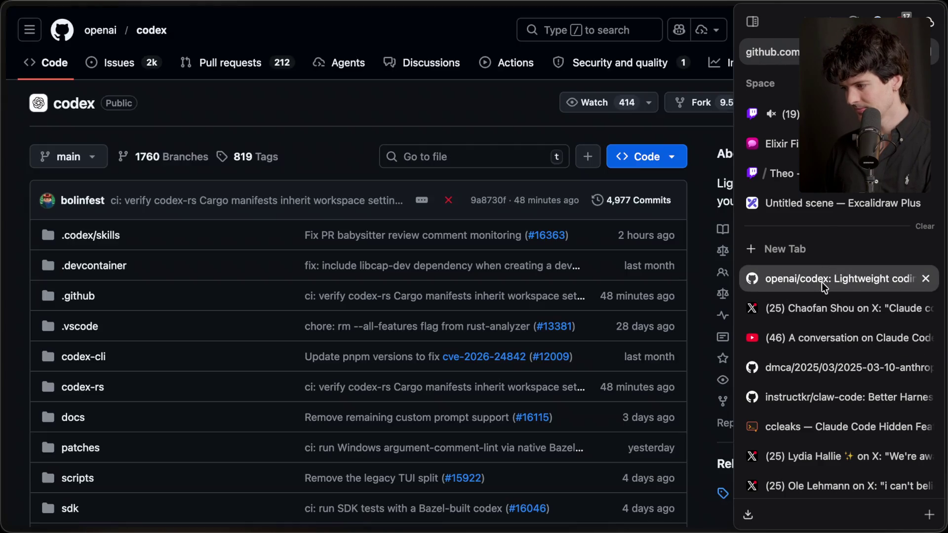
left_click(821, 204)
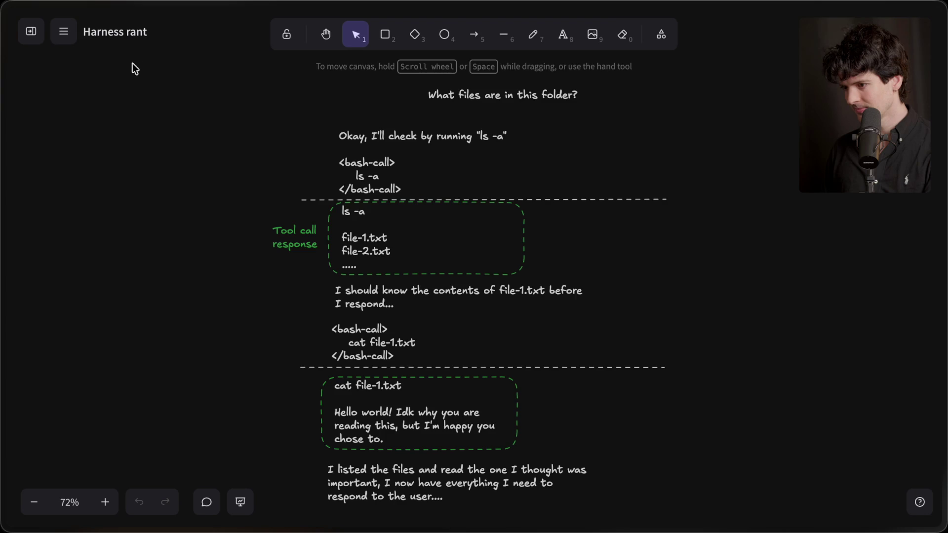
Step: Create a new blank scene titled 'Claude Code leak'
left_click(31, 32)
left_click(182, 153)
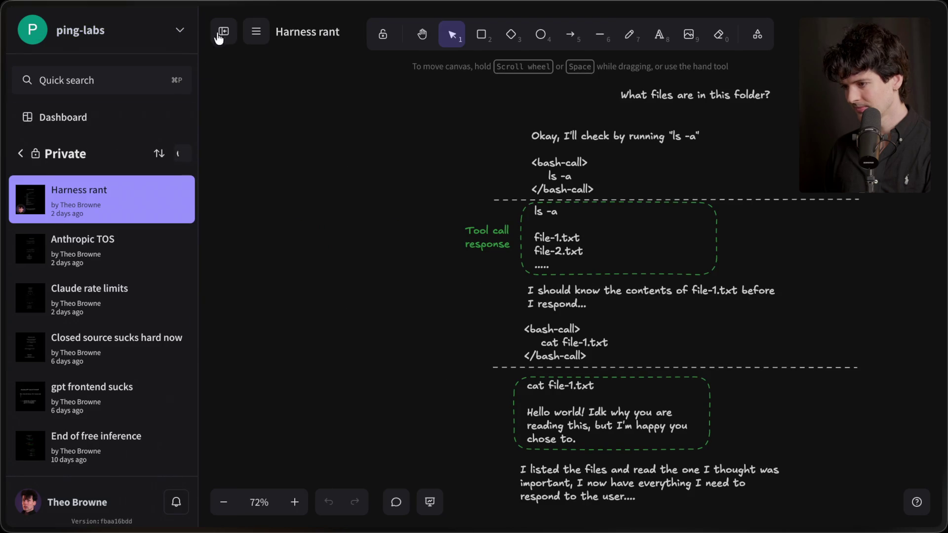
left_click(222, 32)
left_click(139, 32)
type("Claud")
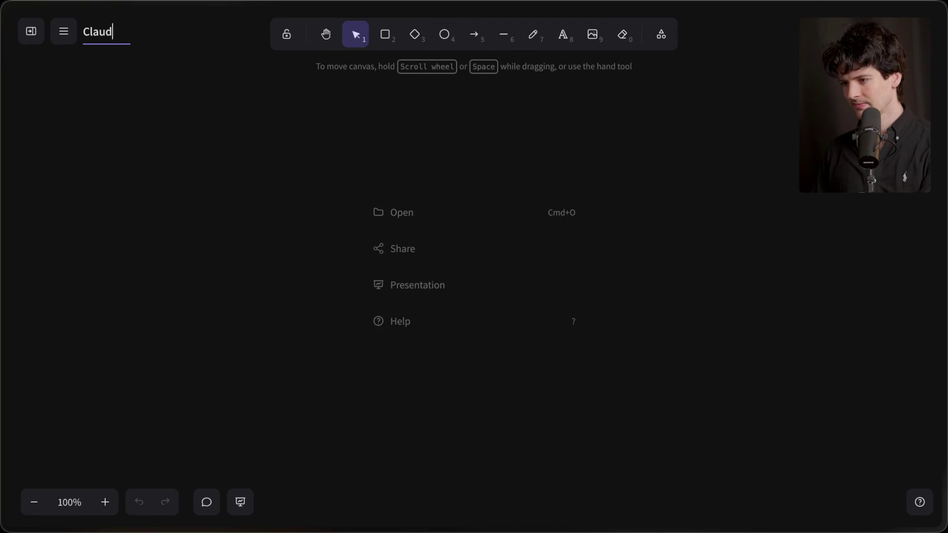
type("e Code leak")
key("Return")
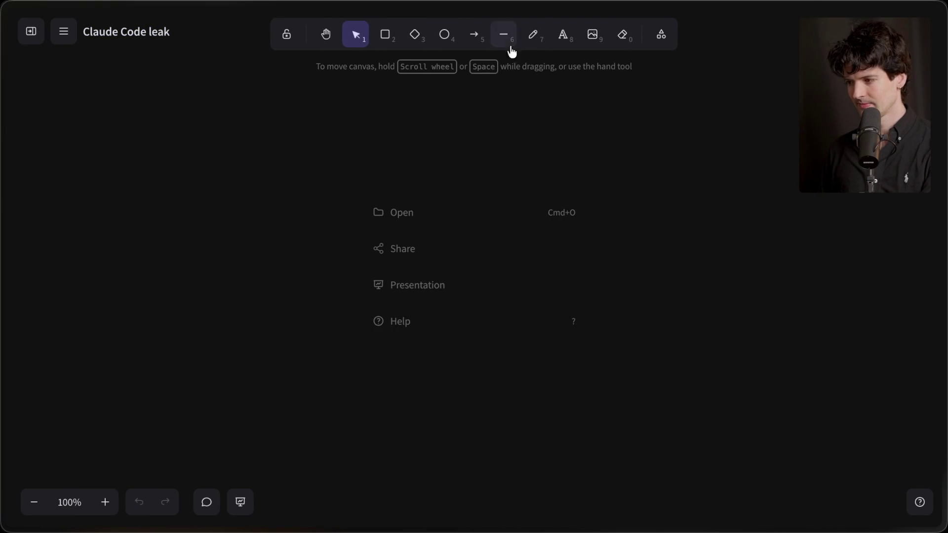
Step: Add an extra-large, centre-aligned title text and place it at the top centre
left_click(562, 34)
left_click(525, 103)
left_click(131, 208)
type("Claude Code leak")
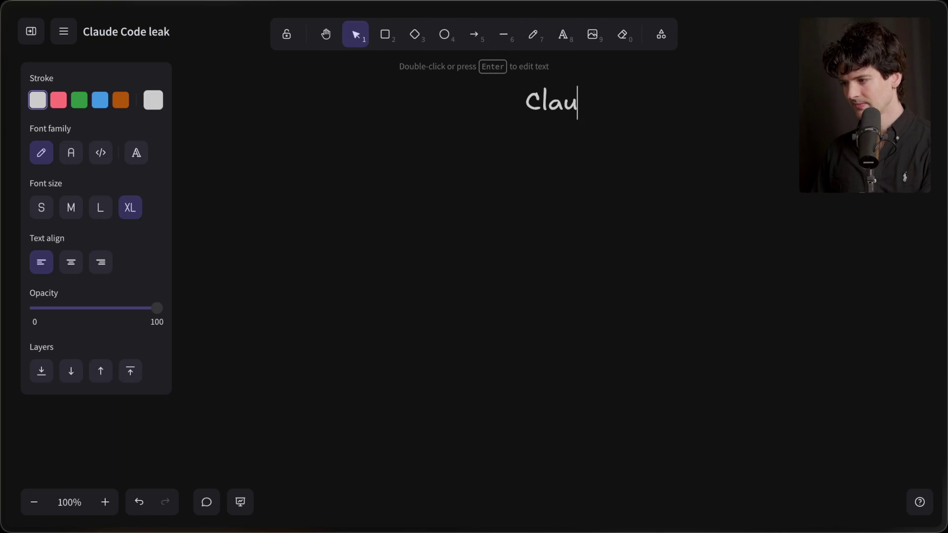
left_click(74, 263)
left_click(383, 217)
mouse_move(605, 107)
left_mouse_down()
mouse_move(453, 111)
mouse_move(453, 120)
left_mouse_up()
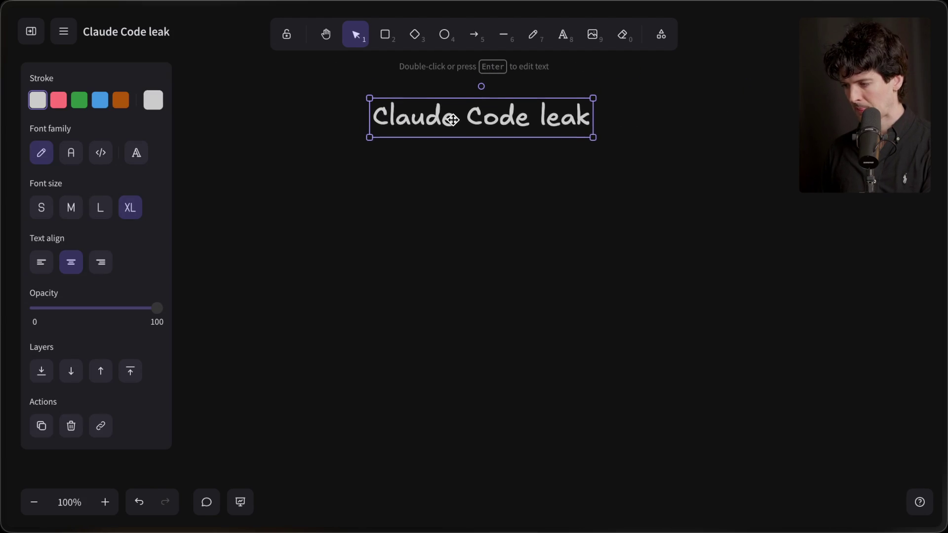
left_click(460, 252)
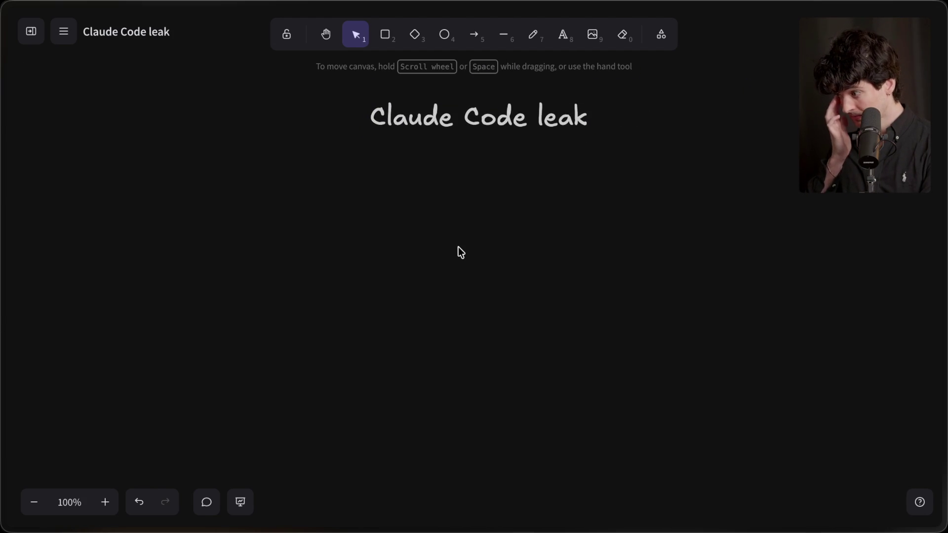
Step: Add large outline items '1. Source maps?' and '2. Debunking conspiracies' below the title
double_click(466, 186)
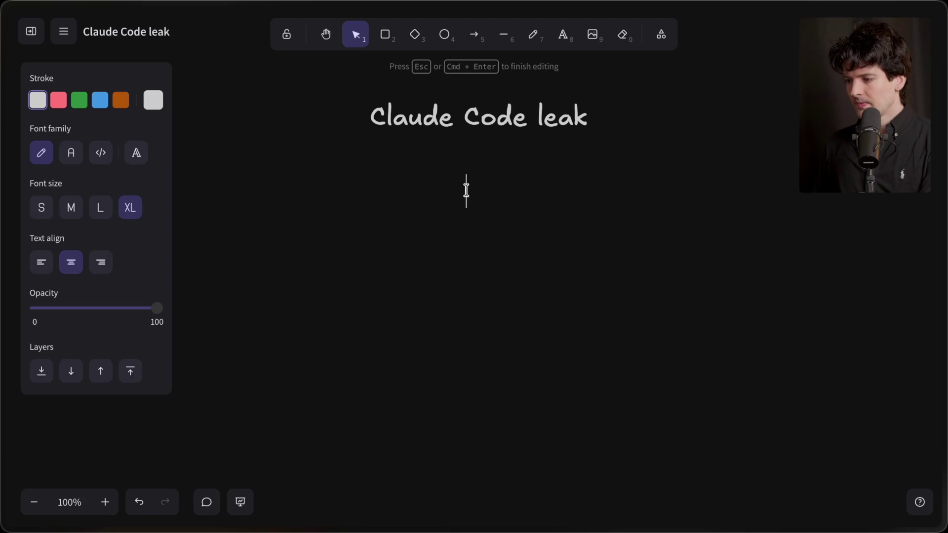
left_click(100, 208)
type(". Source maps?")
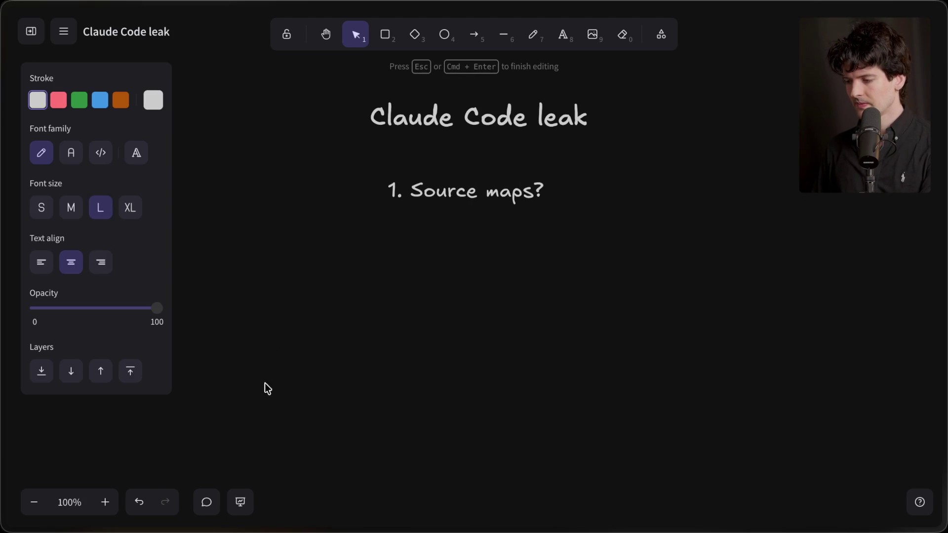
double_click(452, 241)
type("2. ")
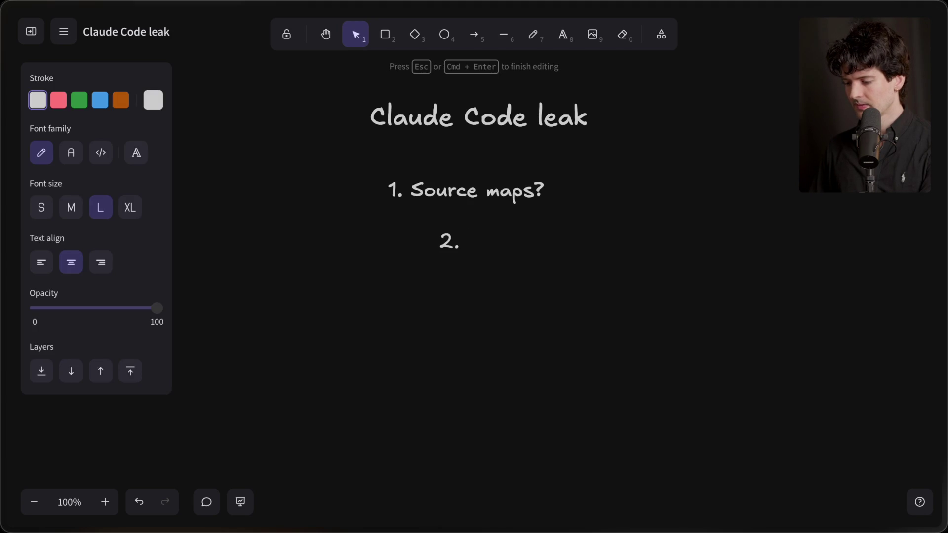
type("Conspra")
key("BackSpace")
key("BackSpace")
key("BackSpace")
key("BackSpace")
type("Debunking co")
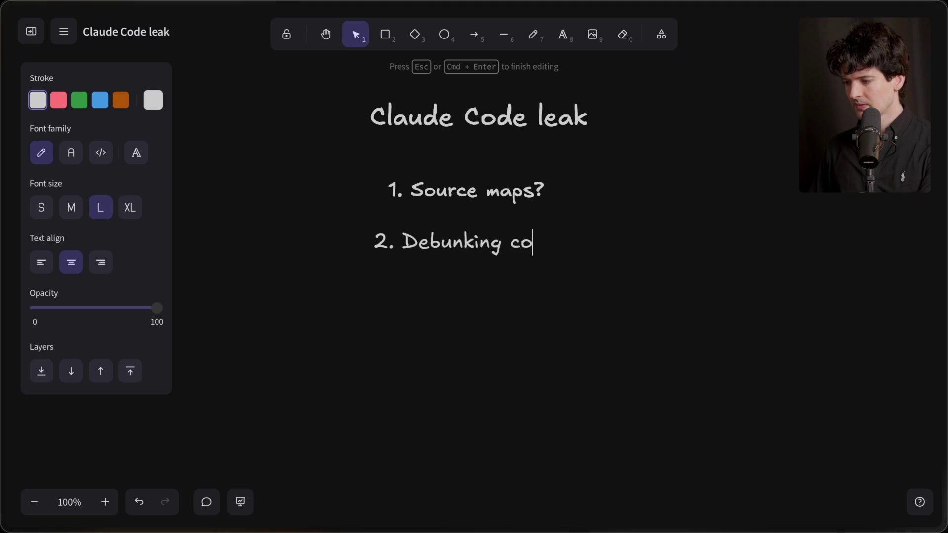
type("nspiracies")
key("Escape")
Step: Duplicate item 2 below itself and retype the copy as '3. Look at the code ;)'
left_click(483, 253)
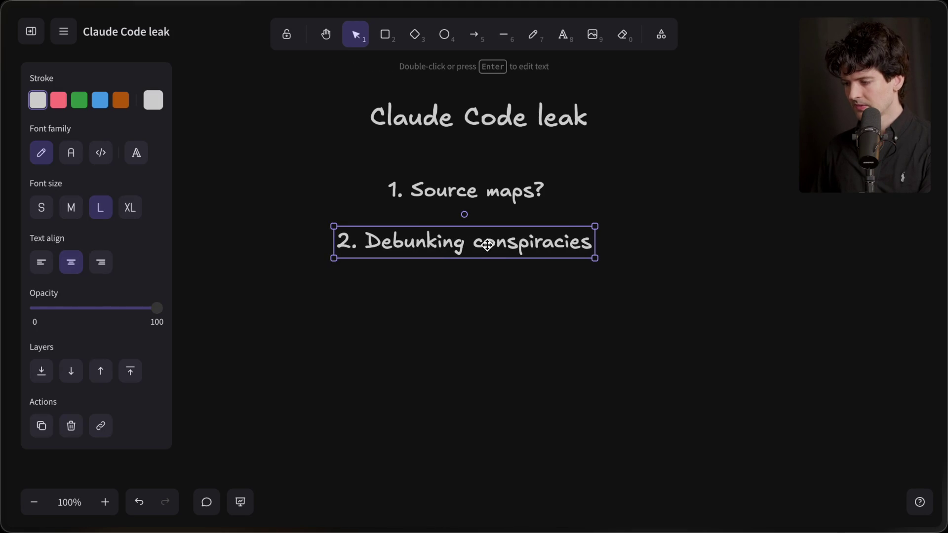
double_click(490, 250)
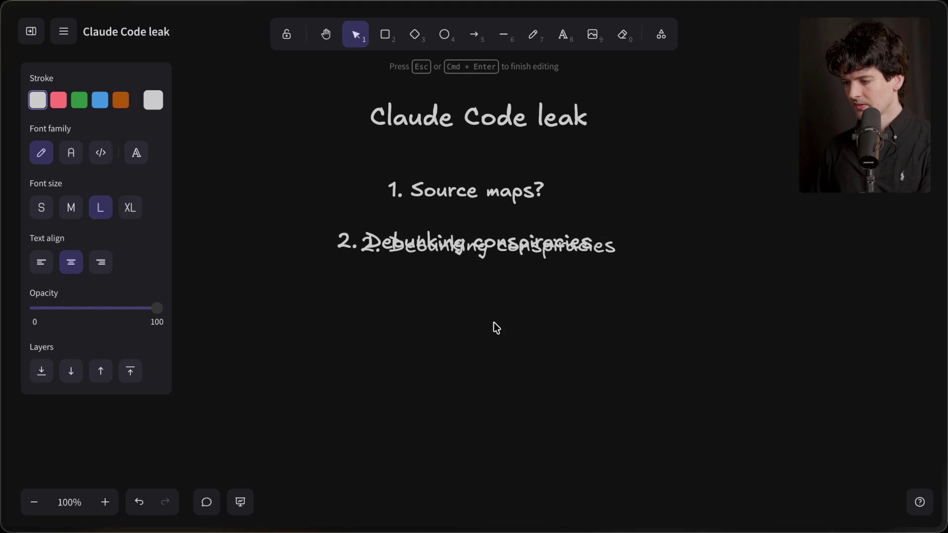
key("Escape")
left_click_drag(466, 244, 466, 300)
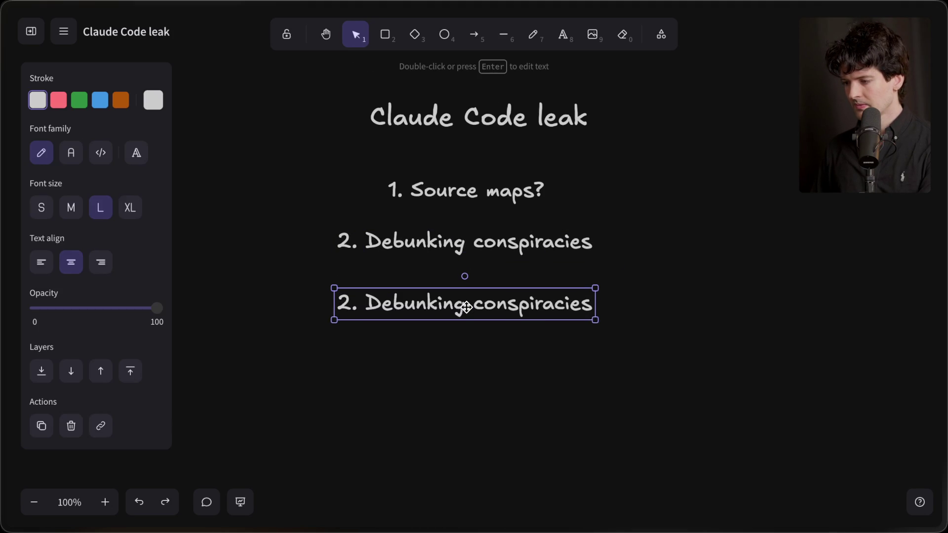
double_click(418, 301)
type("3. ")
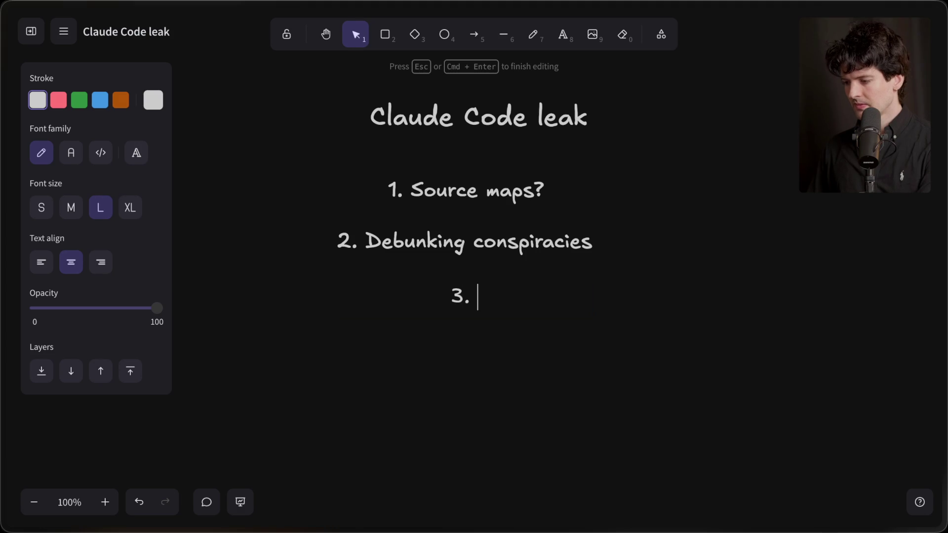
type("What")
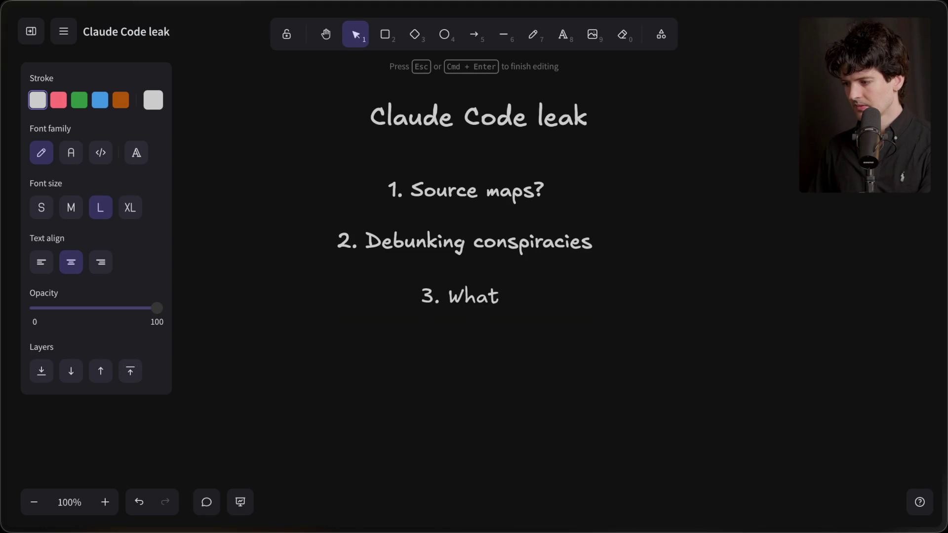
key("BackSpace")
key("BackSpace")
key("BackSpace")
key("BackSpace")
type("Look")
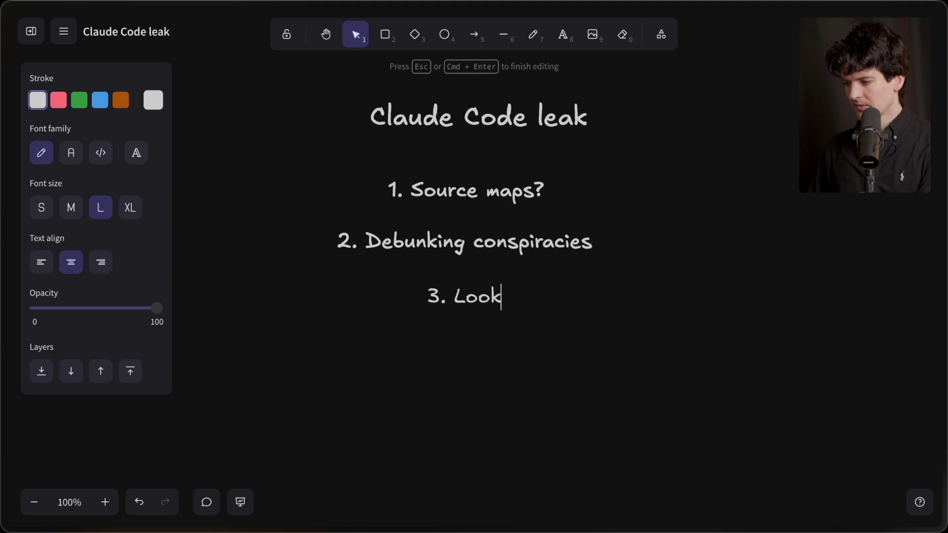
type(" at the code ;)")
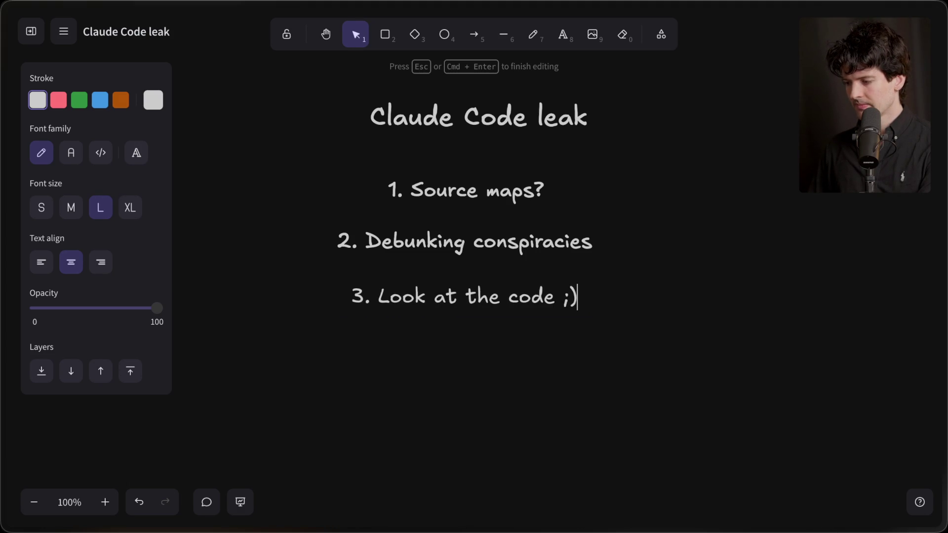
Step: Wrap the word Look in item 3 in quotation marks
left_click(377, 296)
type("\"")
key("alt+Right")
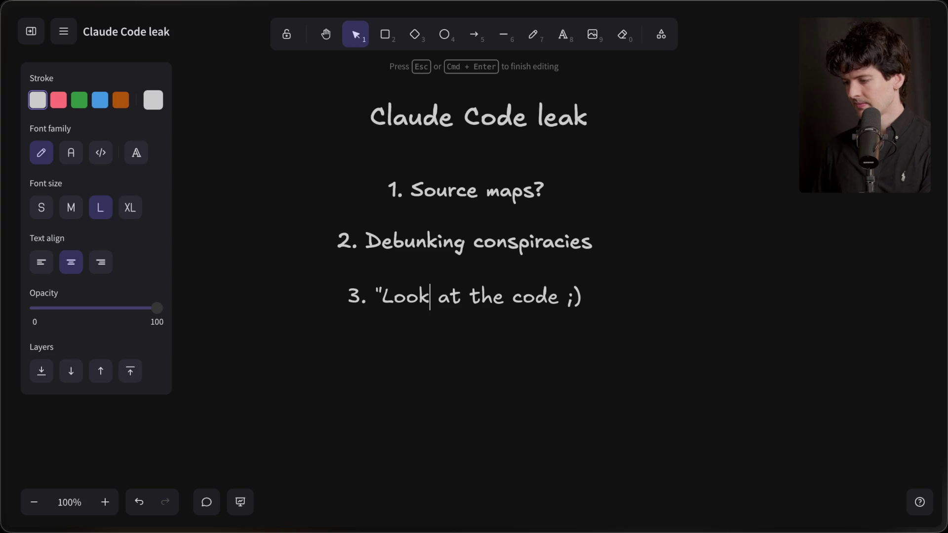
type("\"")
left_click(398, 345)
Step: Copy item 3 below as '4. How they should respond' and shift all four items slightly right
left_click_drag(489, 299, 488, 351)
double_click(356, 352)
type("4.")
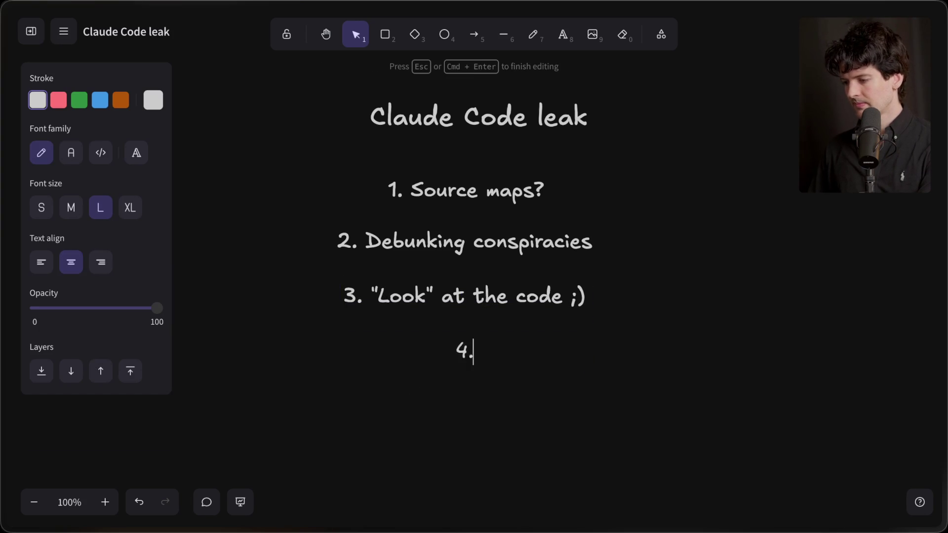
type(" How they should respond")
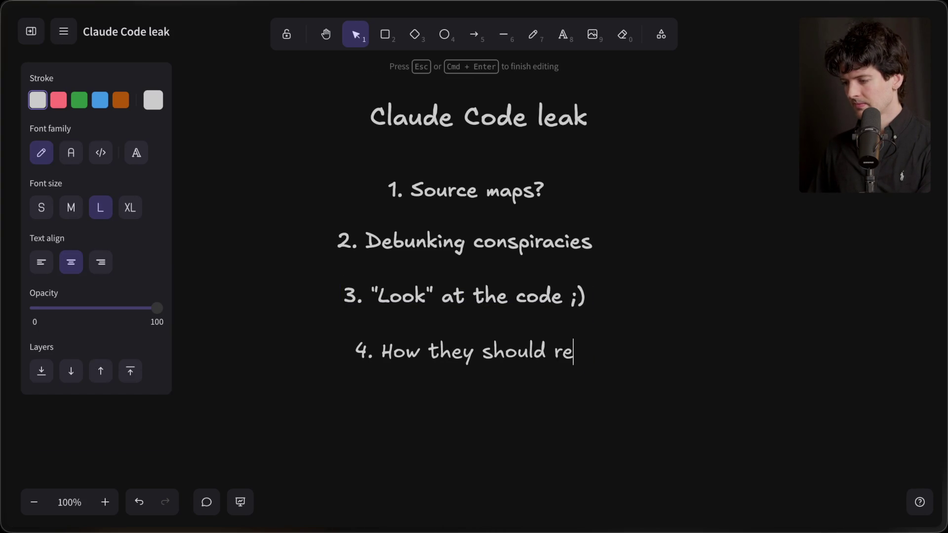
left_click(345, 402)
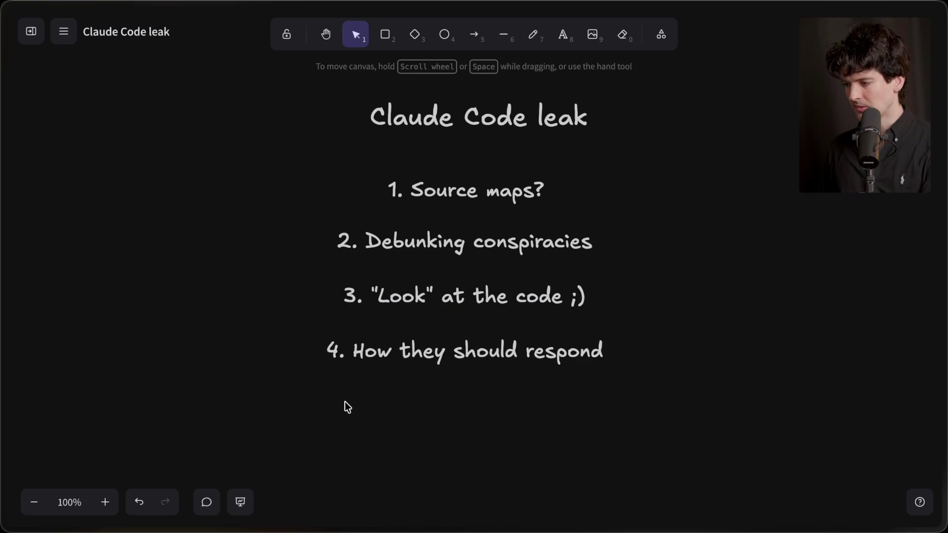
left_click_drag(288, 165, 738, 519)
left_click_drag(513, 357, 528, 357)
left_click(484, 449)
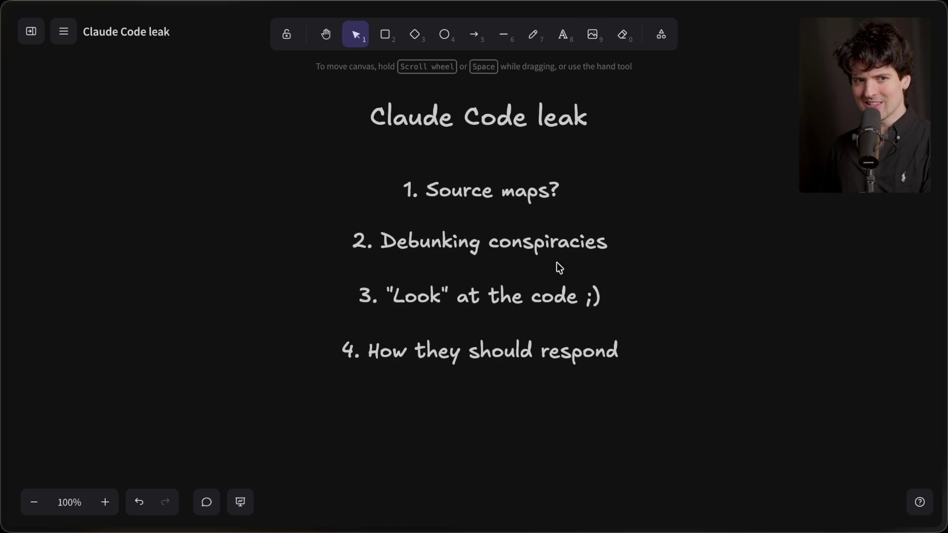
Step: Nudge '1. Source maps?' up and draw a dashed arrow into it from the left
left_click(476, 186)
left_click_drag(476, 186, 478, 166)
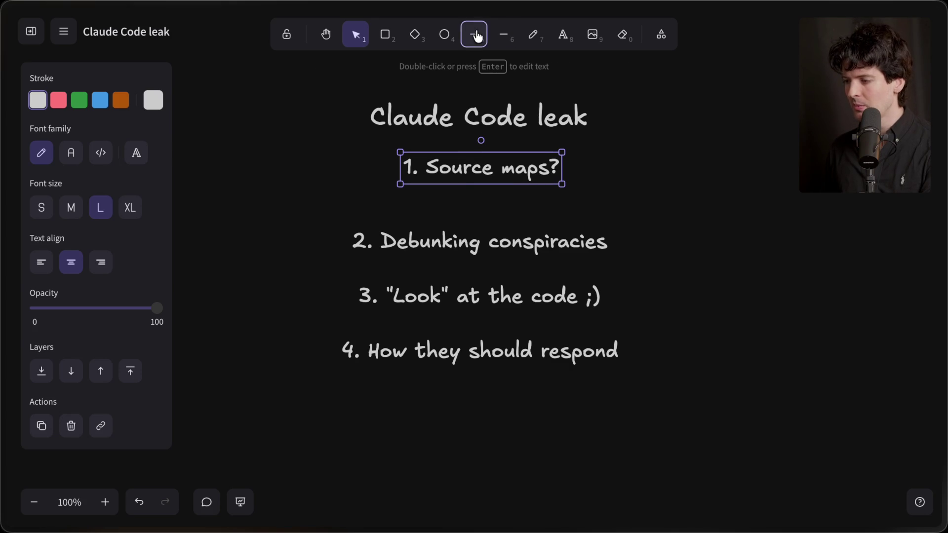
left_click(474, 34)
left_click_drag(278, 167, 393, 169)
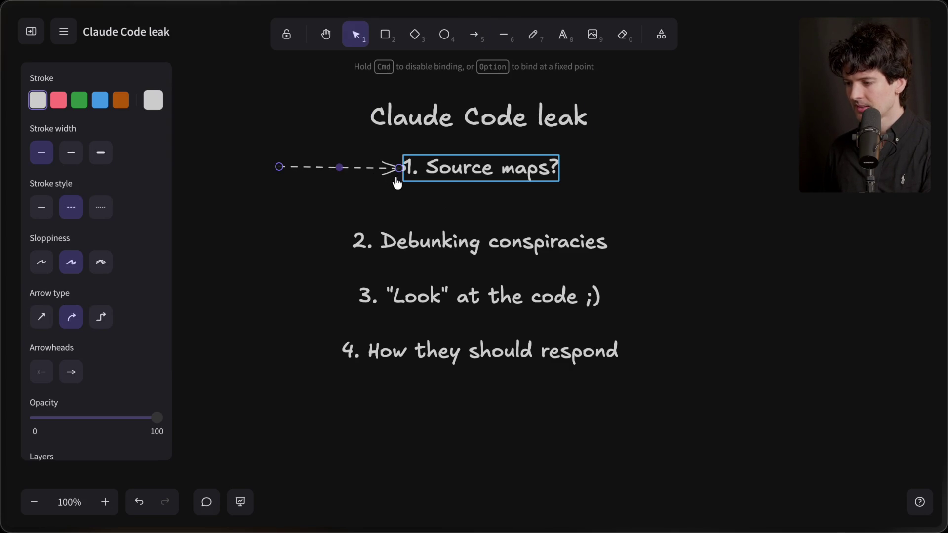
left_click(372, 188)
Step: Select outline items 2–4 and move them further down the canvas
left_click_drag(298, 188, 715, 446)
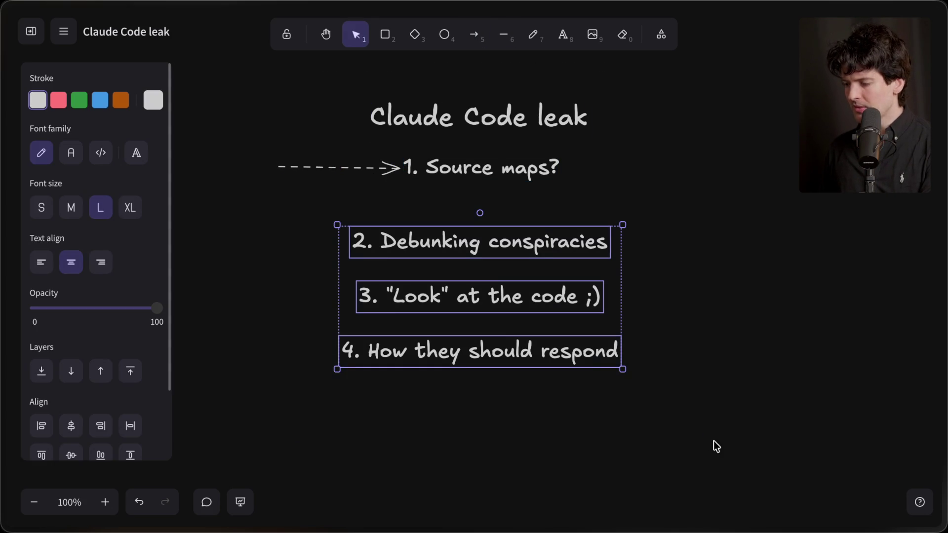
left_click_drag(483, 264, 479, 370)
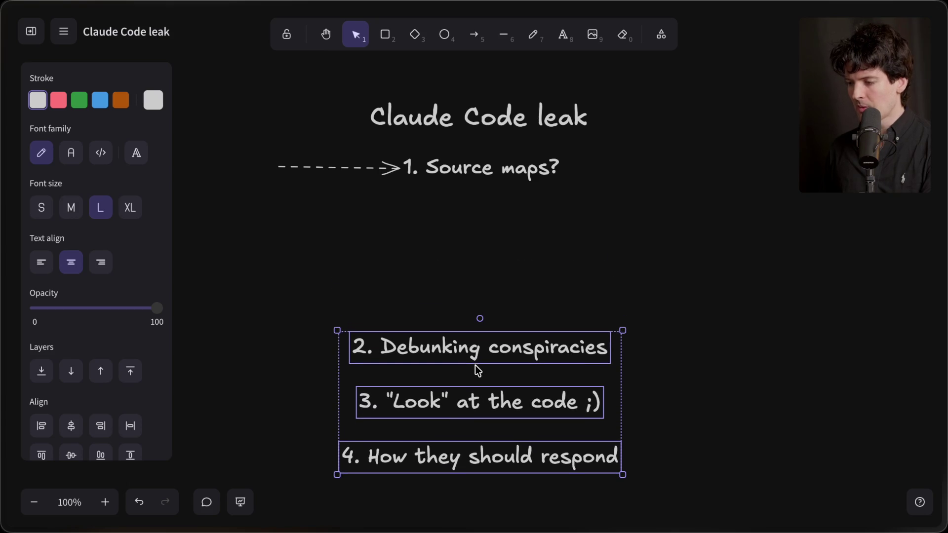
left_click(456, 254)
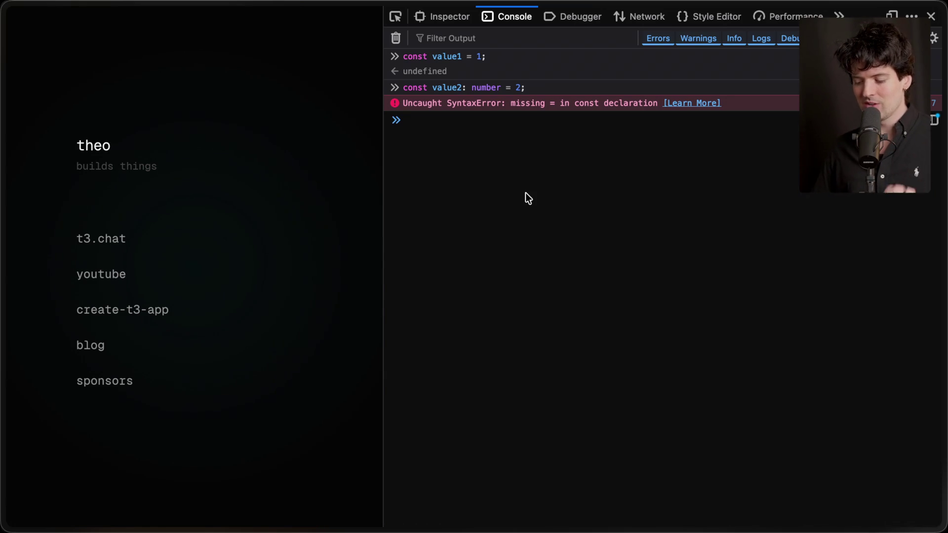
Step: Search Google for 'example of minified uglified js' and skim the results
key("ctrl+t")
type("example ")
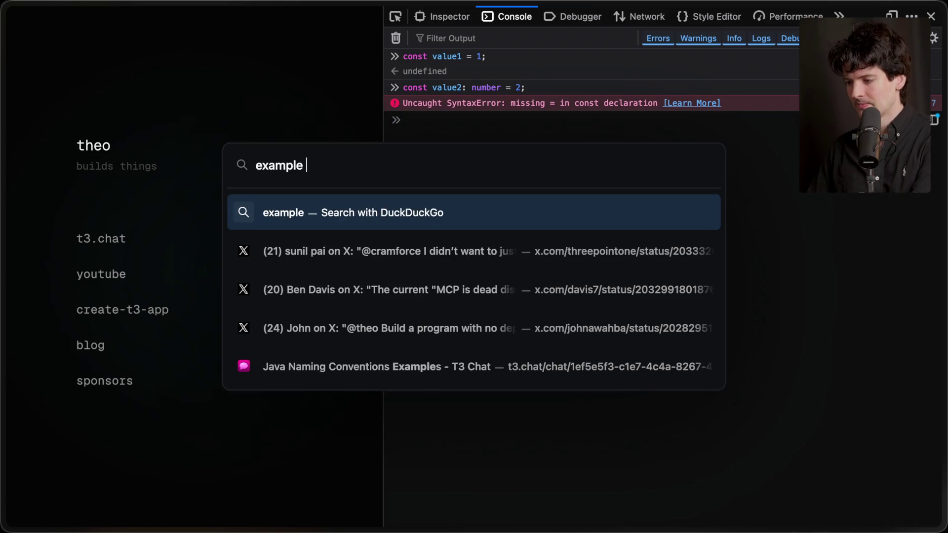
type("of minified")
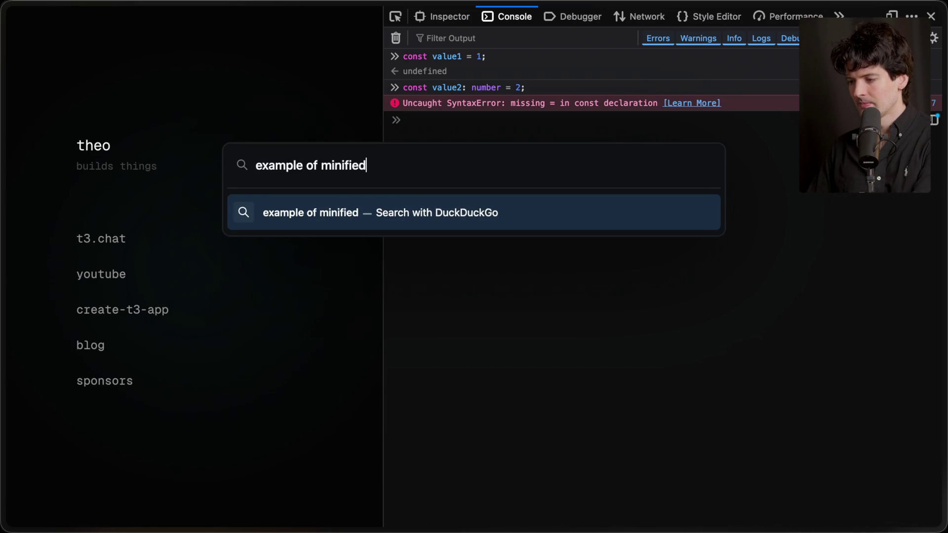
type(" uglified js !g")
key("Return")
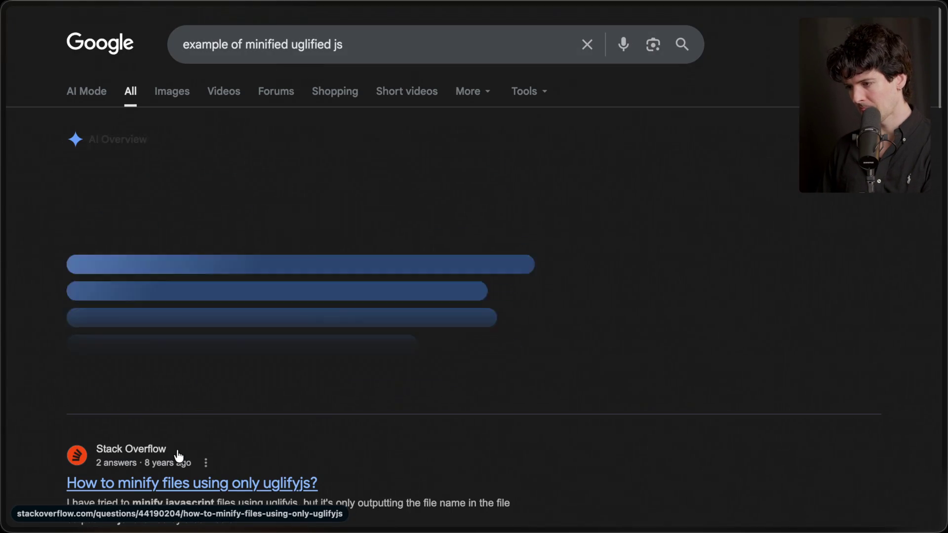
scroll(184, 454, "down", 8)
scroll(179, 456, "up", 8)
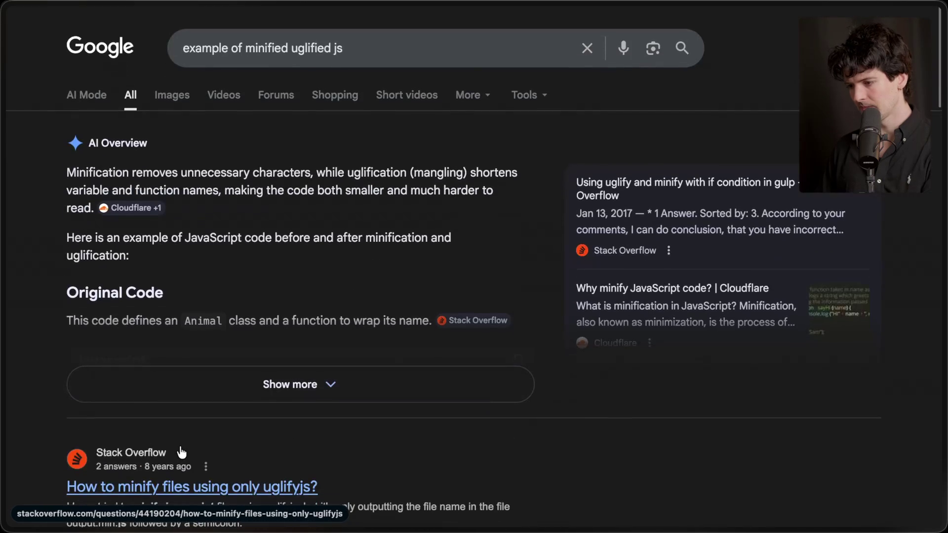
scroll(222, 398, "down", 3)
scroll(243, 292, "up", 3)
Step: Replace the query with 'uglifyjs demo' and search again
key("slash")
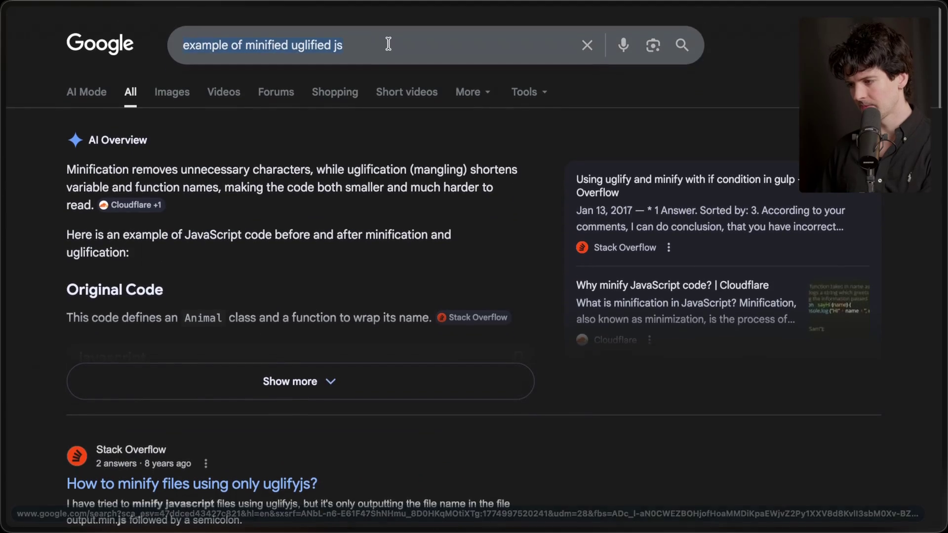
type("ul")
key("BackSpace")
type("glifi")
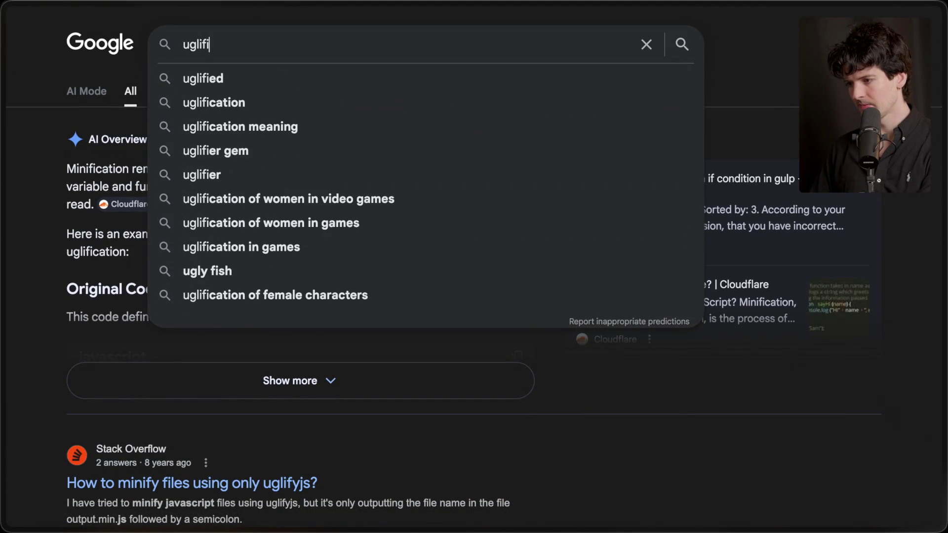
key("BackSpace")
type("yjs demo")
key("Return")
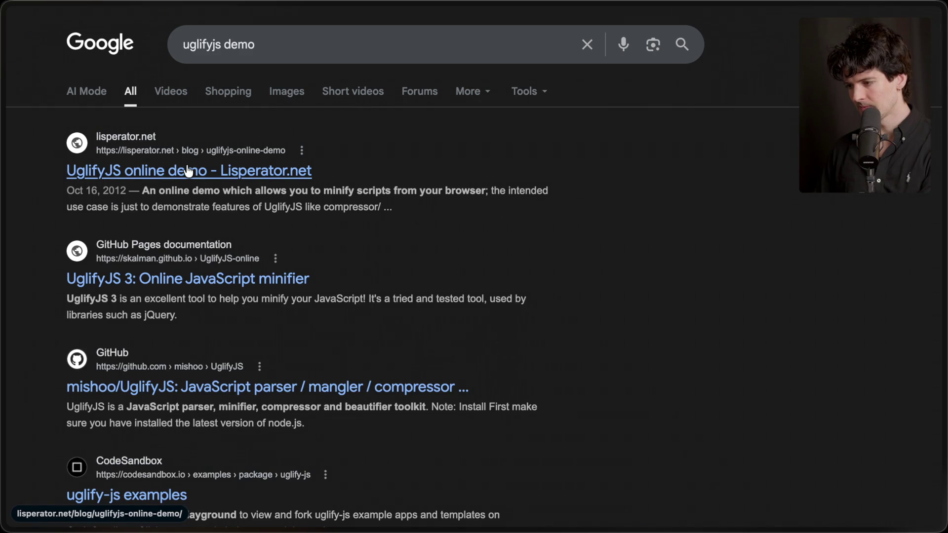
Step: Browse the Lisperator UglifyJS demo article, then open the UglifyJS 3 online minifier
left_click(226, 169)
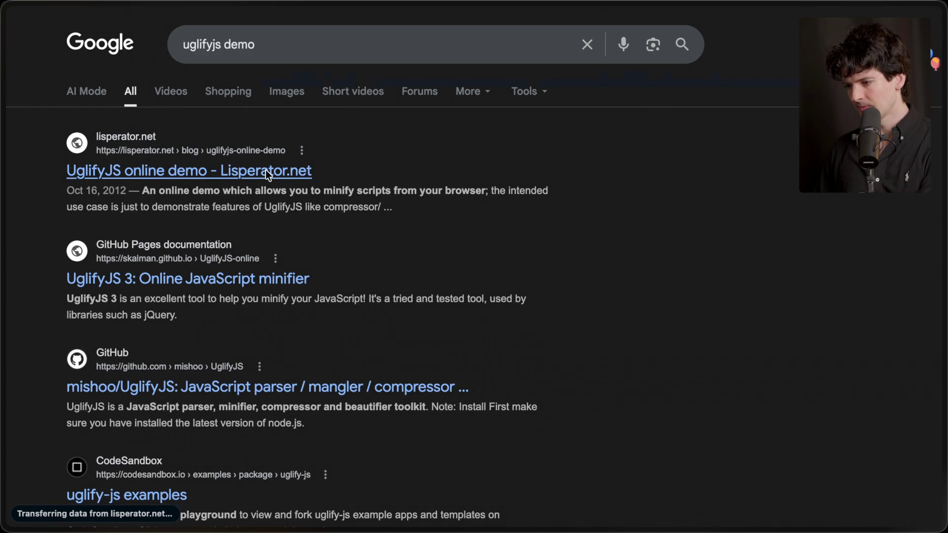
scroll(266, 171, "down", 8)
scroll(266, 173, "down", 5)
scroll(266, 173, "up", 15)
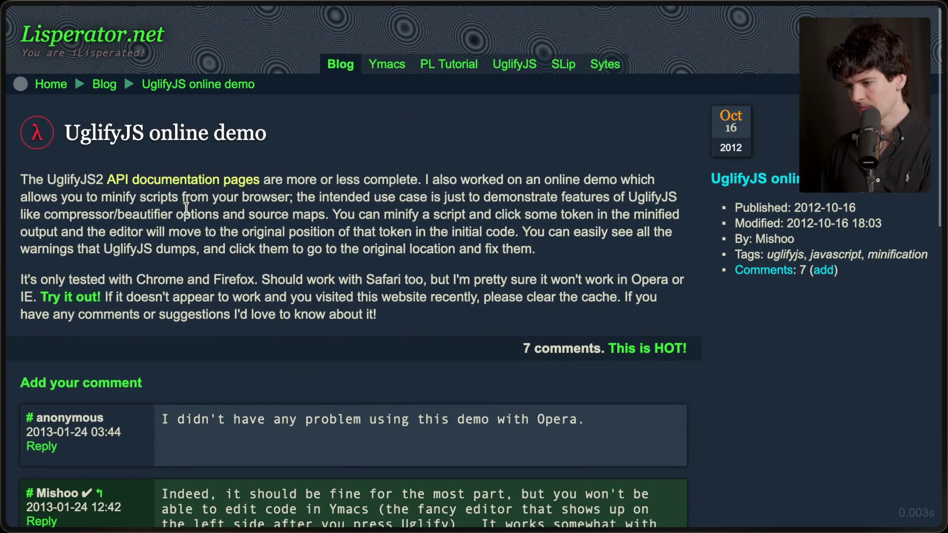
left_click(81, 301)
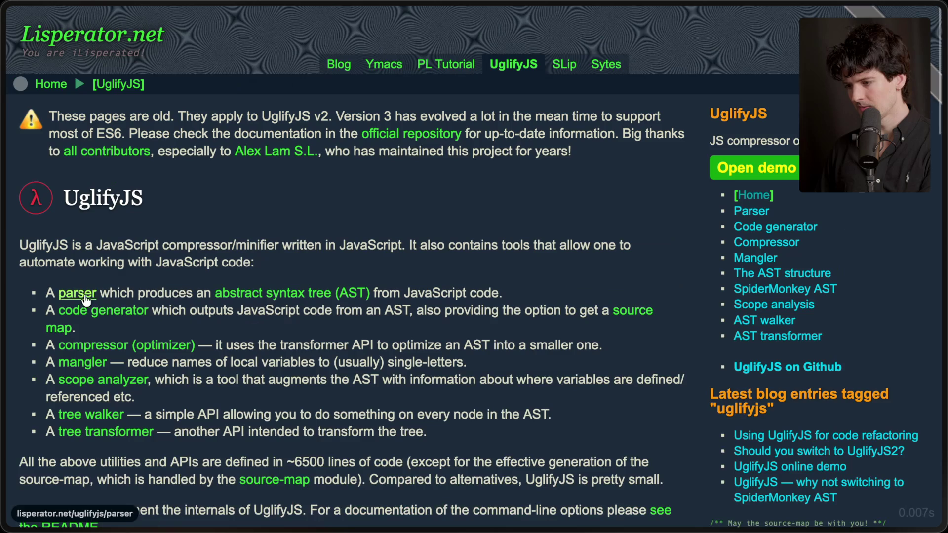
scroll(228, 254, "down", 10)
scroll(228, 255, "down", 7)
scroll(228, 254, "up", 10)
scroll(228, 255, "left", 5)
scroll(228, 255, "down", 2)
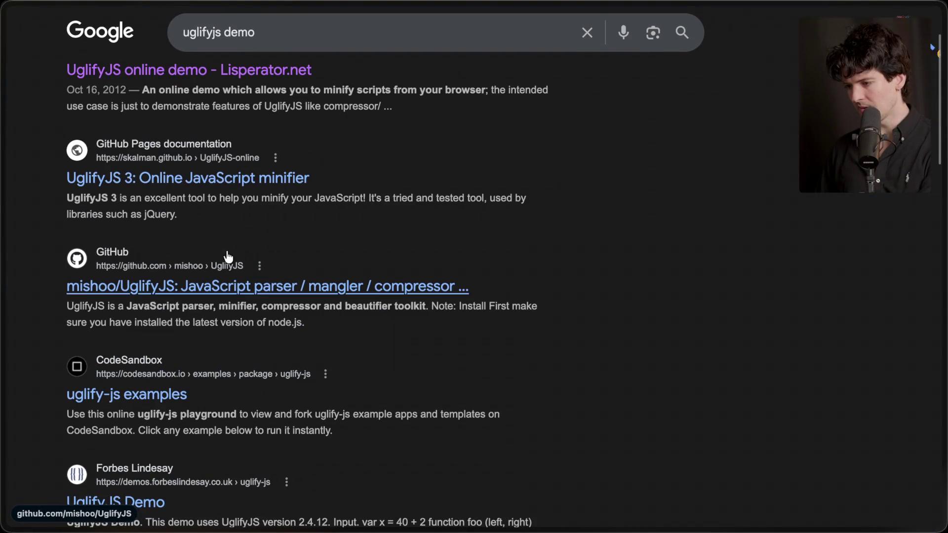
left_click(246, 175)
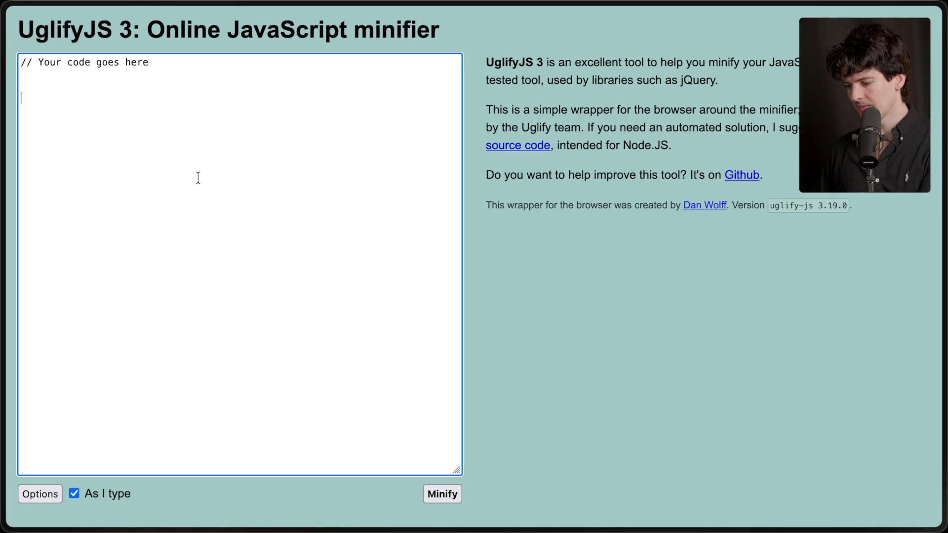
Step: Write a somedemo function whose body calls console.log
type("functo")
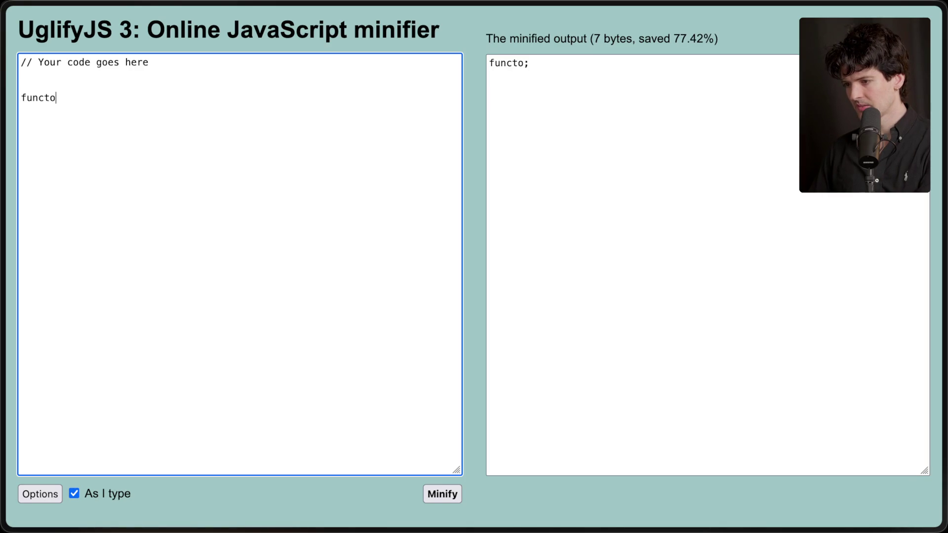
key("BackSpace")
type("ion some")
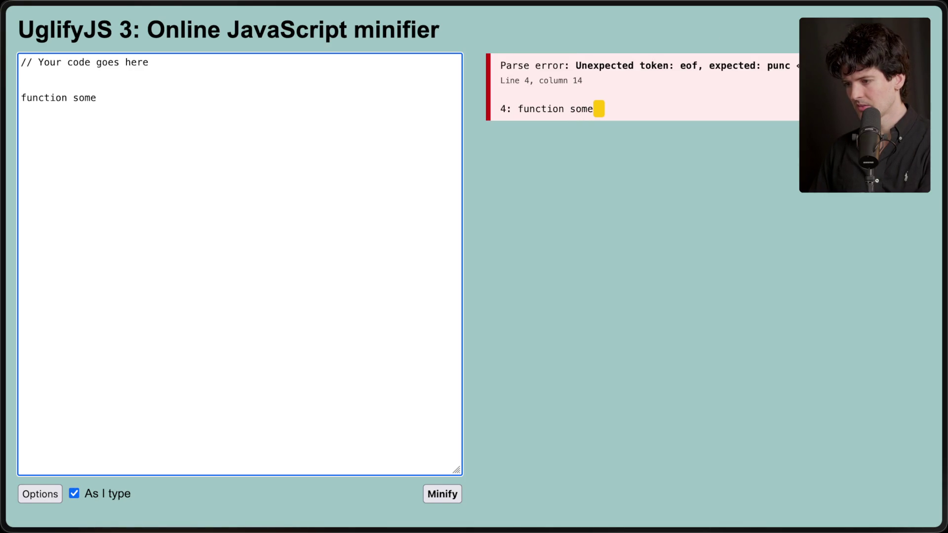
type("demo () {")
key("Return")
key("Return")
key("Tab")
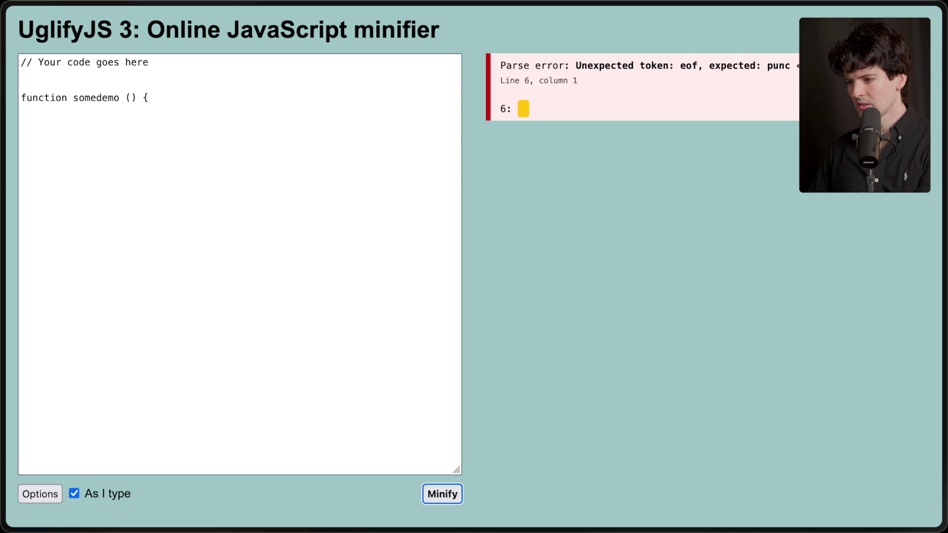
key("shift+Tab")
type("console.log(\"")
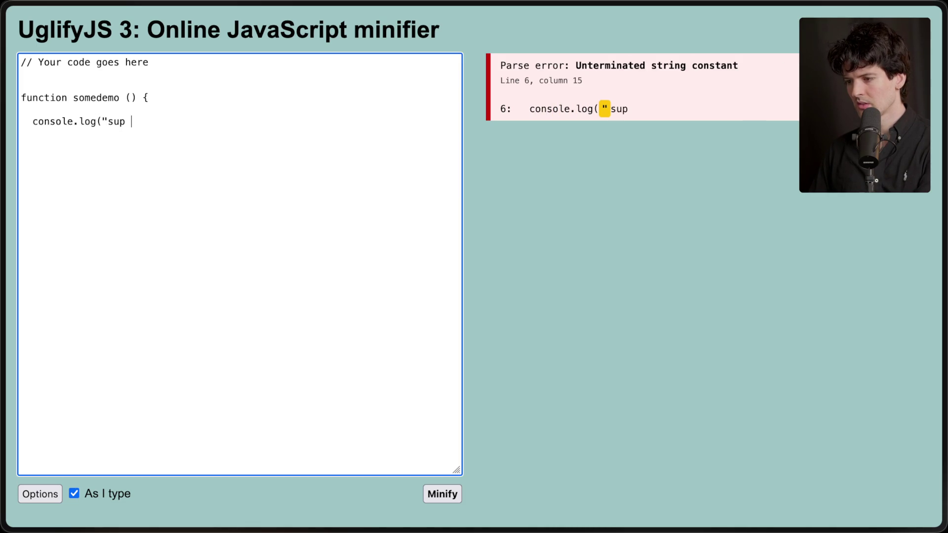
type("\");")
key("Return")
key("Return")
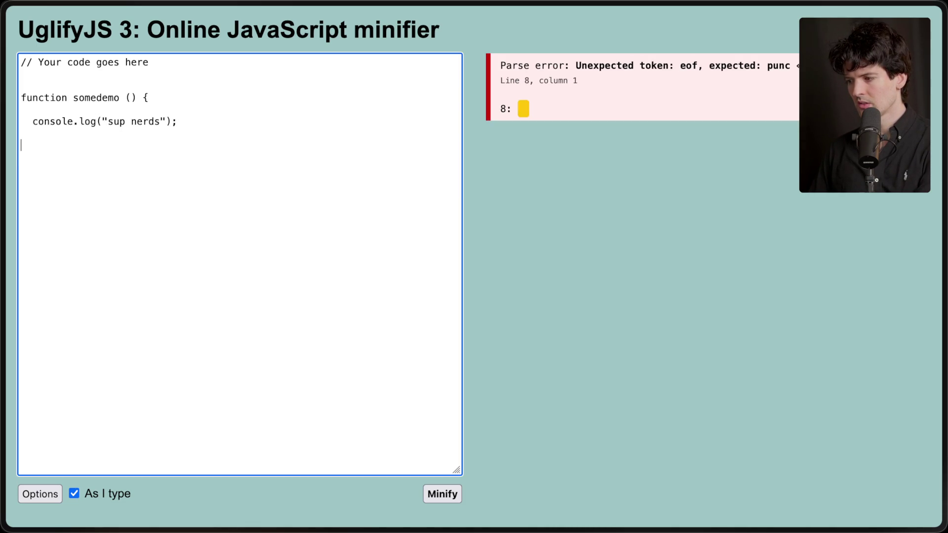
type("}")
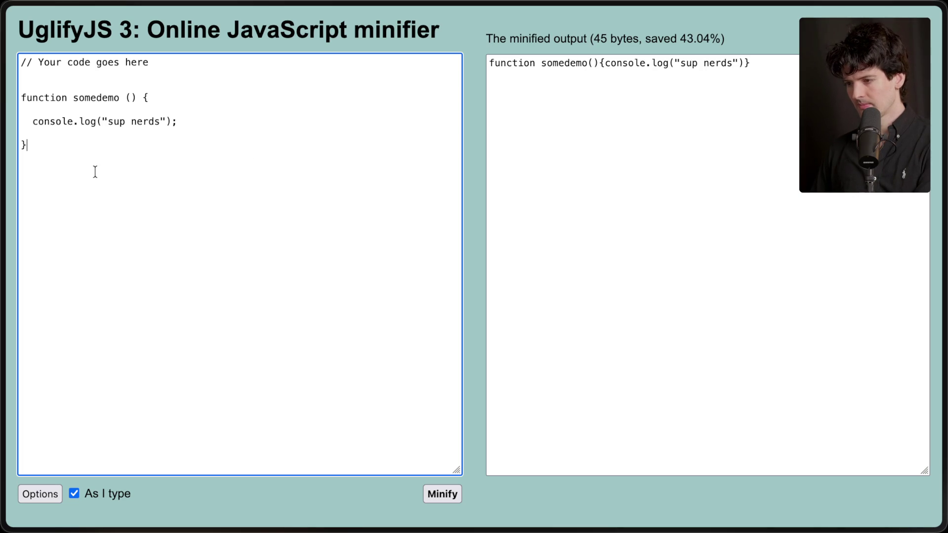
Step: Add constants value1 = "hello" and value2 above the function
key("Return")
key("Return")
key("Up")
type("const va")
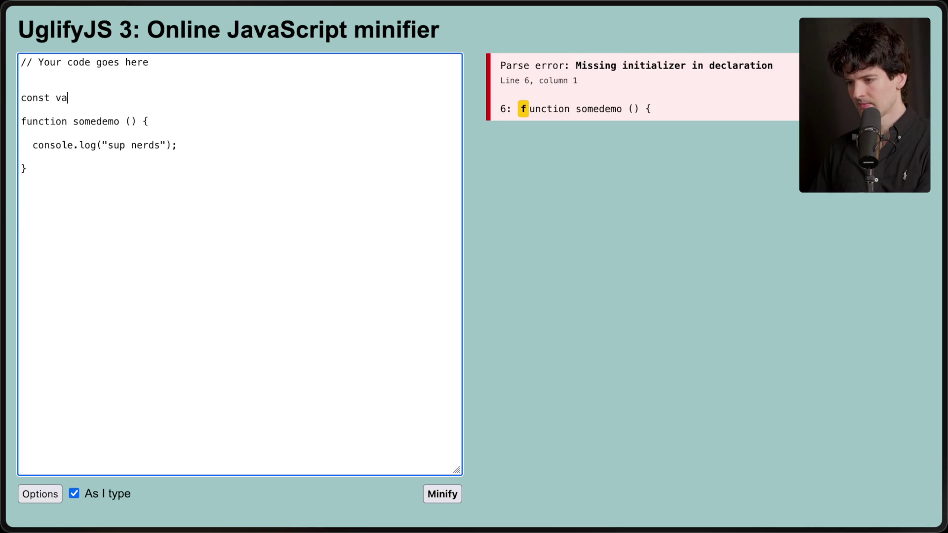
type("lue1 = \"hello\";")
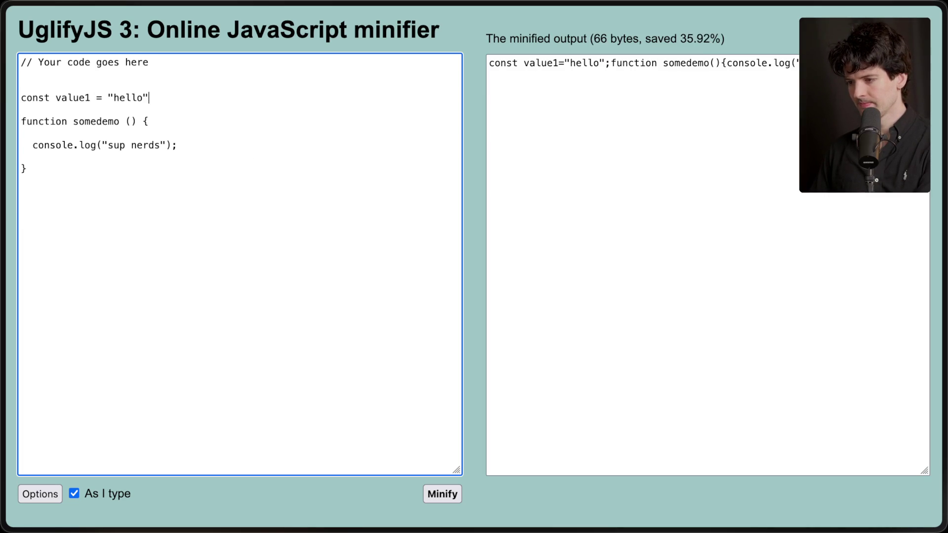
key("Return")
type("const value2")
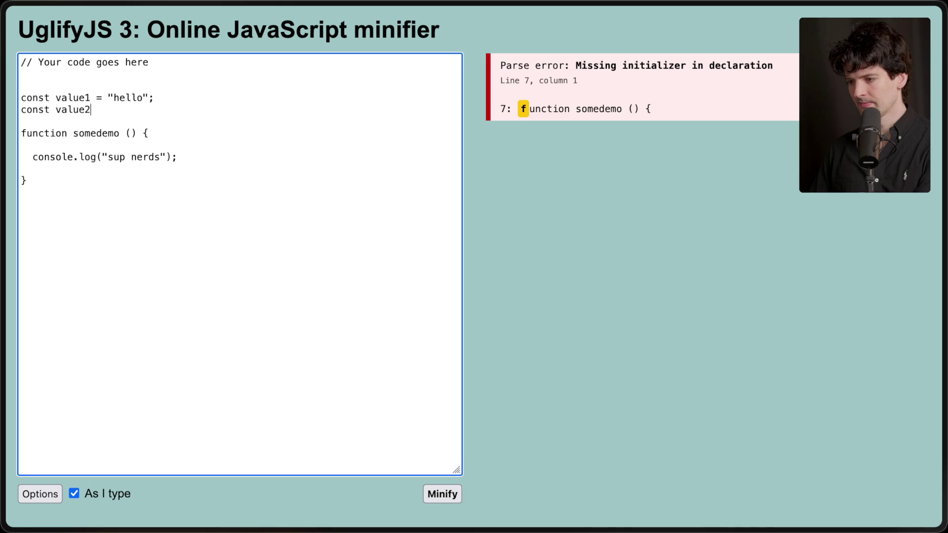
type(" +")
key("BackSpace")
key("BackSpace")
key("BackSpace")
type("= \"")
key("BackSpace")
type("d\";")
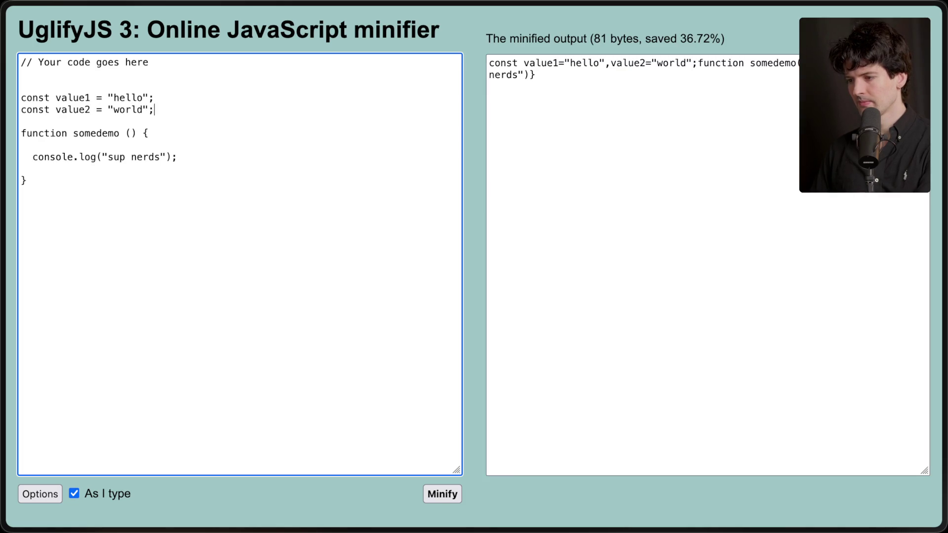
Step: Replace "sup nerds" with value1 + " " + value2 in the log and minify the code
left_click_drag(102, 160, 170, 158)
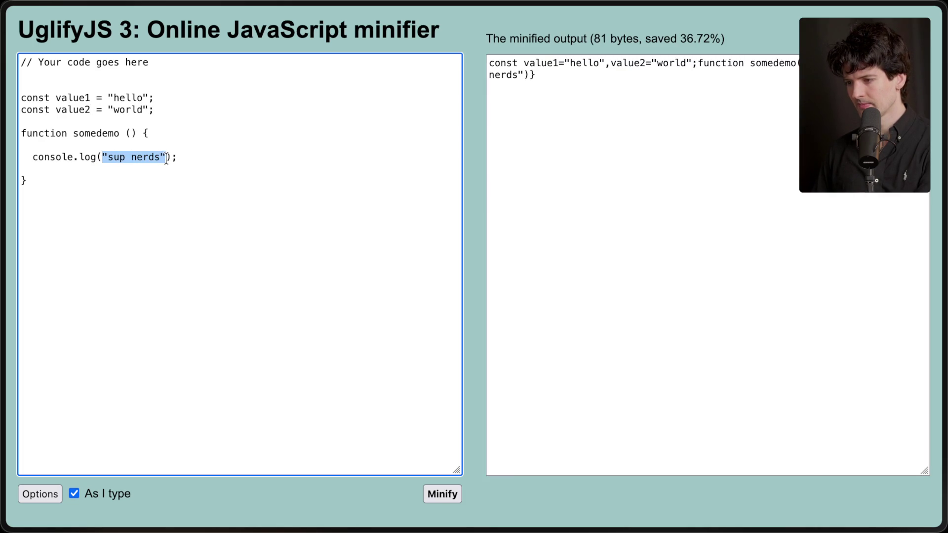
type("value")
key("BackSpace")
type("1 + \"\"")
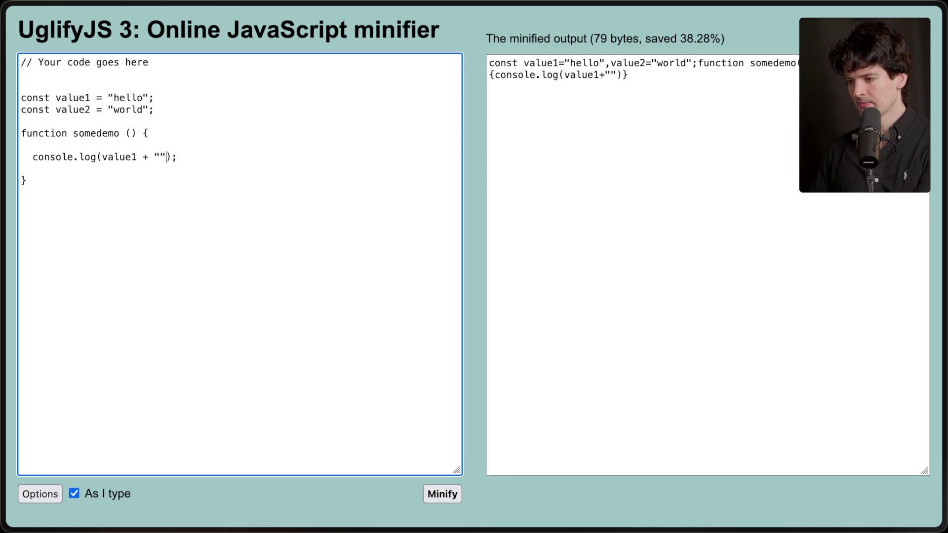
key("Left")
key("Right")
type("+ value2")
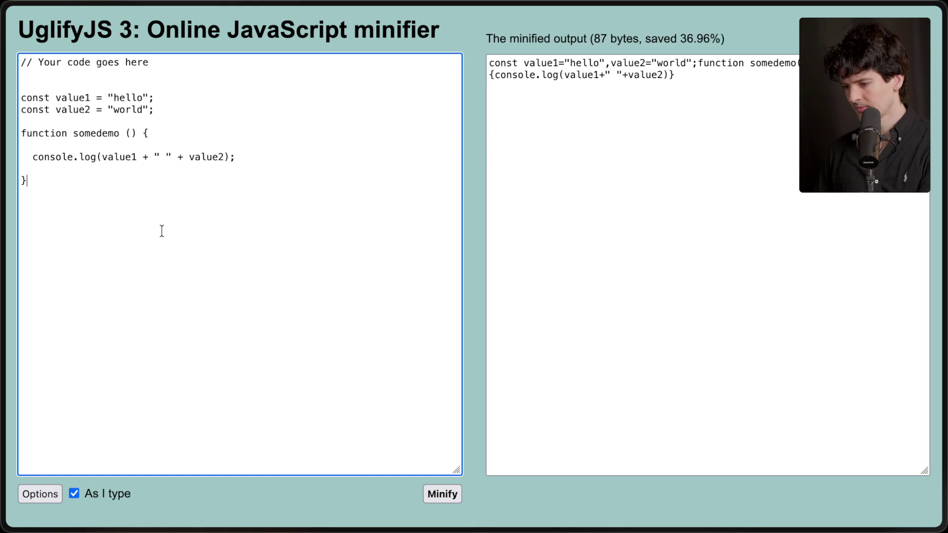
left_click(438, 496)
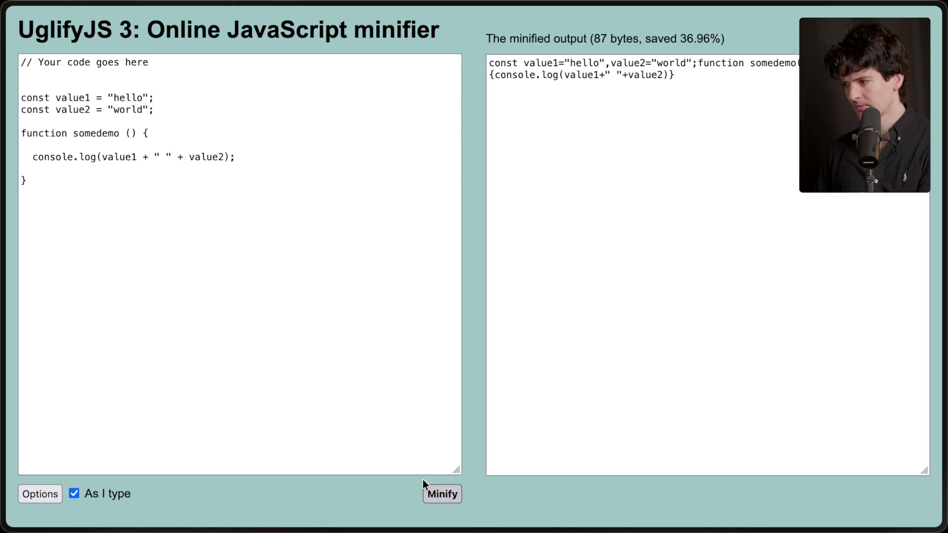
left_click(312, 303)
key("ctrl+a")
scroll(312, 303, "left", 5)
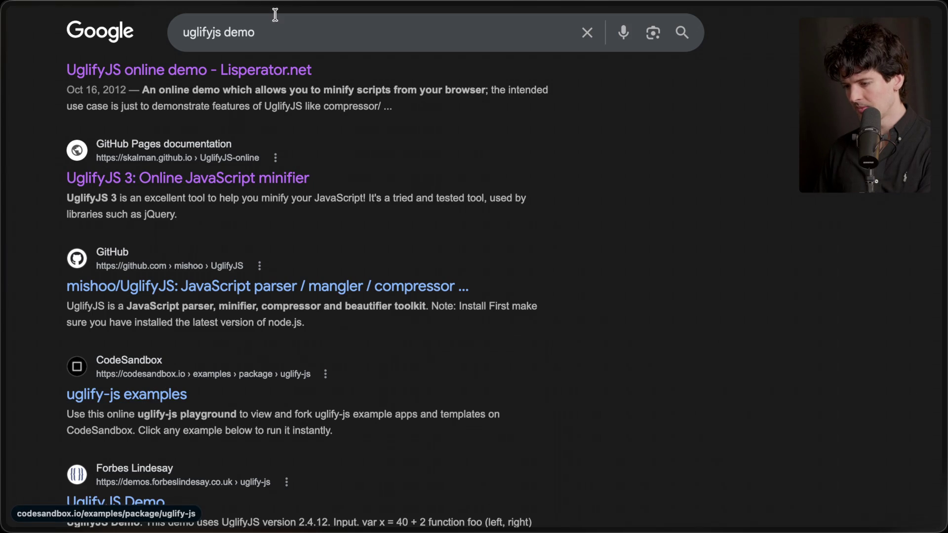
Step: Search Google for 'obfuscate js demo'
triple_click(212, 31)
type("obfuscate js demo")
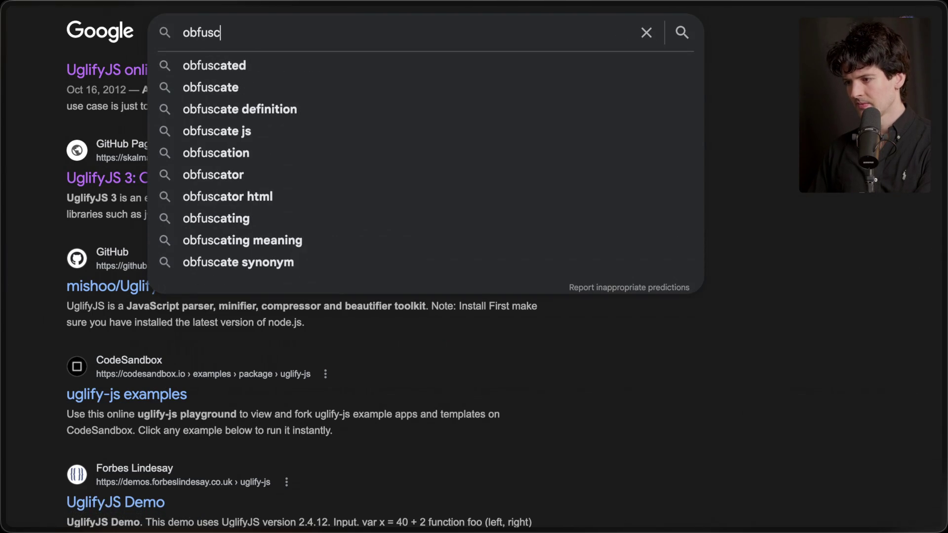
key("Return")
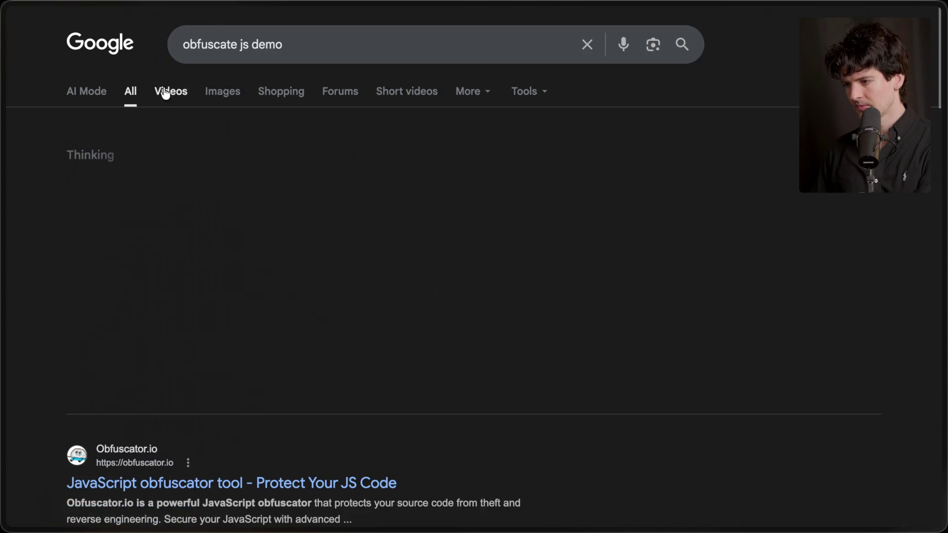
Step: Glance over the Obfuscator.io page, then open the Free Online JavaScript Obfuscator result
left_click(177, 342)
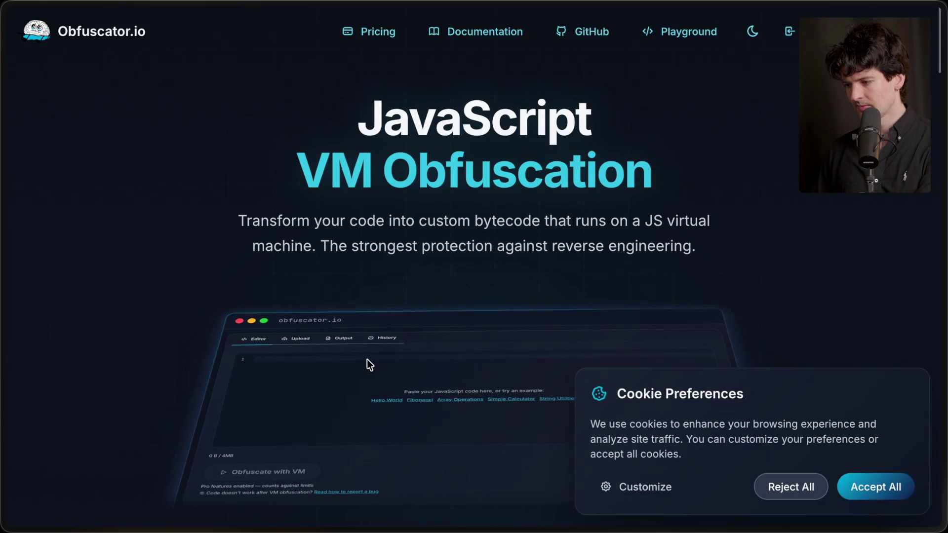
scroll(366, 360, "down", 10)
scroll(366, 360, "down", 5)
scroll(367, 360, "left", 10)
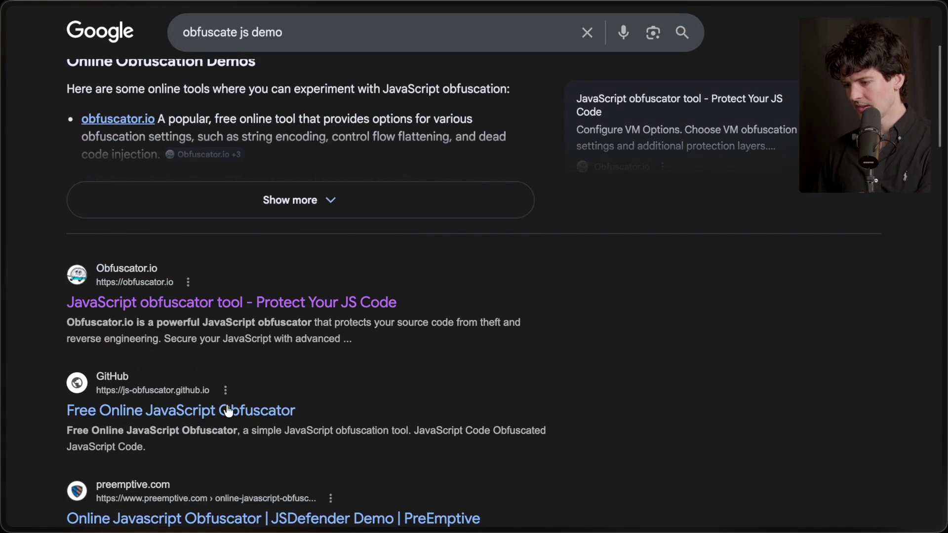
left_click(224, 408)
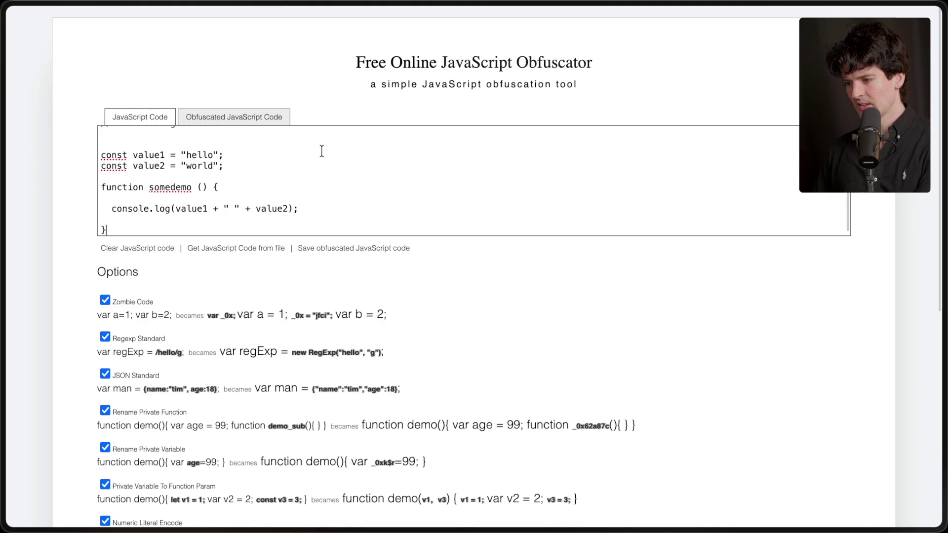
Step: Obfuscate the hello/world demo code and dismiss the confirmation
left_click(248, 118)
left_click(136, 118)
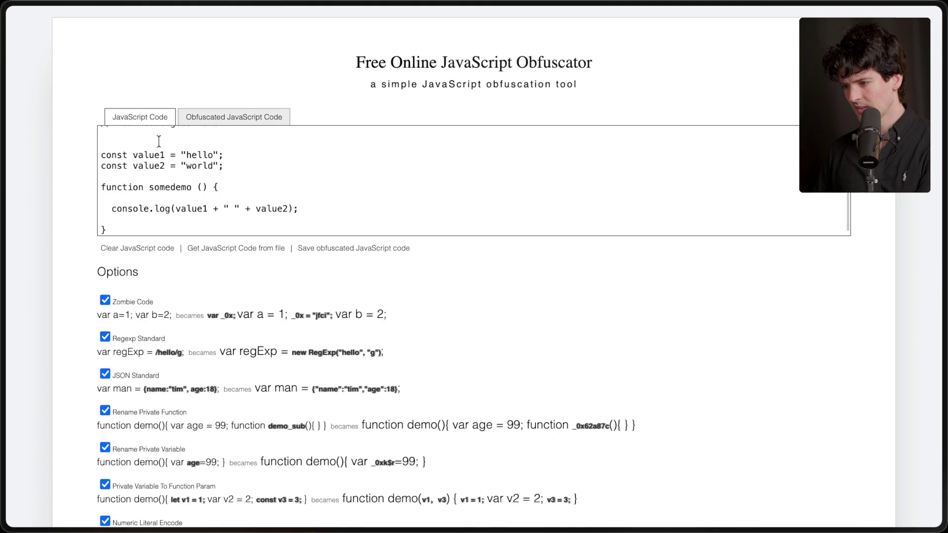
scroll(239, 253, "down", 7)
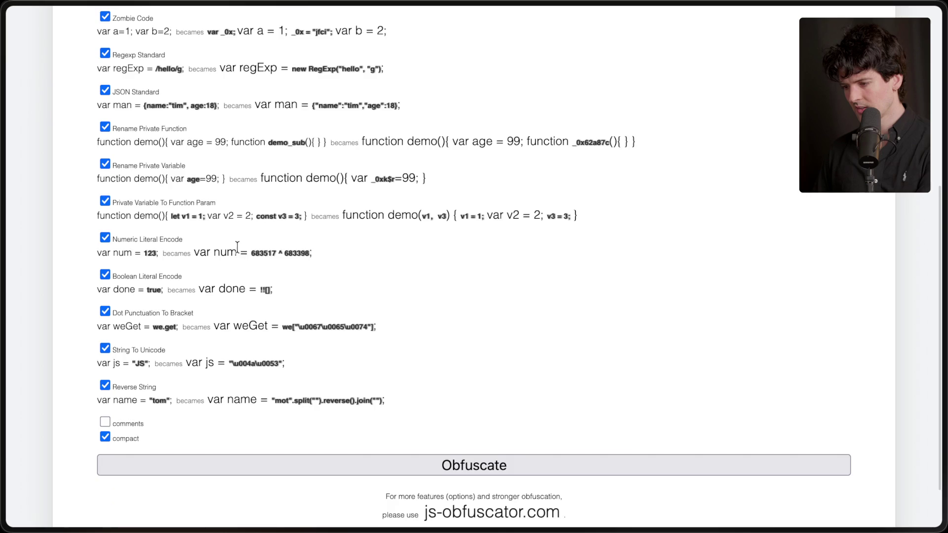
left_click(402, 410)
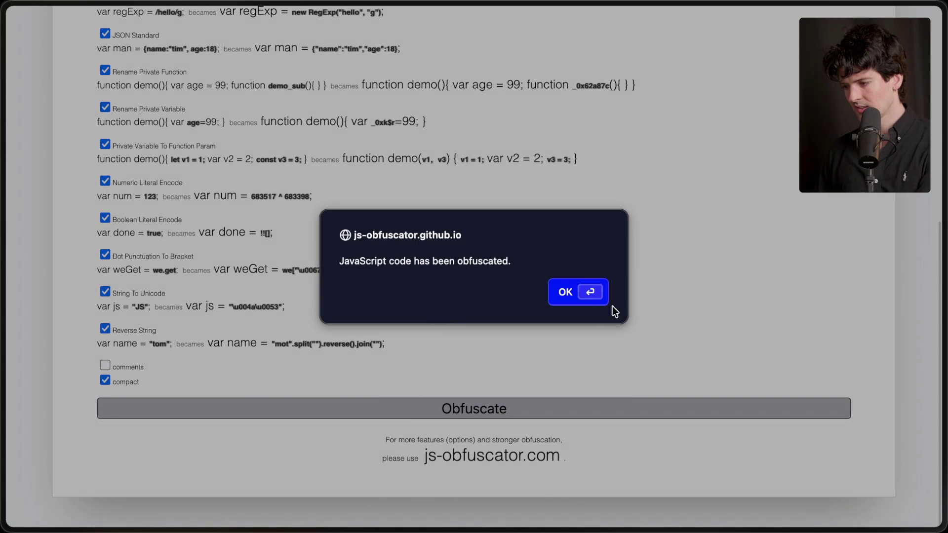
left_click(585, 294)
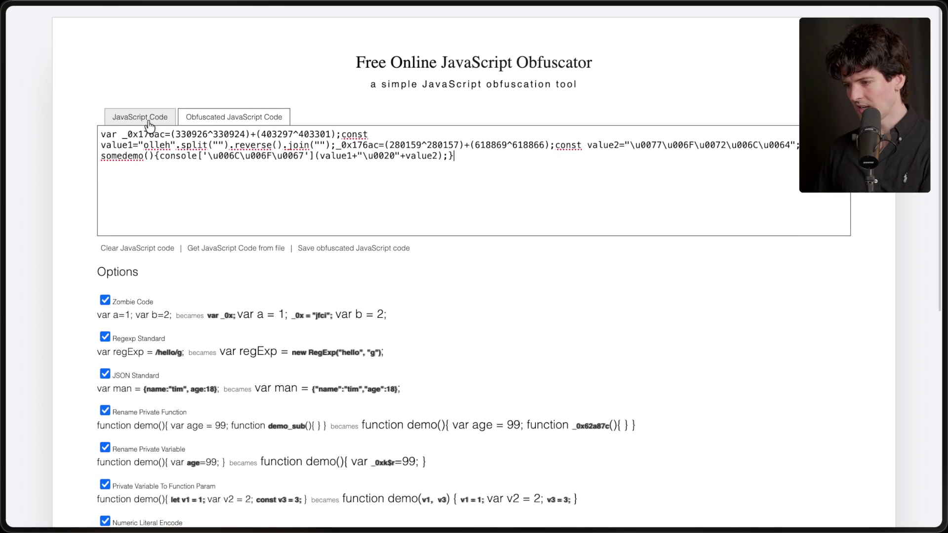
Step: Delete the '// Your code goes here' comment line from the source
left_click(140, 118)
scroll(154, 179, "down", 1)
left_click(104, 127)
scroll(101, 125, "up", 1)
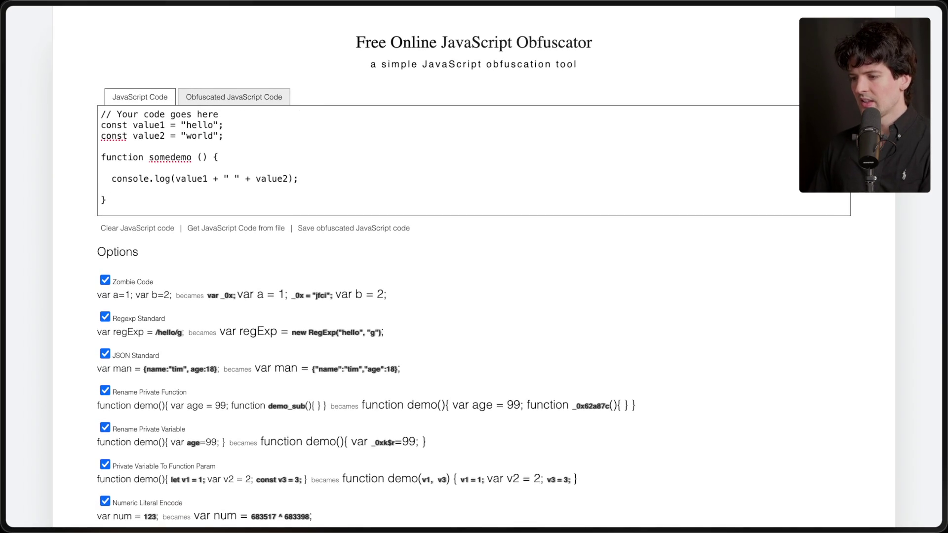
key("BackSpace")
key("BackSpace")
key("BackSpace")
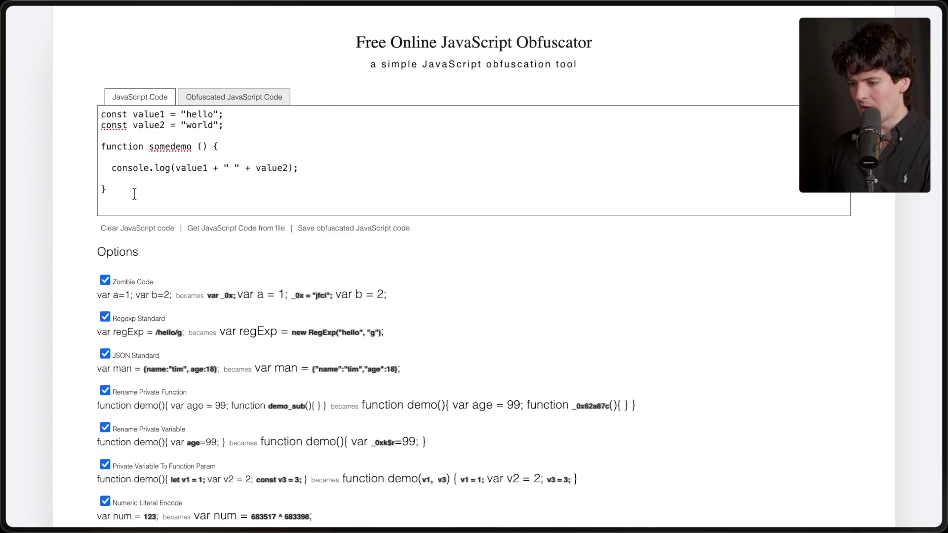
Step: Highlight the source and its console.log line, then view and select the obfuscated output
left_click_drag(134, 194, 87, 90)
left_click(147, 209)
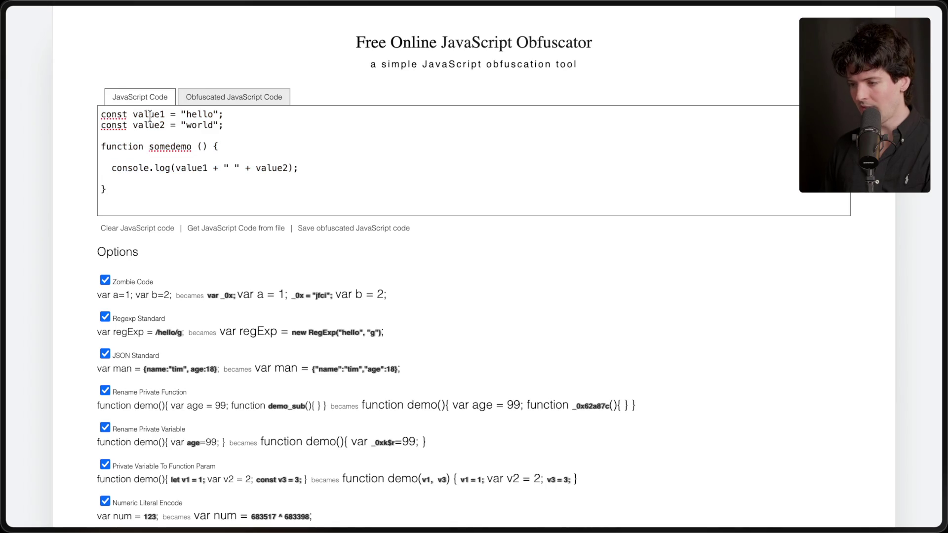
left_click_drag(100, 168, 421, 168)
left_click(245, 108)
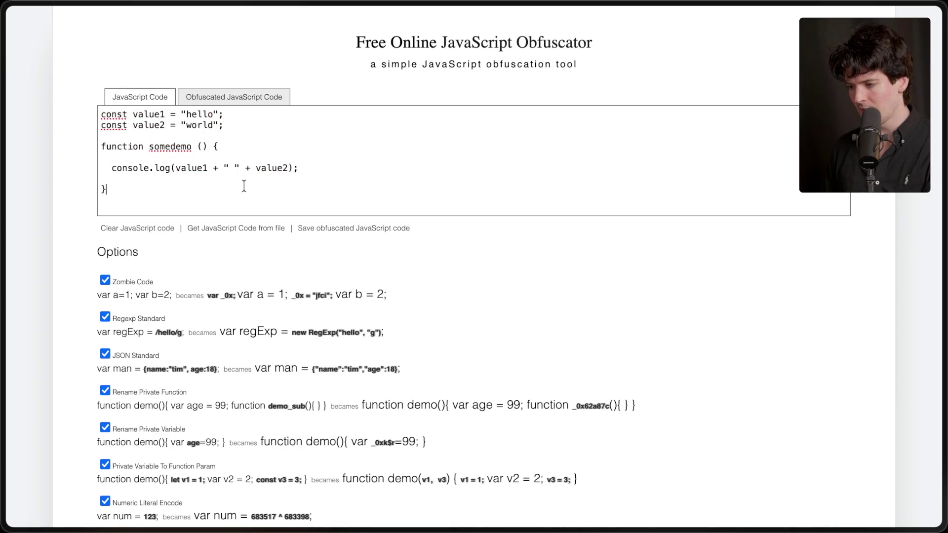
left_click(224, 98)
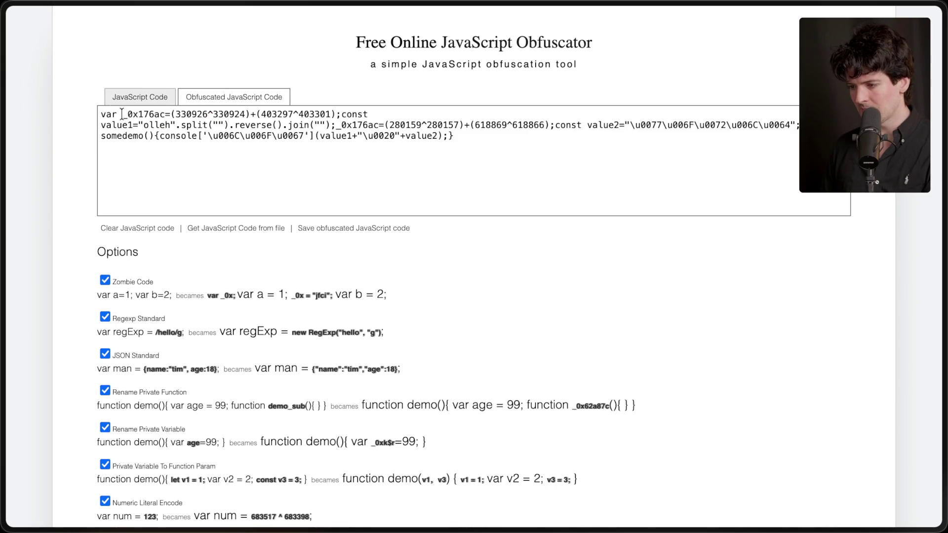
left_click_drag(107, 114, 357, 208)
left_click(357, 208)
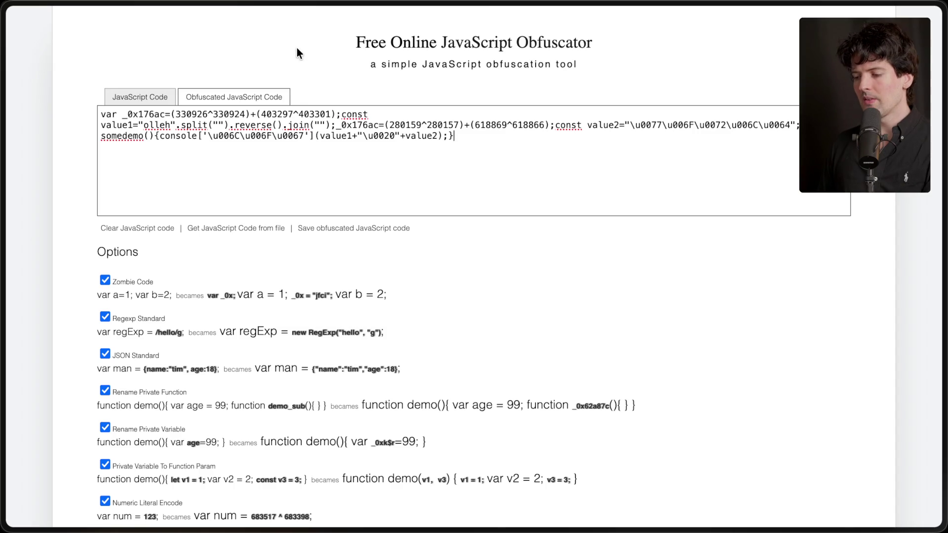
Step: Highlight the whole obfuscated output to inspect it
left_click_drag(103, 113, 487, 180)
left_click(488, 181)
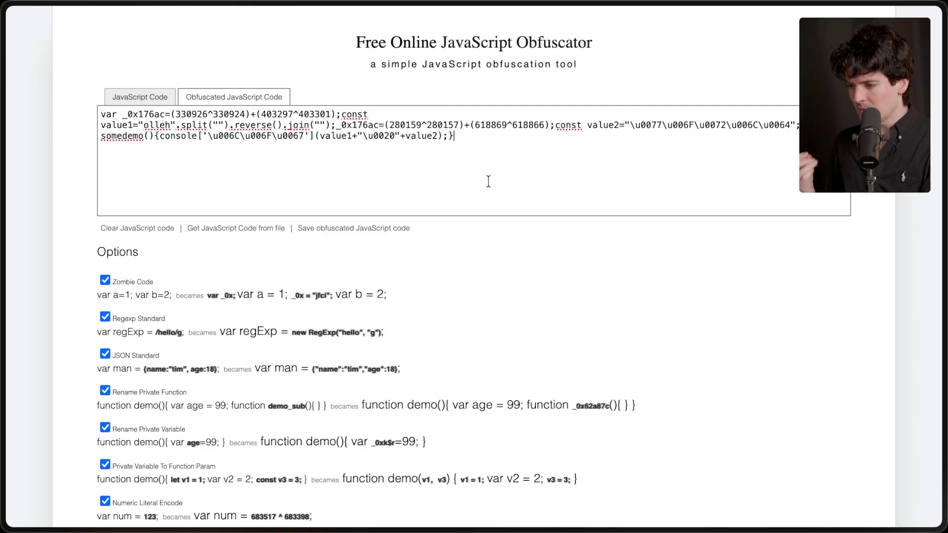
key("ctrl+a")
left_click(253, 182)
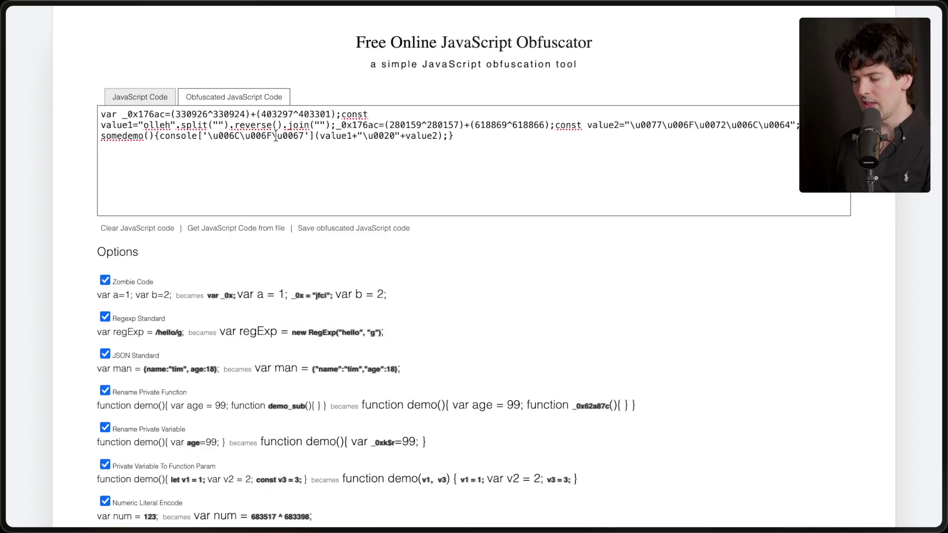
key("ctrl+a")
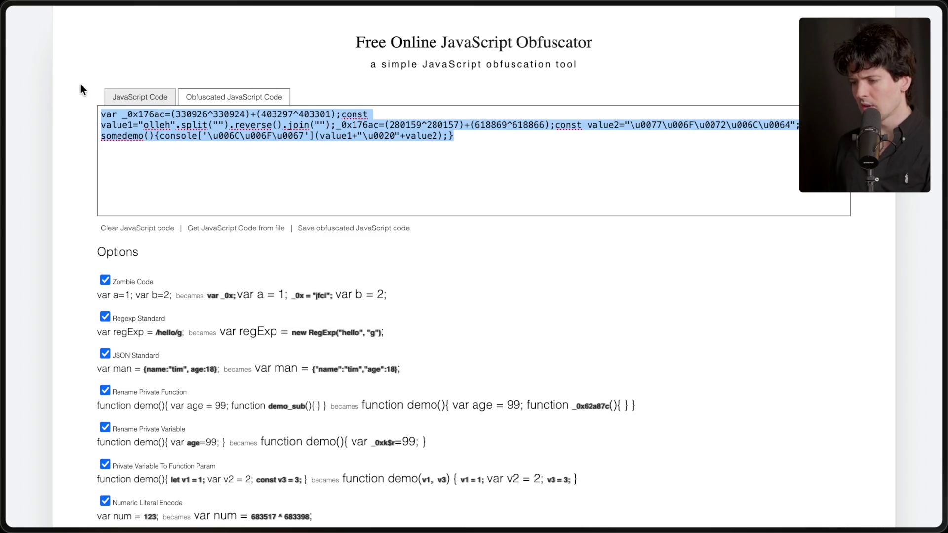
Step: Return to the JavaScript Code tab showing the readable hello/world source
left_click(138, 96)
key("ctrl+a")
left_click(185, 214)
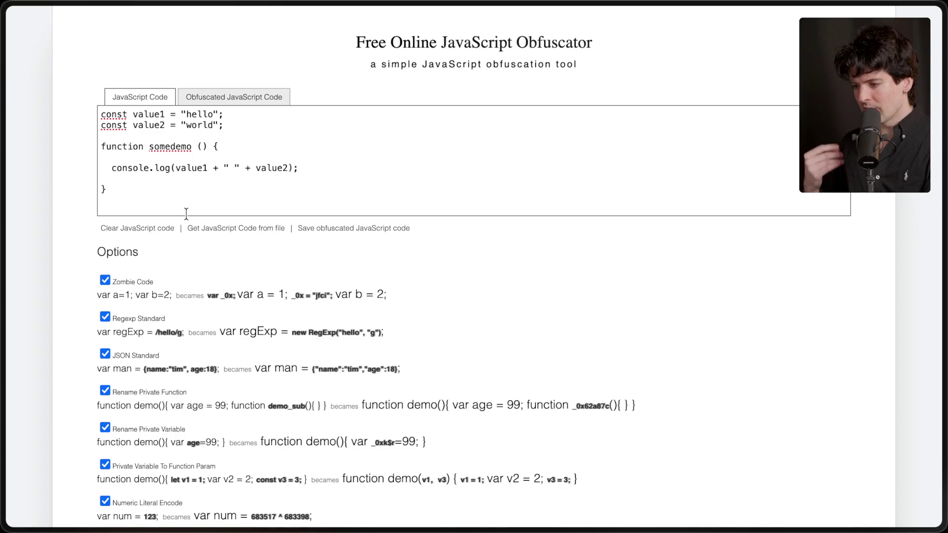
left_click_drag(224, 128, 108, 129)
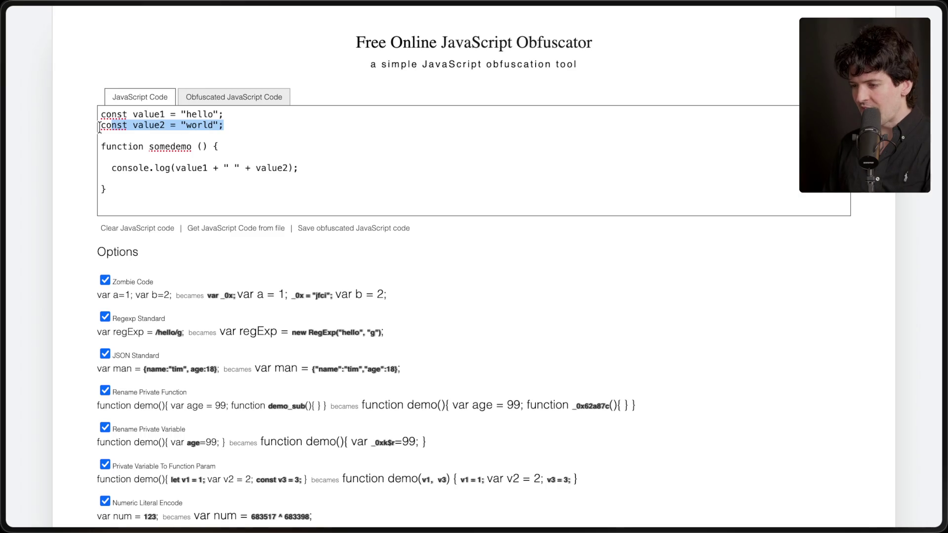
left_click(250, 97)
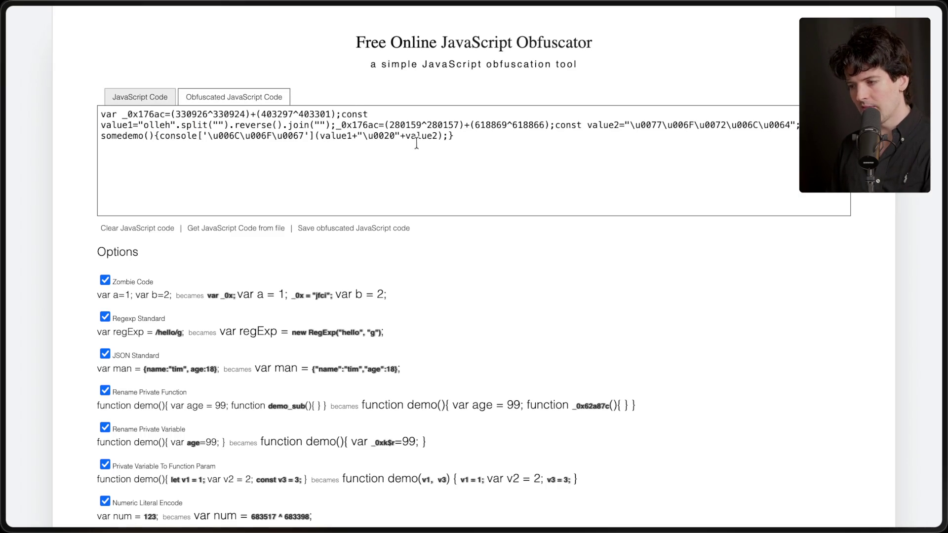
triple_click(253, 119)
left_click(247, 114)
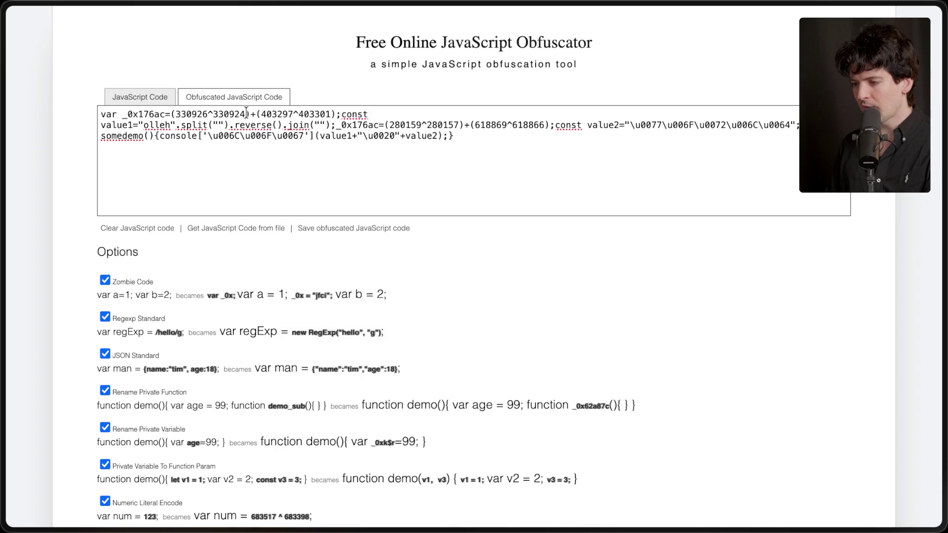
left_click_drag(242, 114, 90, 114)
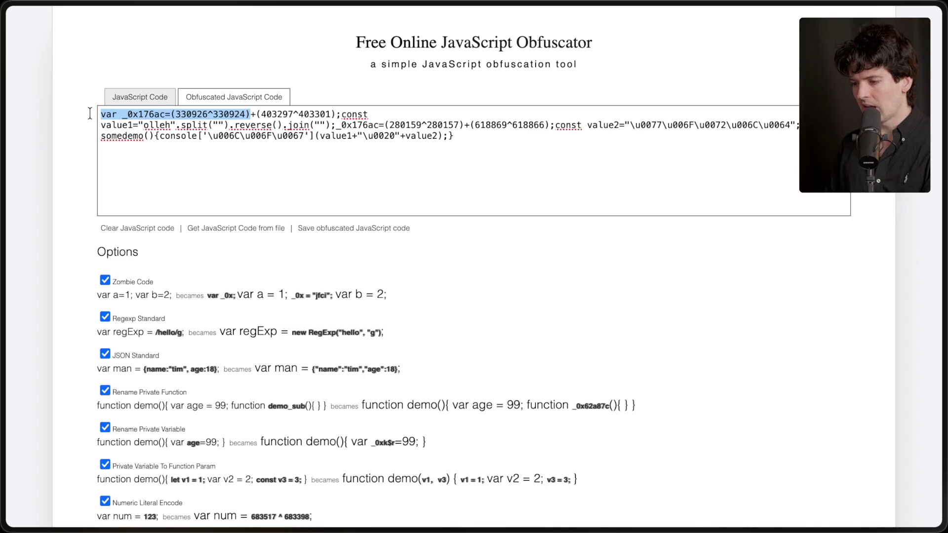
left_click(143, 99)
left_click_drag(227, 114, 94, 113)
left_click(225, 102)
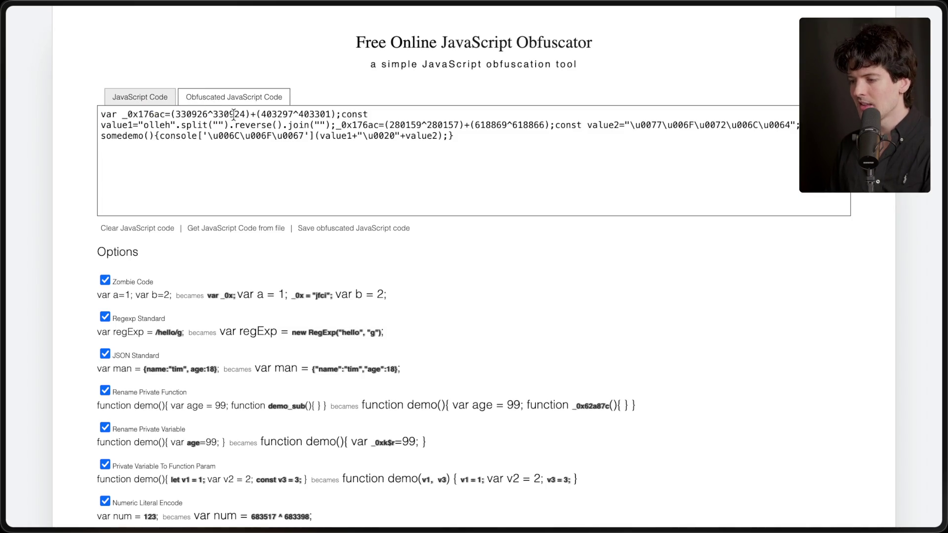
left_click_drag(250, 115, 377, 114)
left_click(121, 99)
left_click_drag(223, 125, 67, 128)
left_click(280, 145)
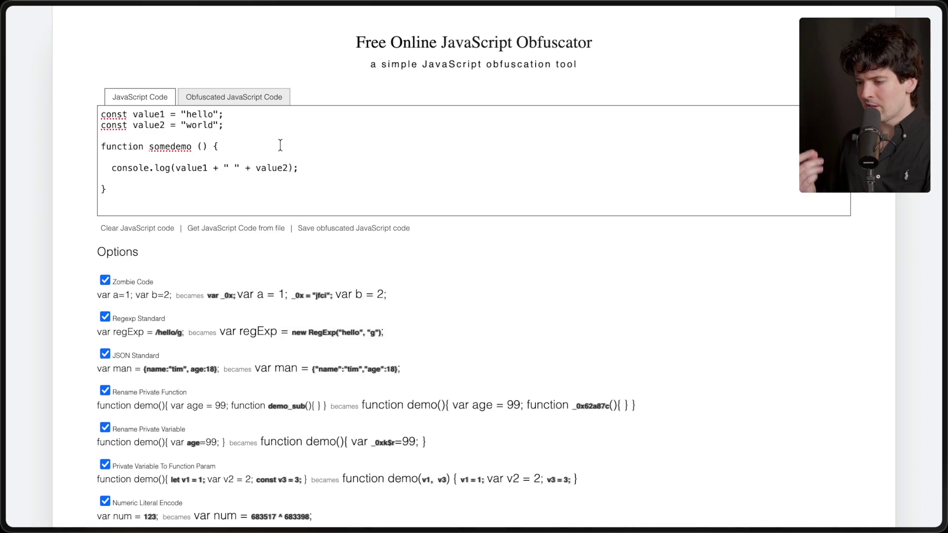
left_click(230, 99)
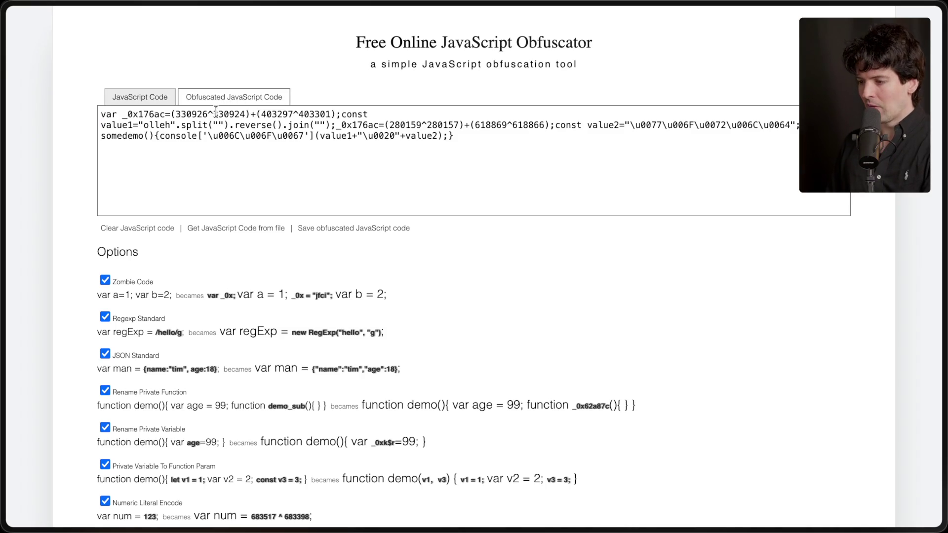
left_click_drag(252, 112, 96, 113)
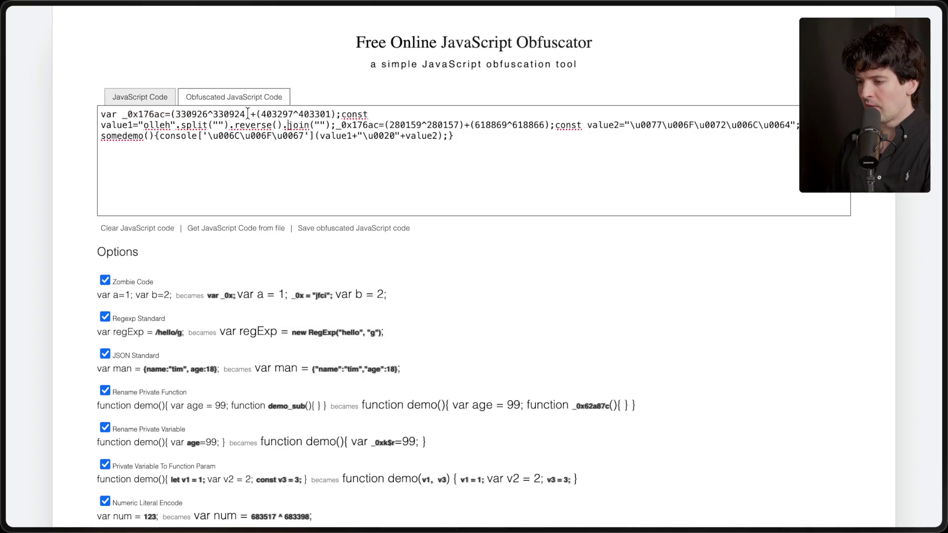
left_click(129, 97)
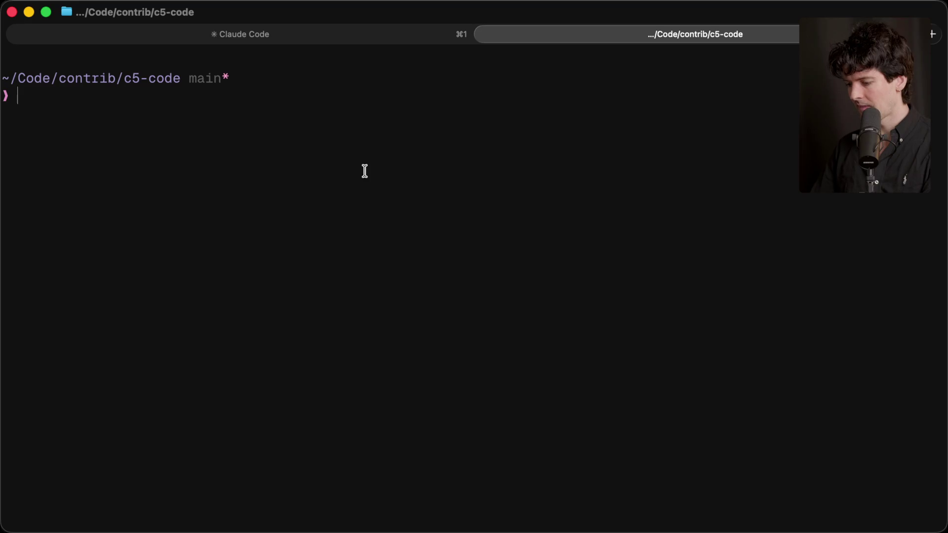
Step: Locate the claude executable with 'which claude' and try moving to its path in a new tab
type("which claude")
key("Return")
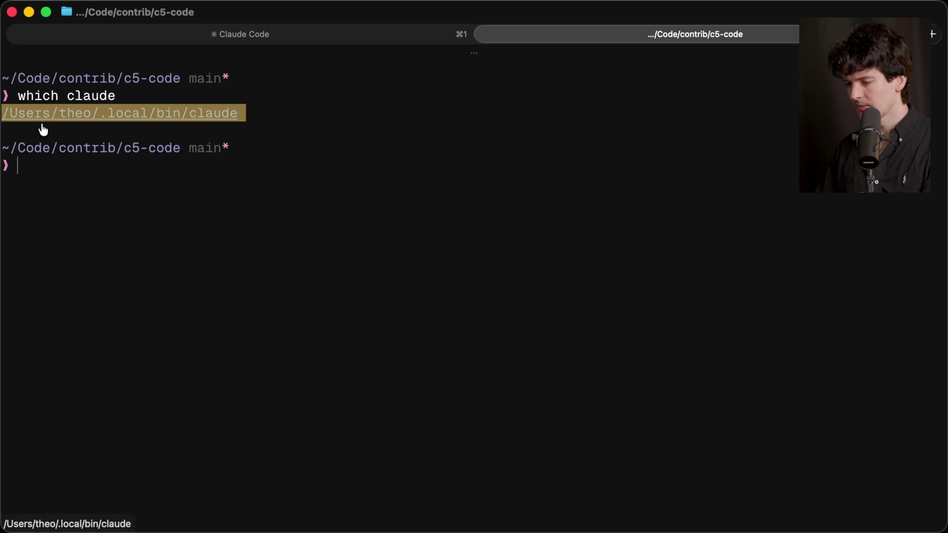
key("super+t")
type("cd")
type("/Users/theo/.local/bin/claude")
key("Return")
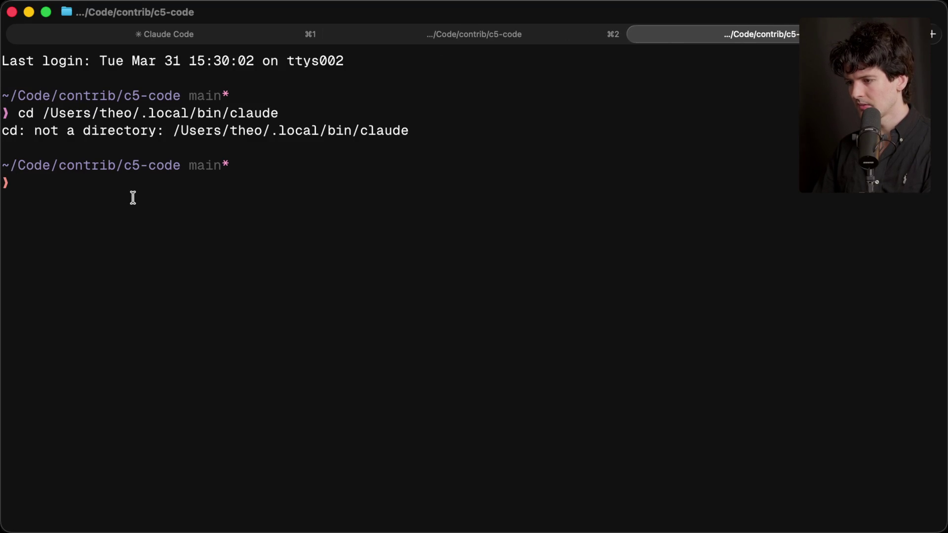
key("super+2")
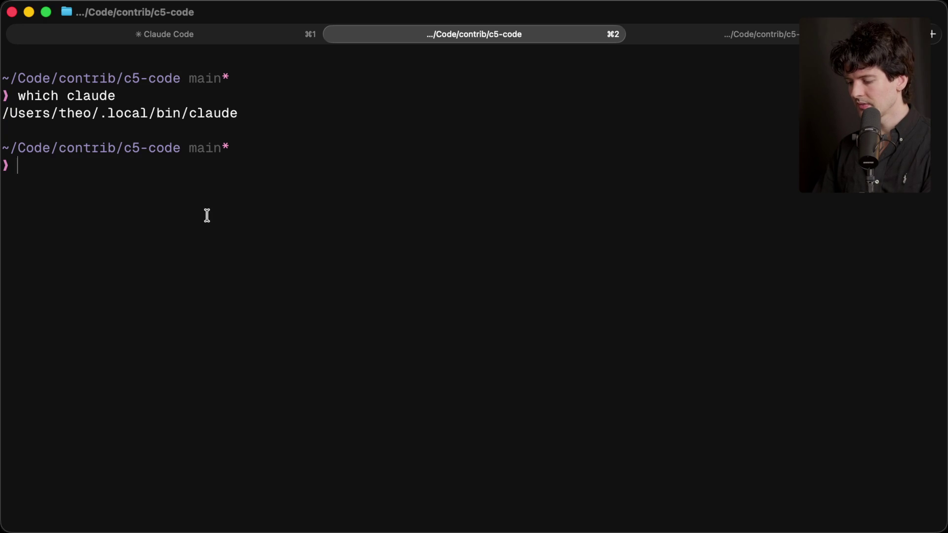
key("super+3")
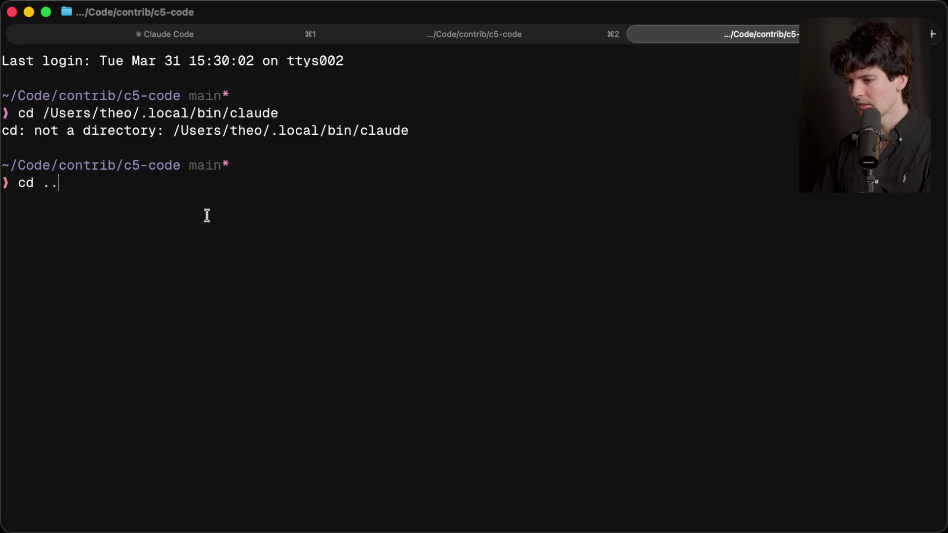
Step: Go up from contrib to the Code folder and into ccsandbox
key("Return")
type("c")
key("BackSpace")
type("d ..")
key("Return")
type("cd ccsandbox")
key("Return")
Step: Create and enter the ccexplore folder, launch Claude Code with cc, and begin a download request
type("mkdir ")
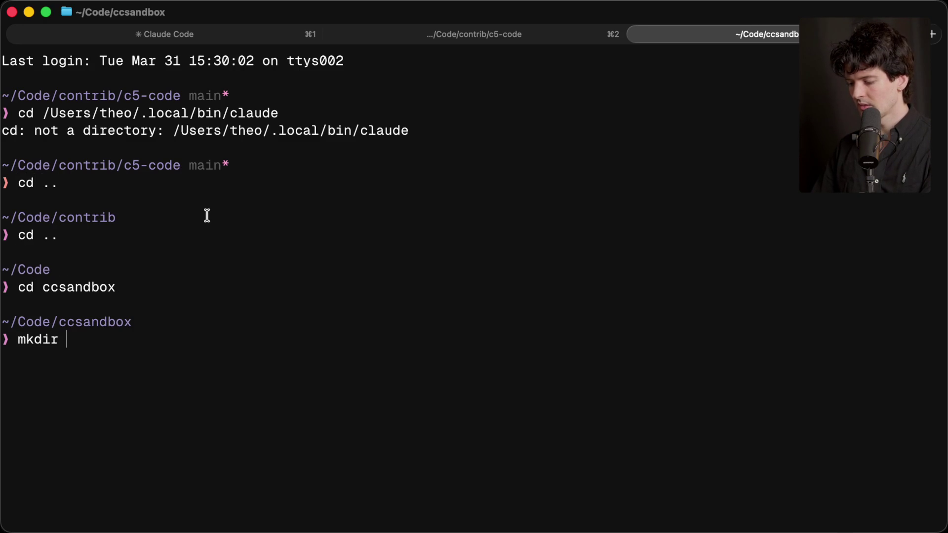
type("ccexplore")
key("Return")
type("cd ccexplore")
key("Return")
type("cc")
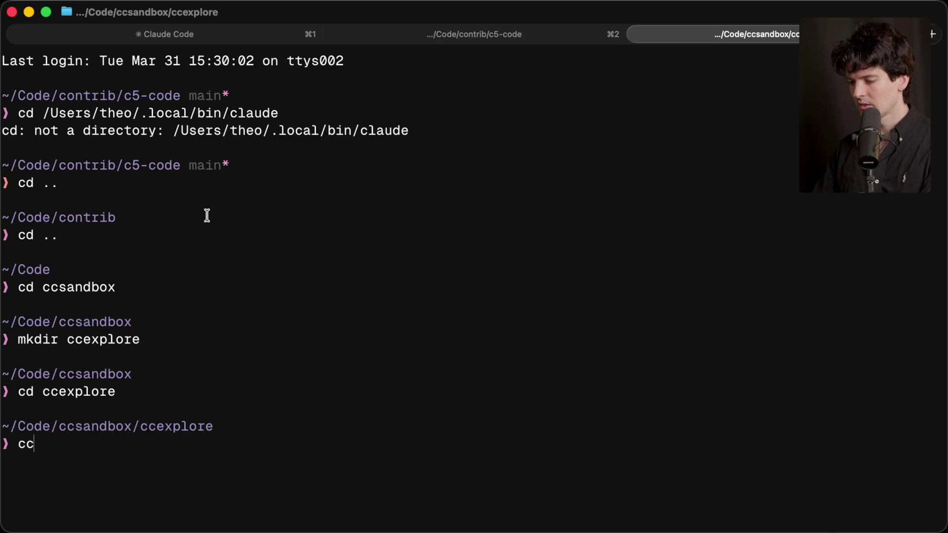
key("Return")
type("Download the")
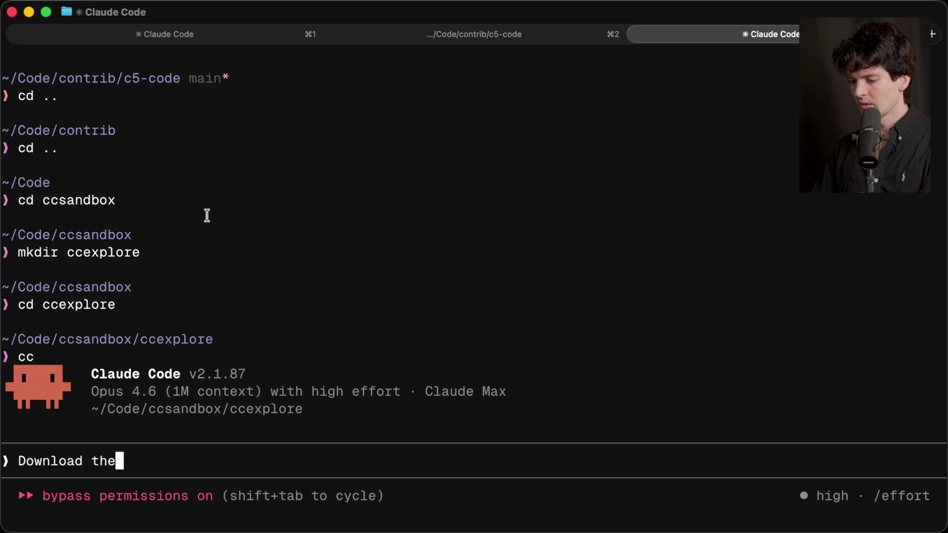
type(" claude code npm package")
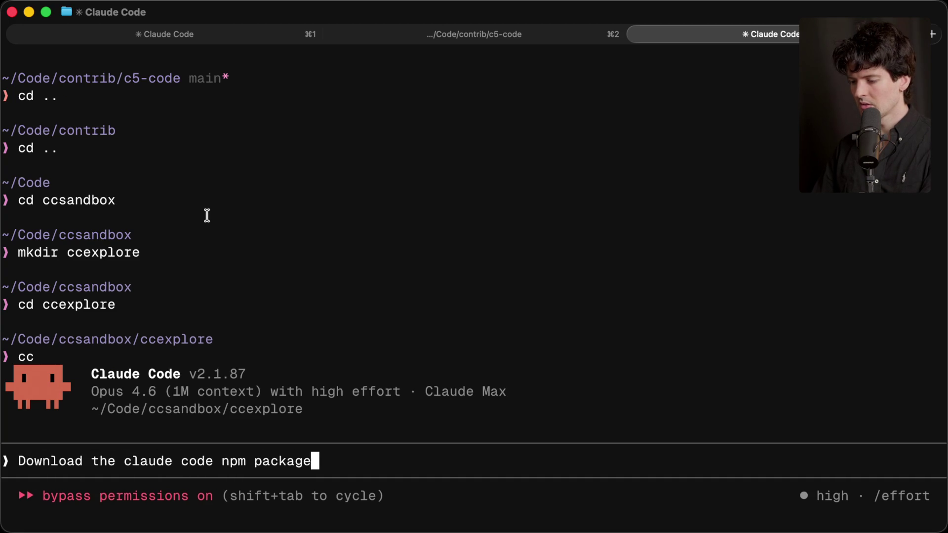
type(" in this directory and ")
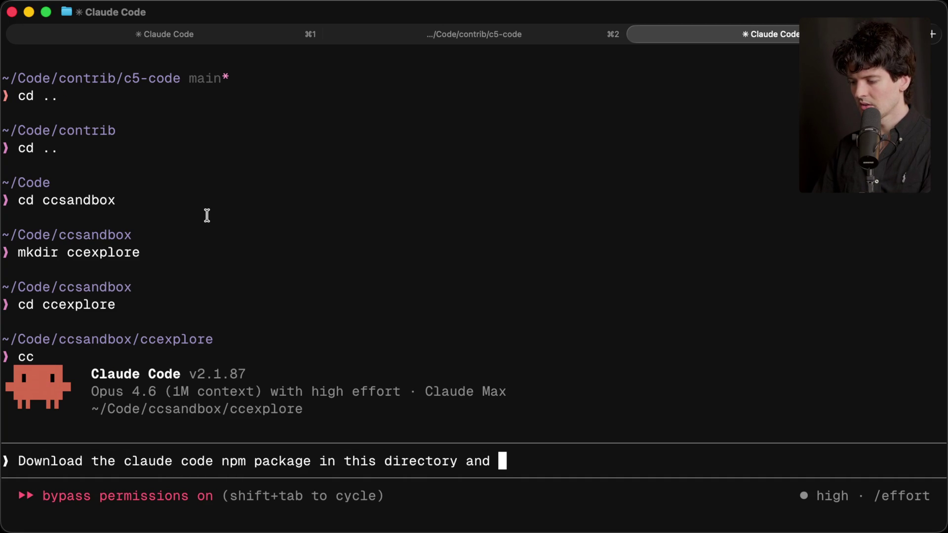
type("extrac")
Step: Submit the request to download and extract the Claude Code npm package for browsing its files
key("BackSpace")
key("BackSpace")
key("BackSpace")
key("BackSpace")
key("BackSpace")
key("BackSpace")
type("so I can browse ")
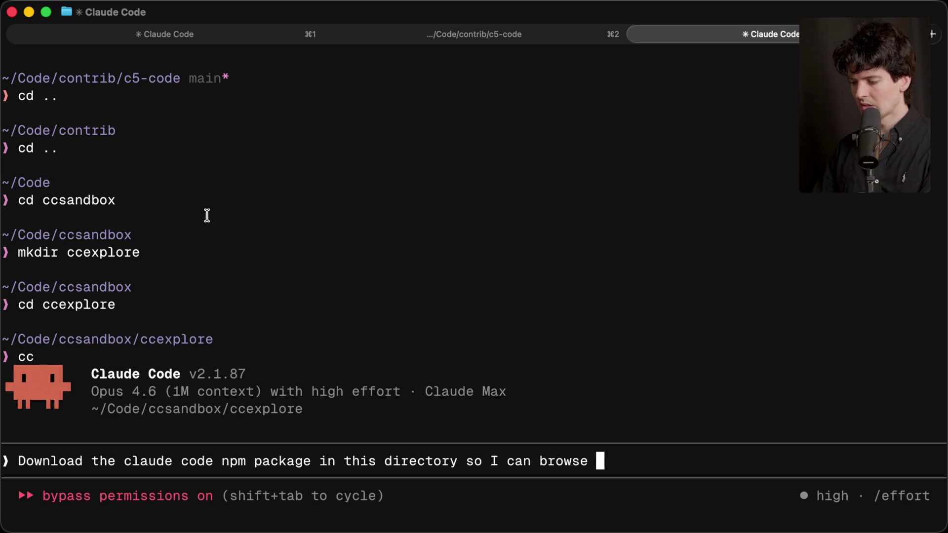
type("the files inside of it")
key("Return")
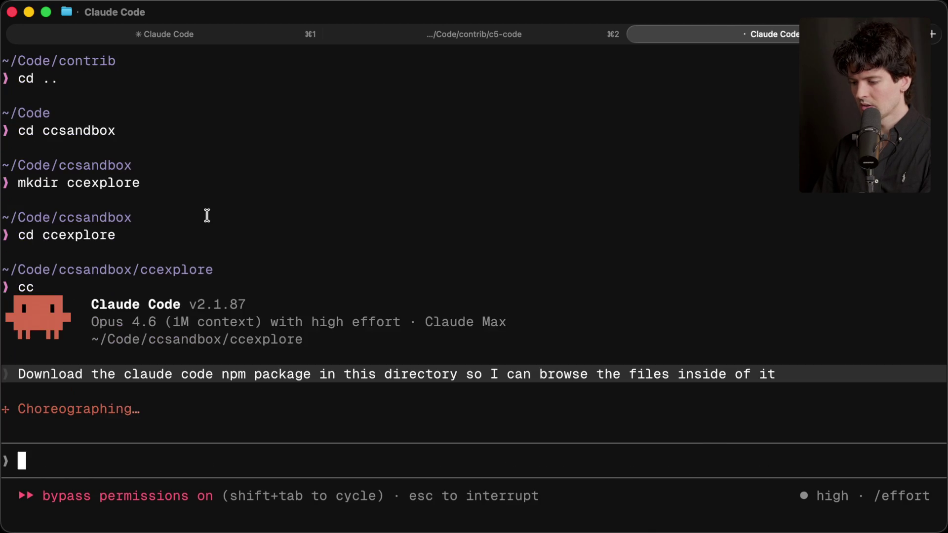
Step: Open ccexplore in VS Code from a split pane with 'code .', trusting the workspace and parent folder
key("super+d")
type("code .")
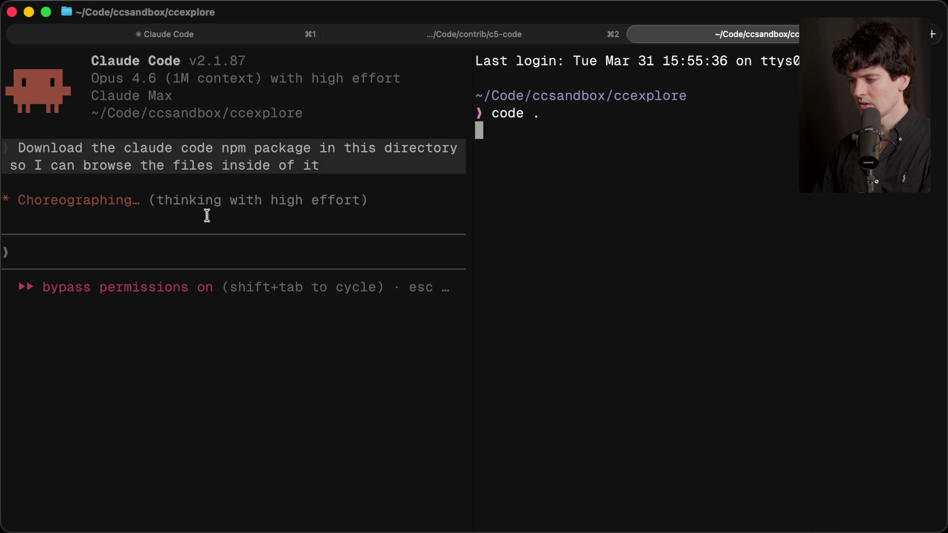
key("Return")
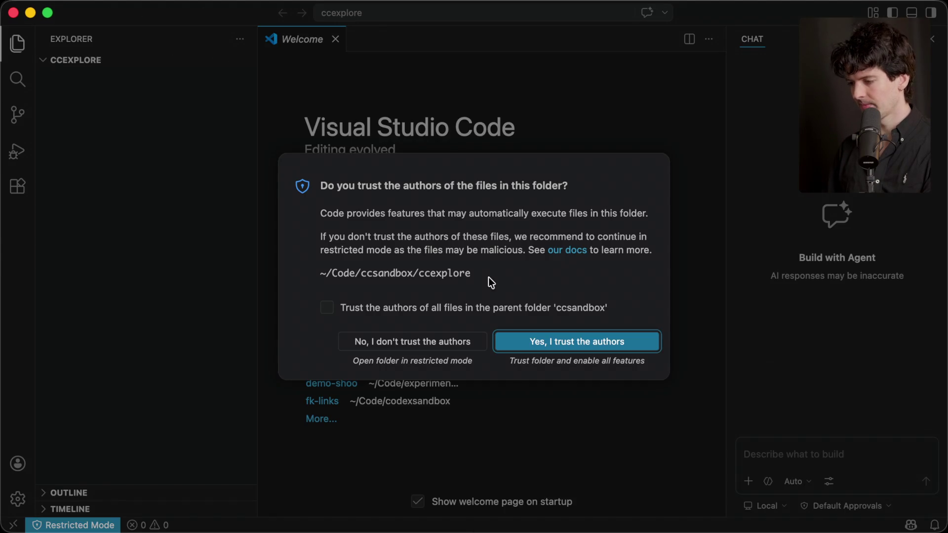
left_click(524, 317)
left_click(538, 341)
key("super+Tab")
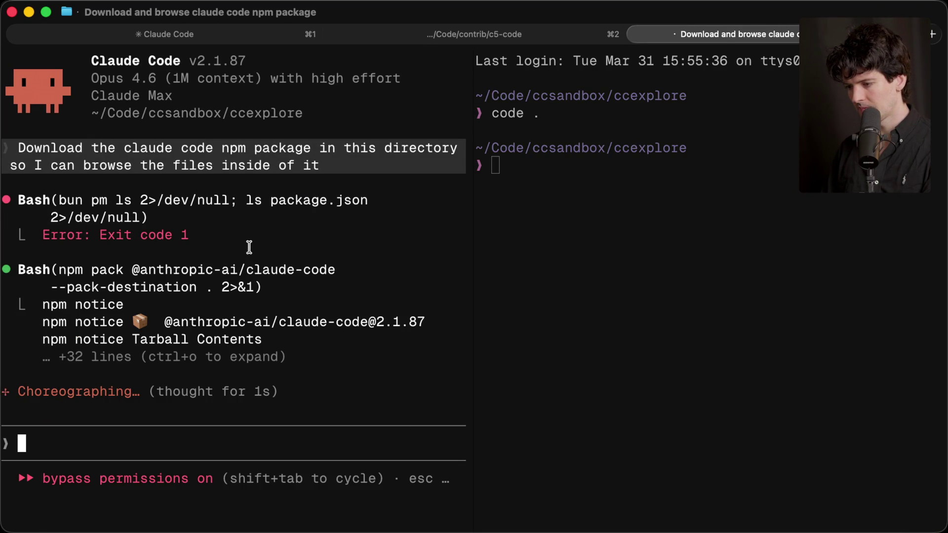
key("super+Tab")
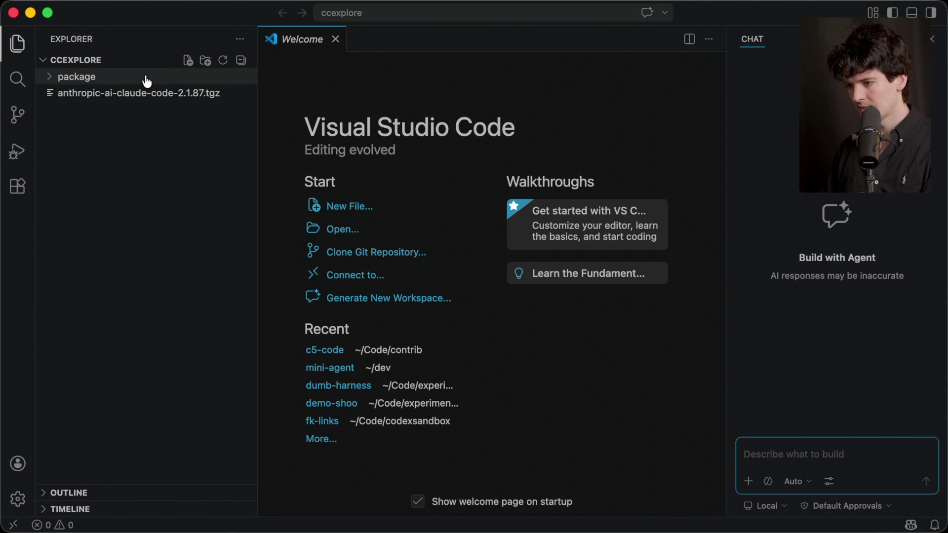
Step: Expand the package and vendor folders in Explorer and open cli.js
left_click(146, 79)
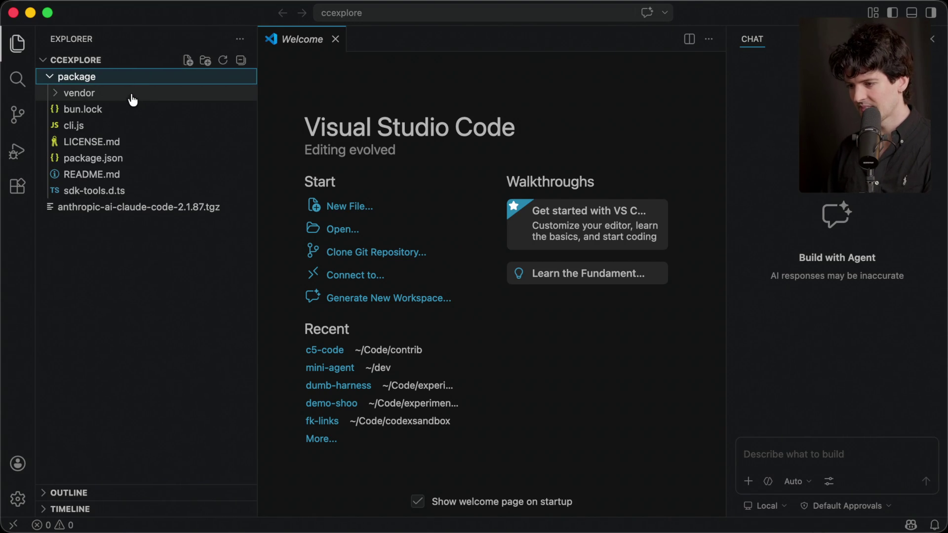
left_click(106, 94)
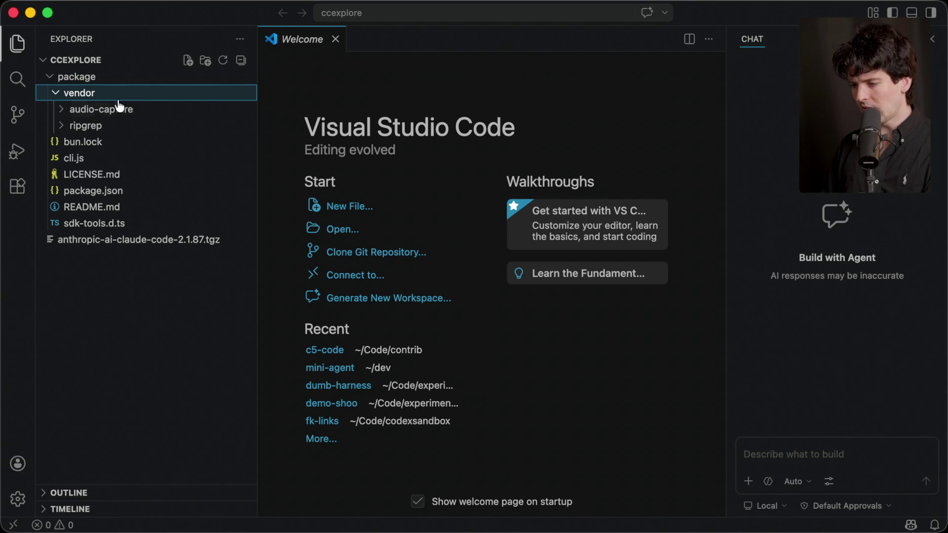
key("super+Tab")
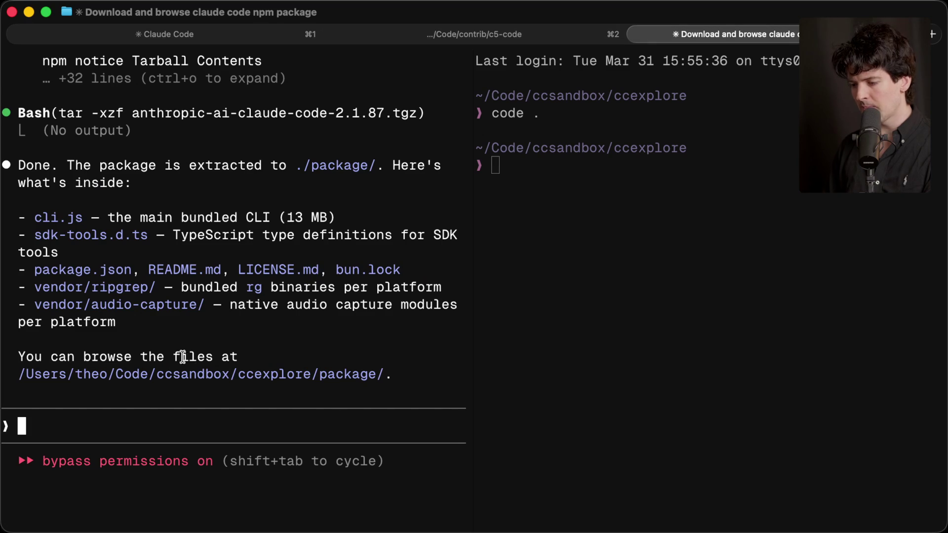
key("super+Tab")
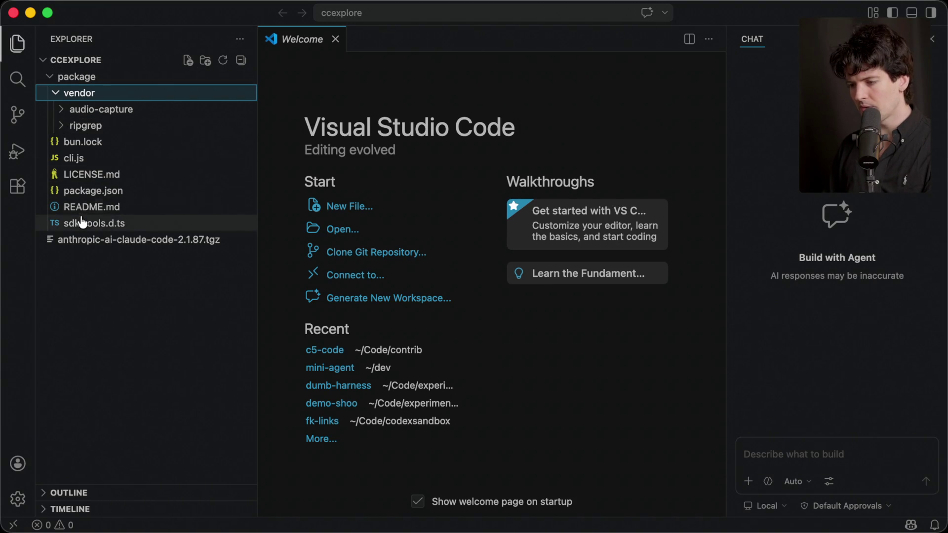
left_click(82, 161)
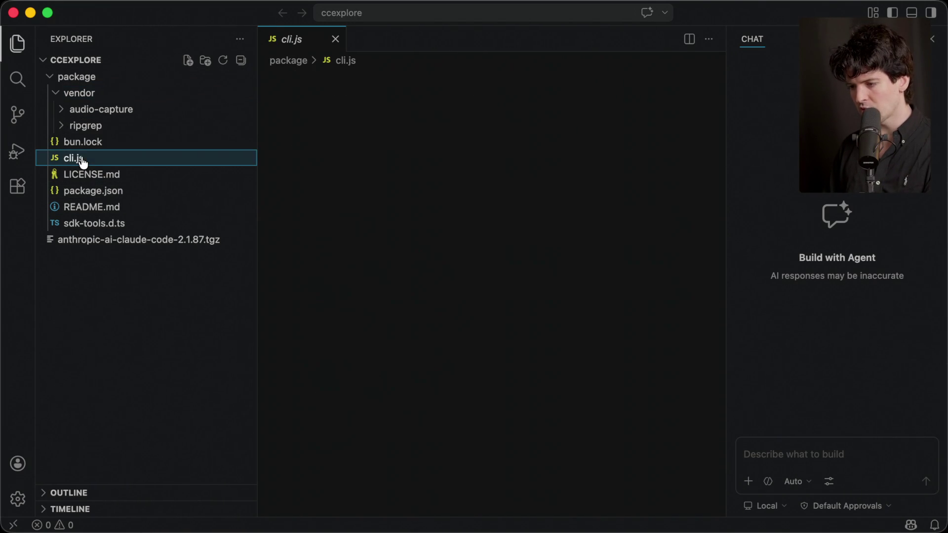
Step: Close the Chat side panel and scroll through the bundled cli.js code full width
scroll(398, 380, "down", 20)
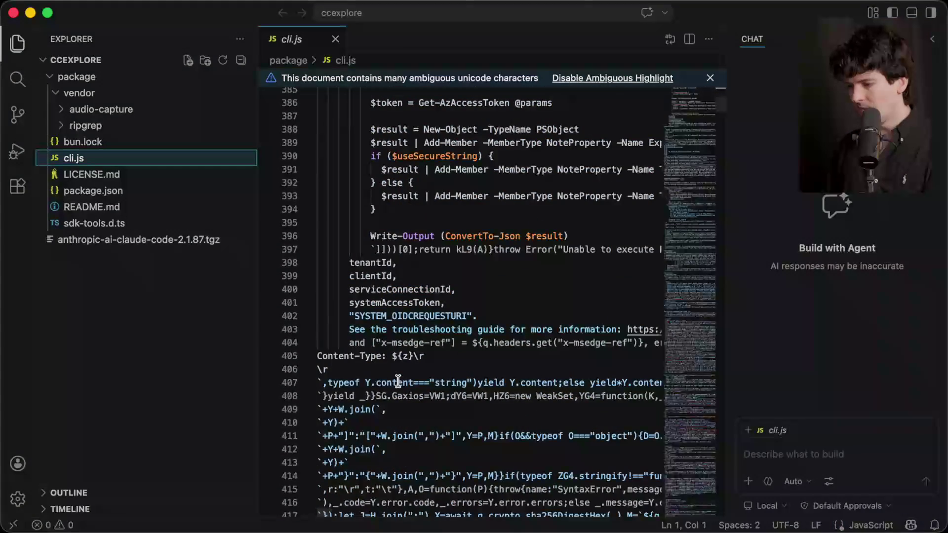
scroll(493, 346, "down", 4)
left_click(932, 40)
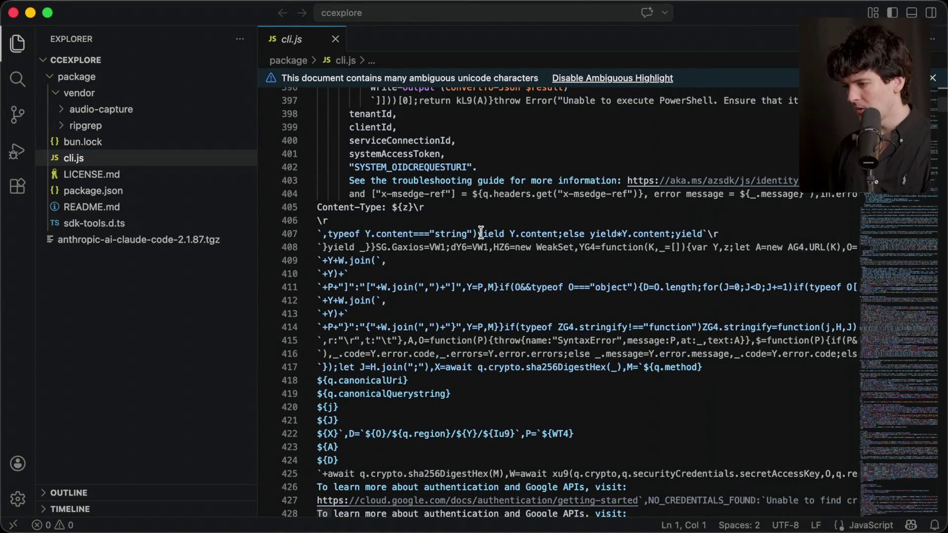
scroll(446, 259, "up", 15)
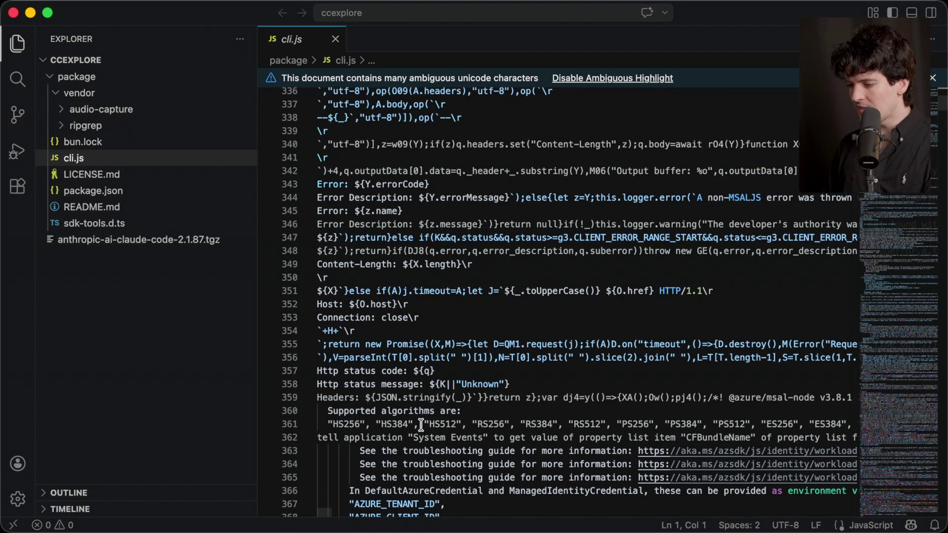
scroll(444, 420, "down", 4)
mouse_move(447, 370)
left_mouse_down()
mouse_move(321, 289)
mouse_move(318, 277)
left_mouse_up()
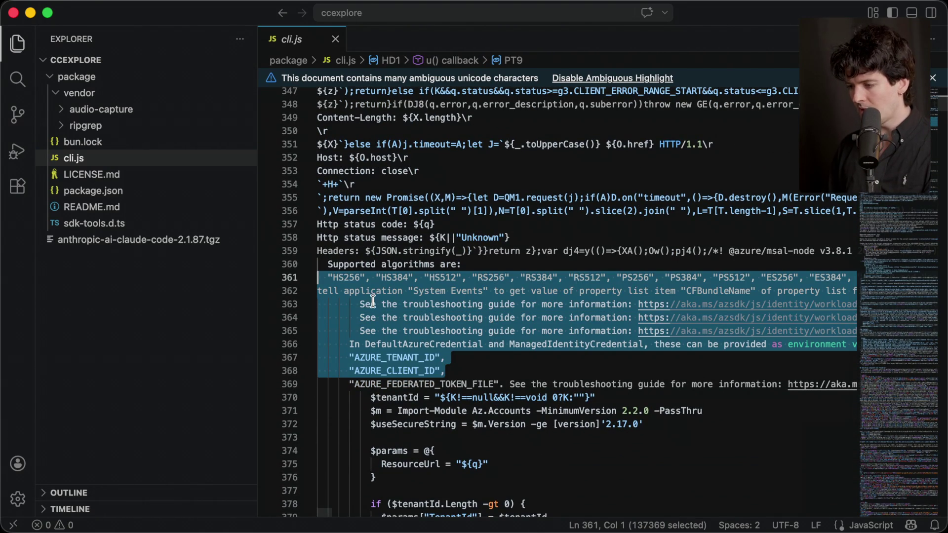
left_click(493, 225)
scroll(431, 248, "down", 20)
scroll(432, 248, "down", 20)
scroll(432, 249, "up", 3)
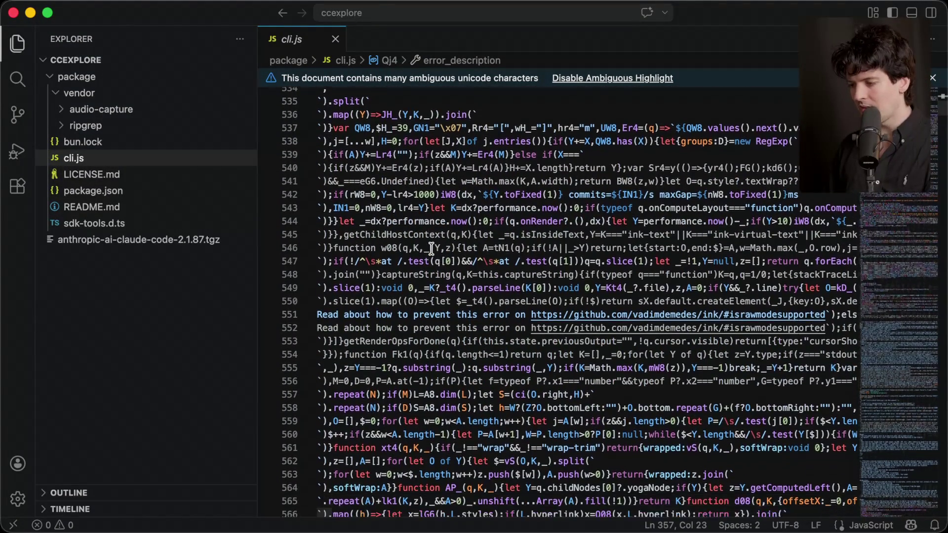
scroll(432, 249, "down", 4)
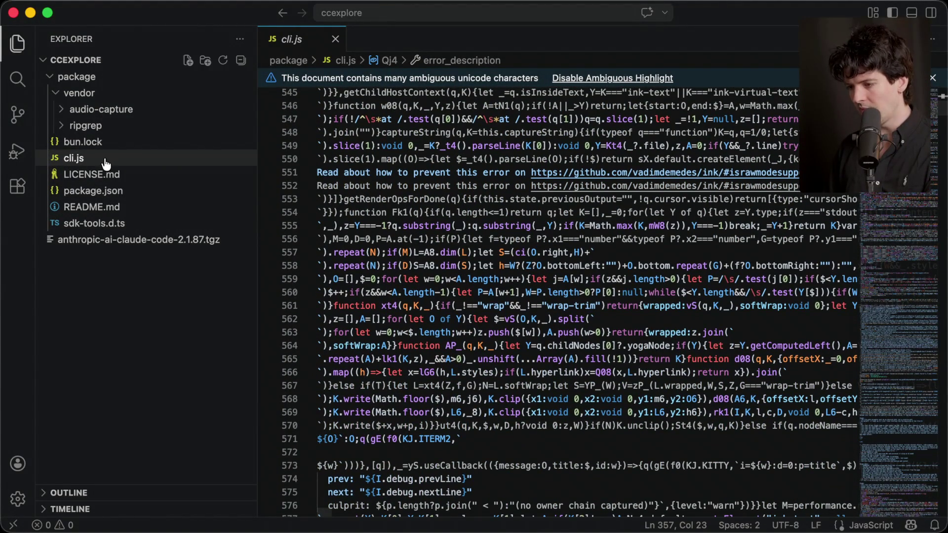
right_click(106, 162)
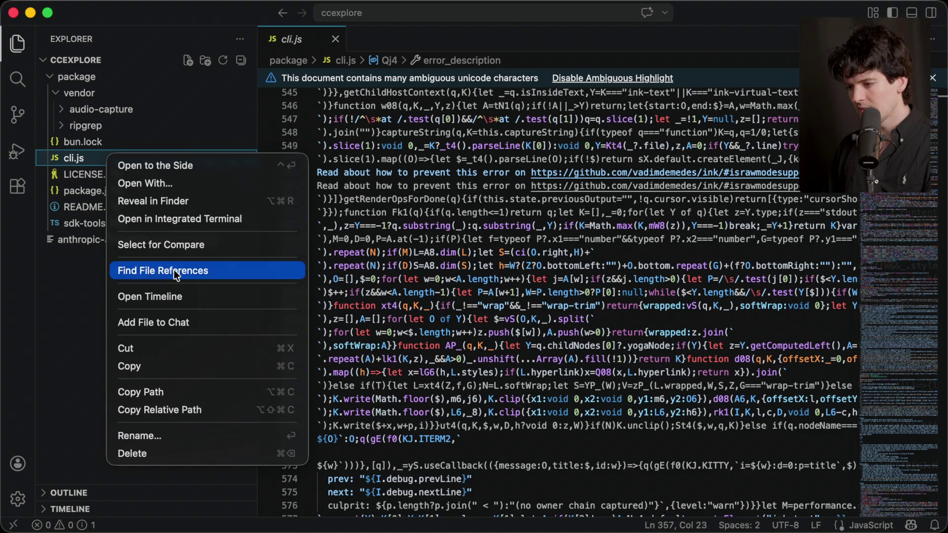
left_click(179, 200)
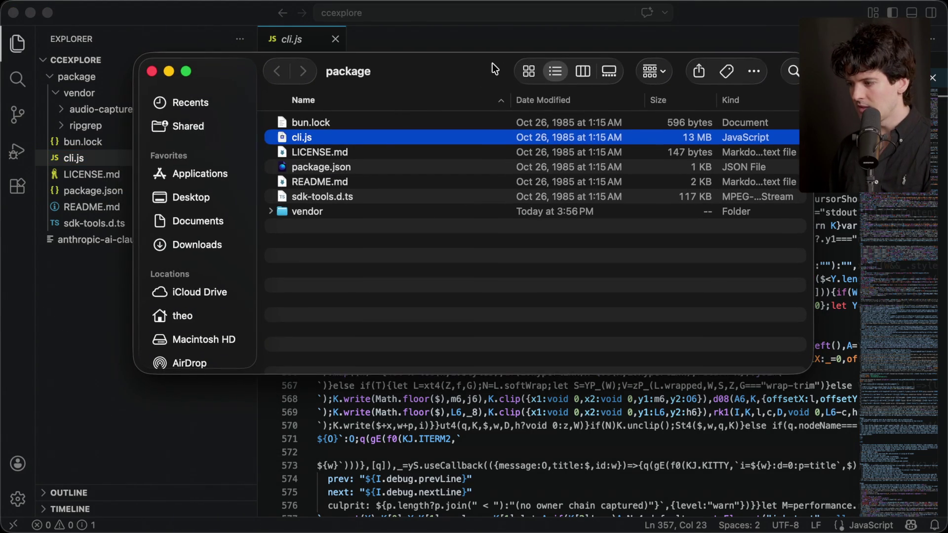
left_click_drag(493, 65, 353, 76)
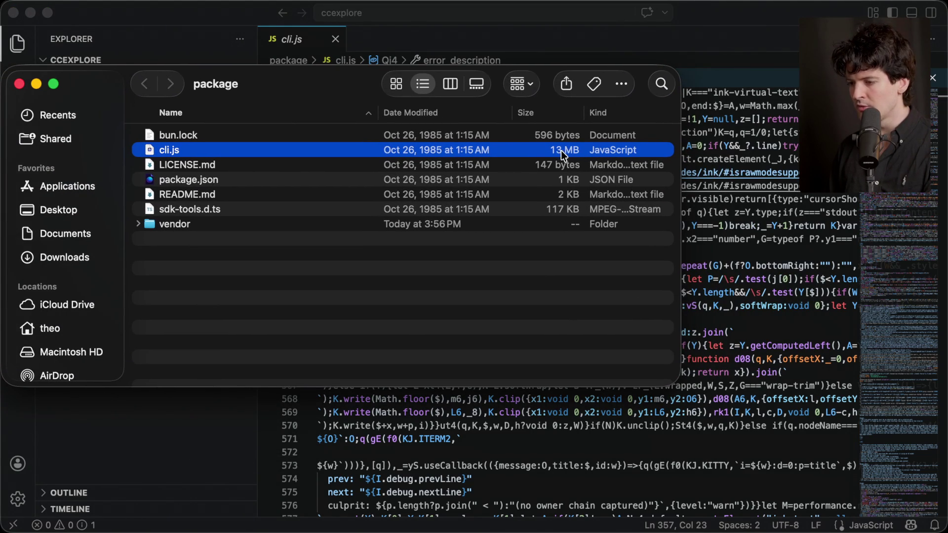
key("super+w")
mouse_move(488, 444)
left_mouse_down()
mouse_move(376, 432)
mouse_move(290, 266)
left_mouse_up()
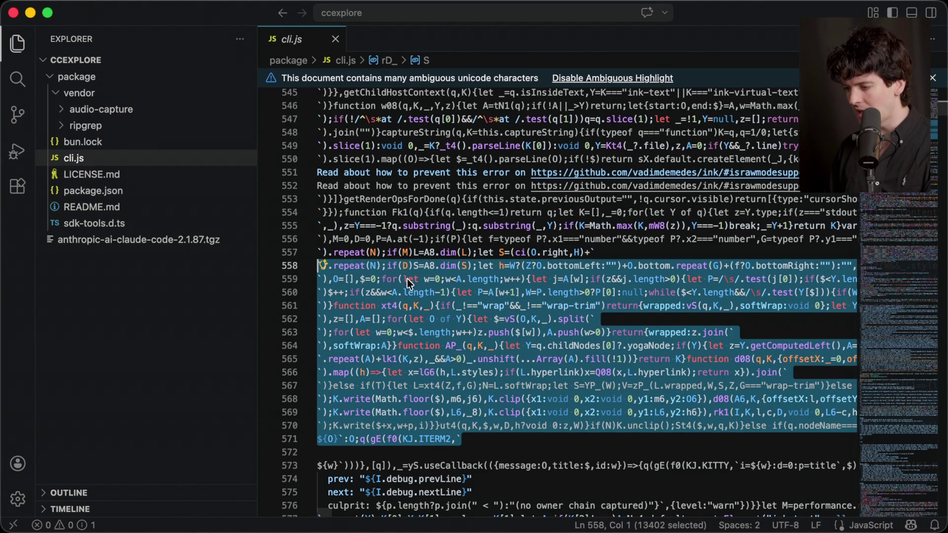
Step: Select lines 551 to 571 of cli.js, then clear the selection
left_click(407, 239)
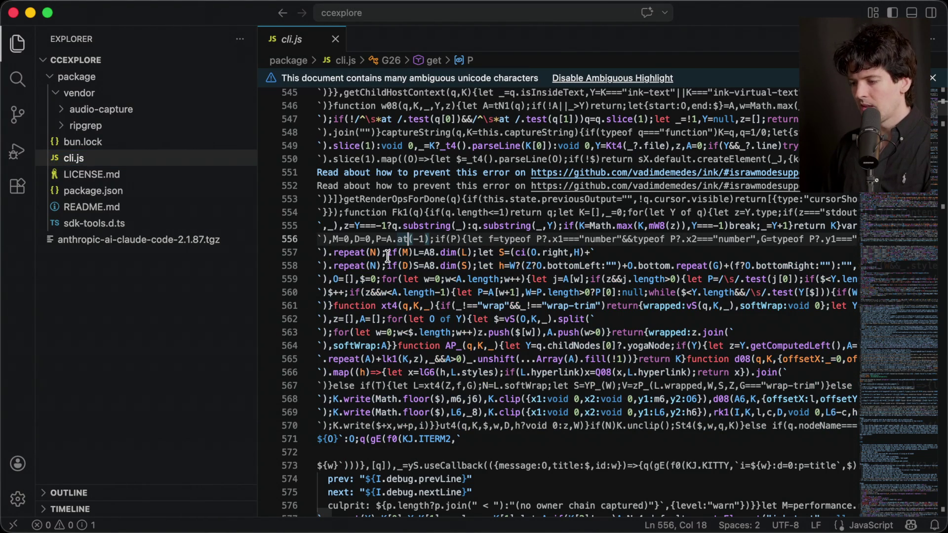
mouse_move(493, 439)
left_mouse_down()
mouse_move(280, 276)
mouse_move(281, 171)
left_mouse_up()
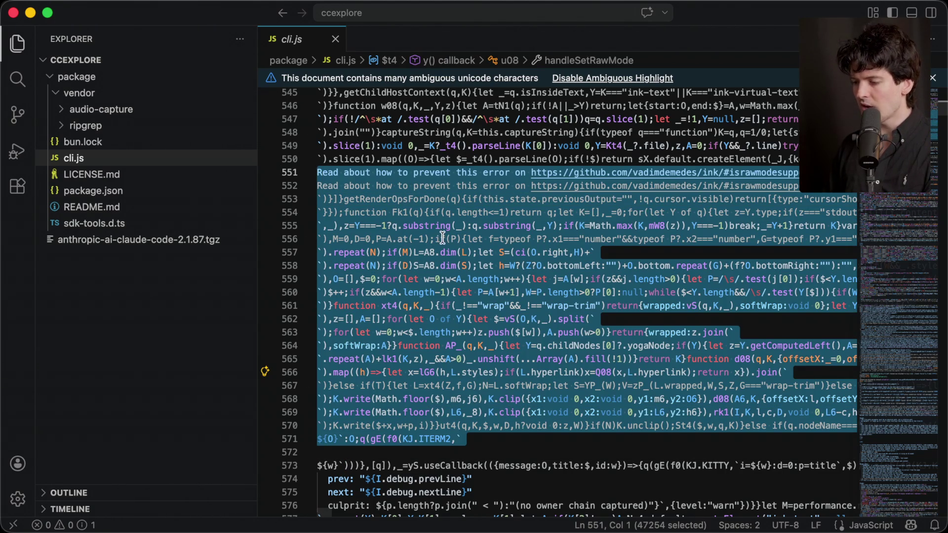
left_click(442, 238)
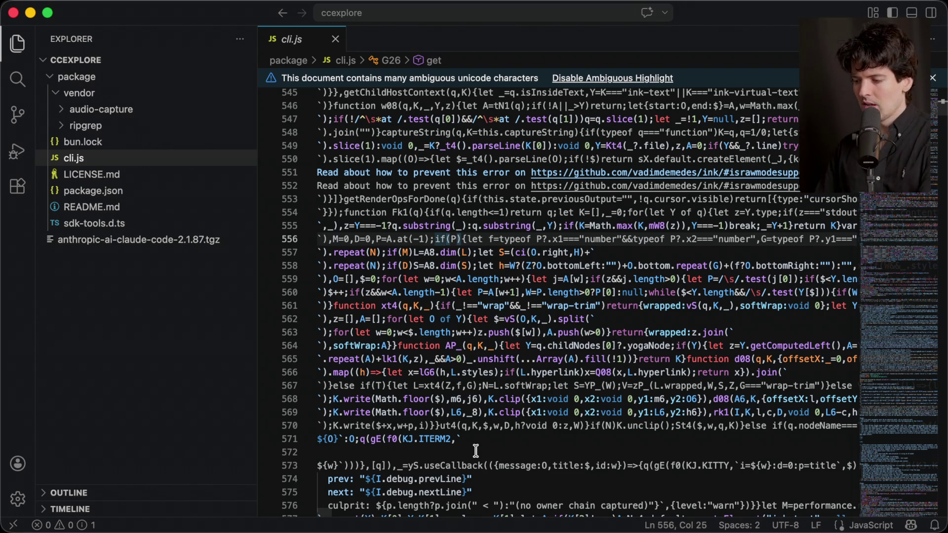
Step: Reveal cli.js in its package folder, close that window, and switch to the browser
scroll(476, 451, "up", 5)
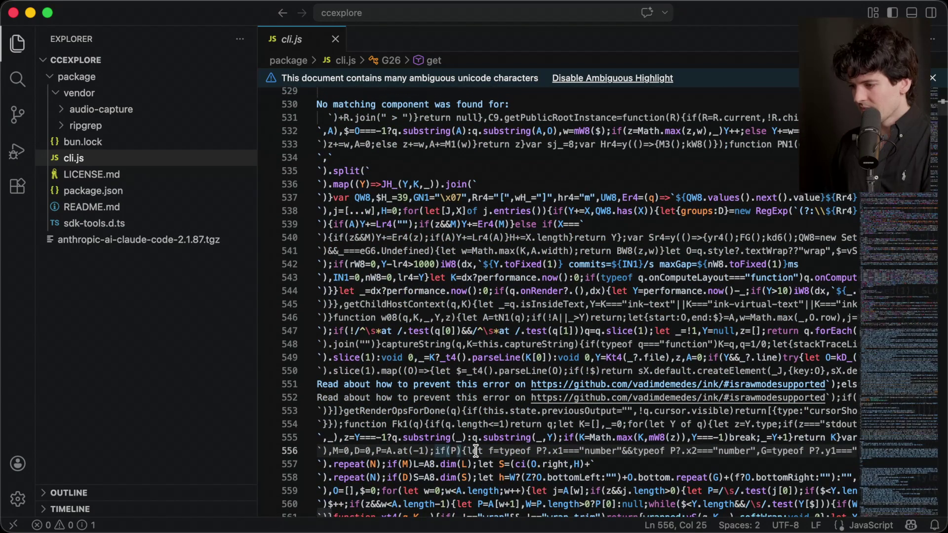
key("alt+super+r")
key("super+w")
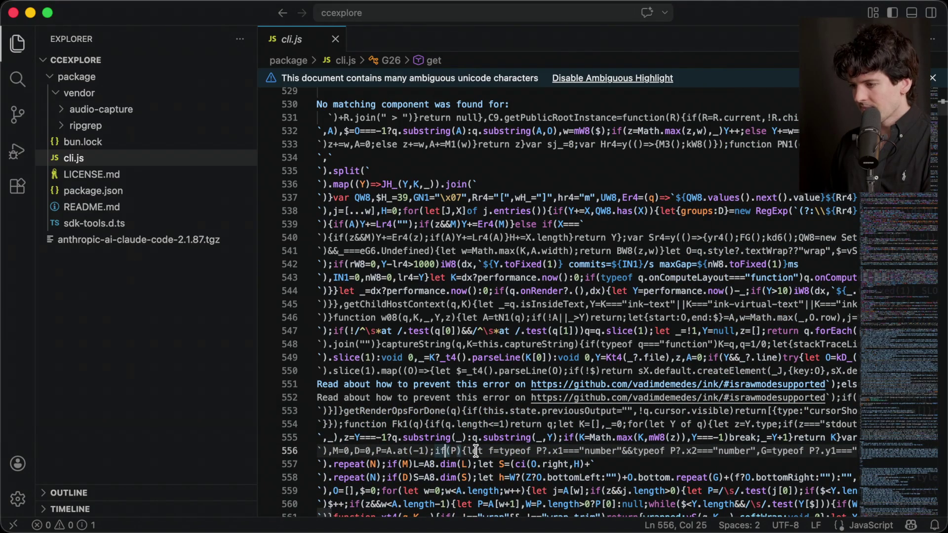
key("super+Tab")
key("super+Tab")
key("super+Tab")
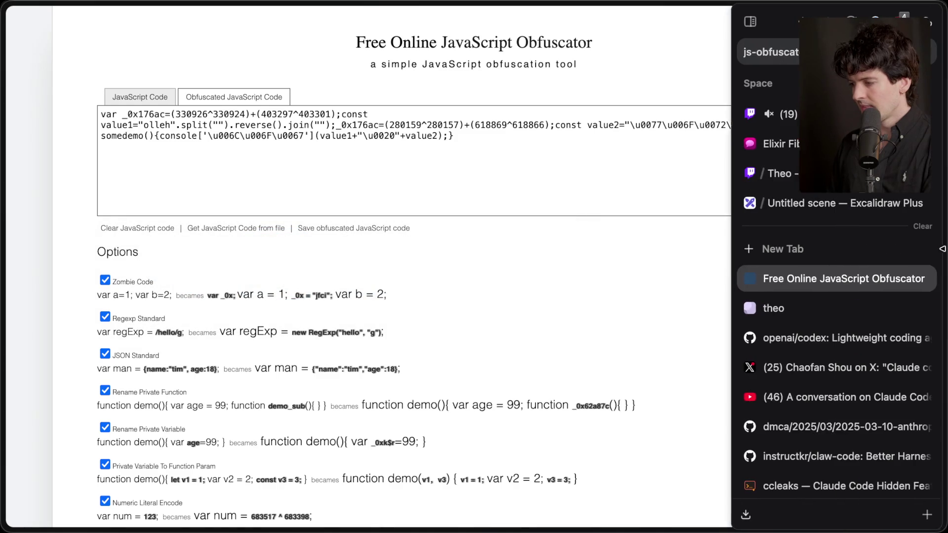
Step: Return to the Excalidraw outline, select the title, arrow and '1. Source maps?' item, then deselect
left_click(801, 210)
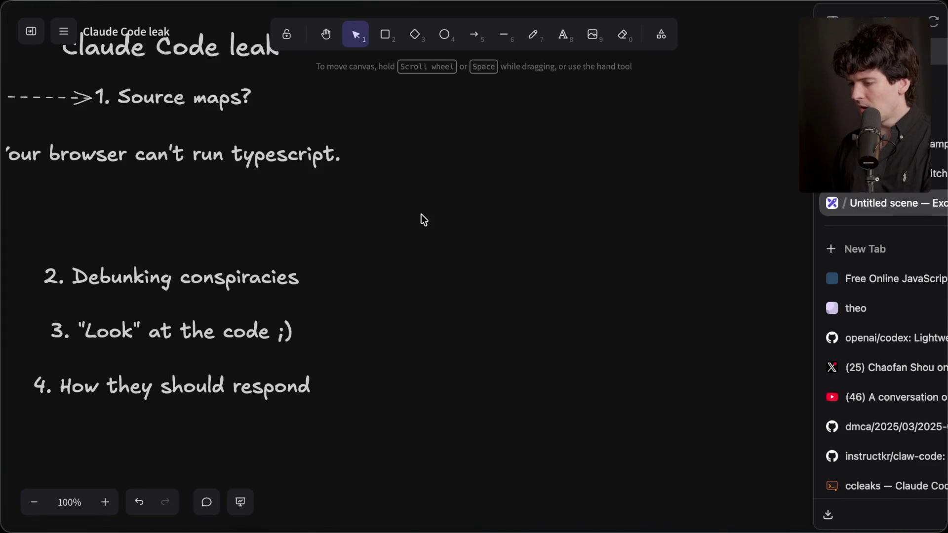
scroll(422, 214, "left", 6)
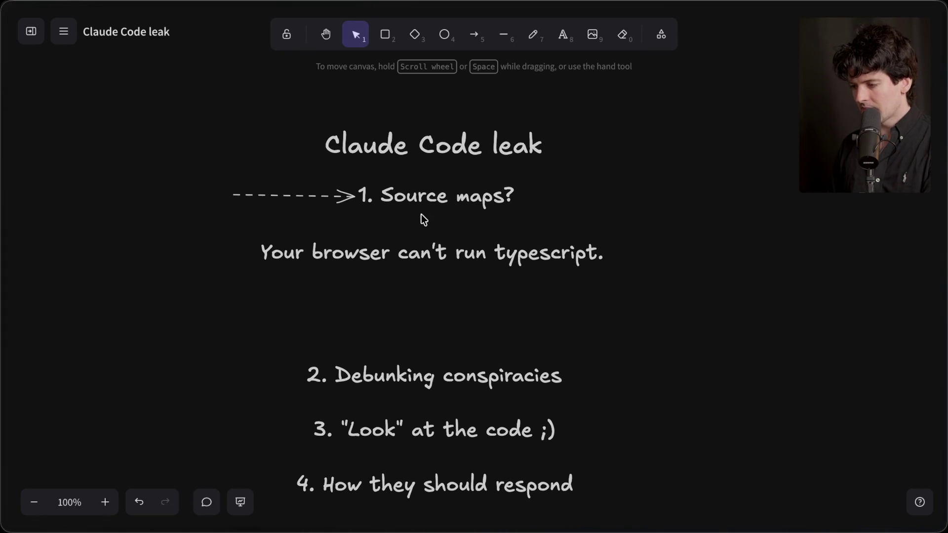
left_click(385, 198)
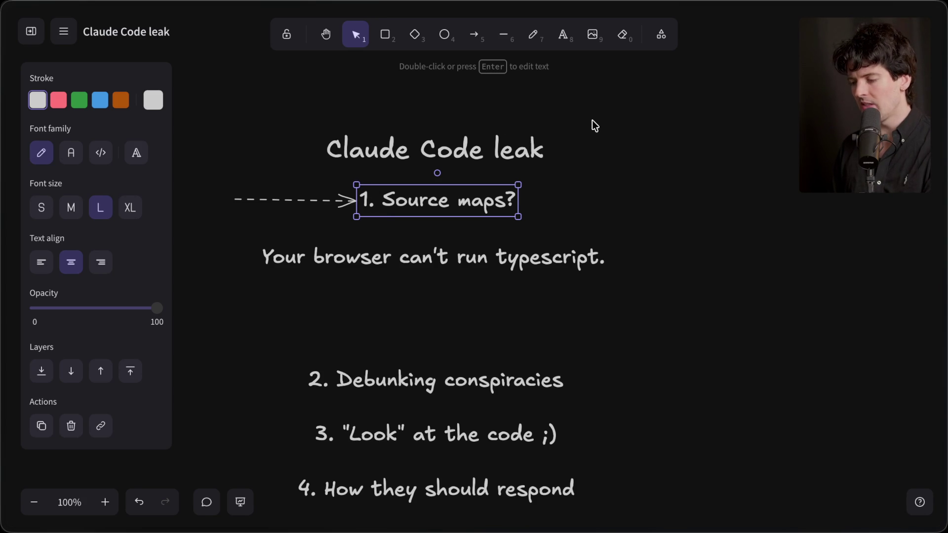
mouse_move(631, 232)
left_mouse_down()
mouse_move(181, 119)
mouse_move(153, 99)
left_mouse_up()
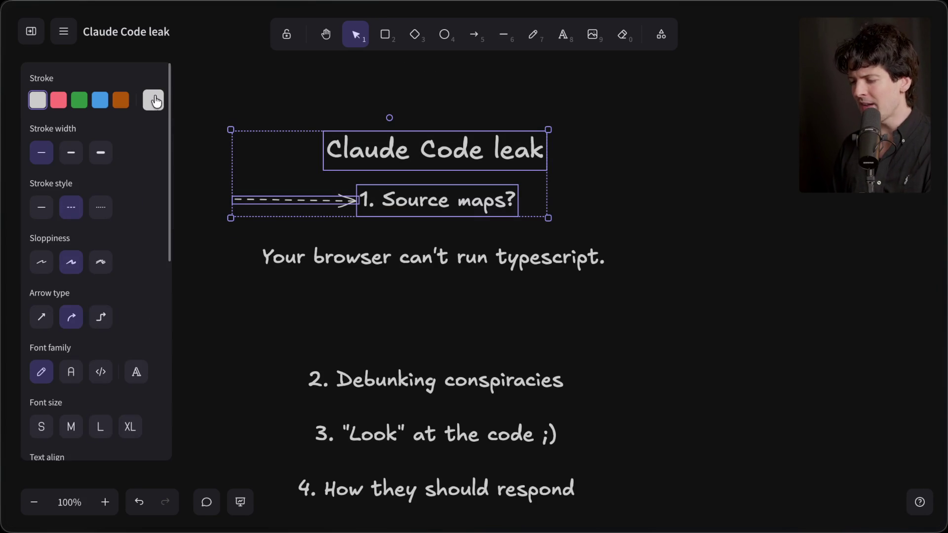
left_click(223, 103)
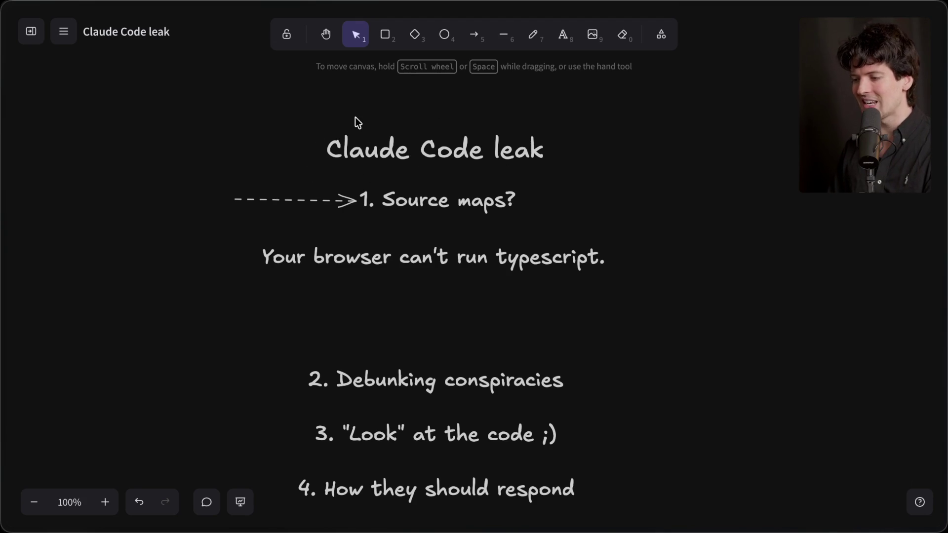
mouse_move(941, 283)
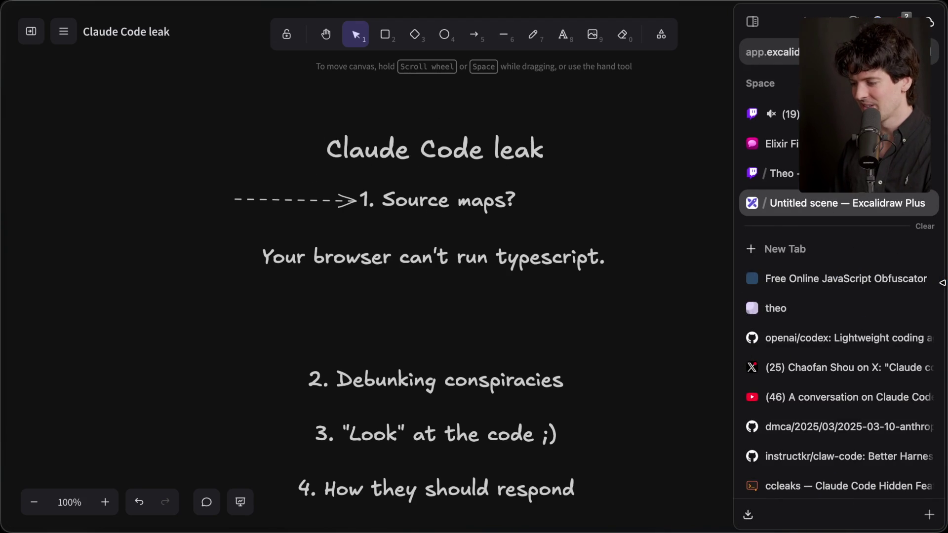
Step: Open the 2025-03-10-anthropic.md DMCA notice and scroll through its claude-code fork URLs
left_click(815, 427)
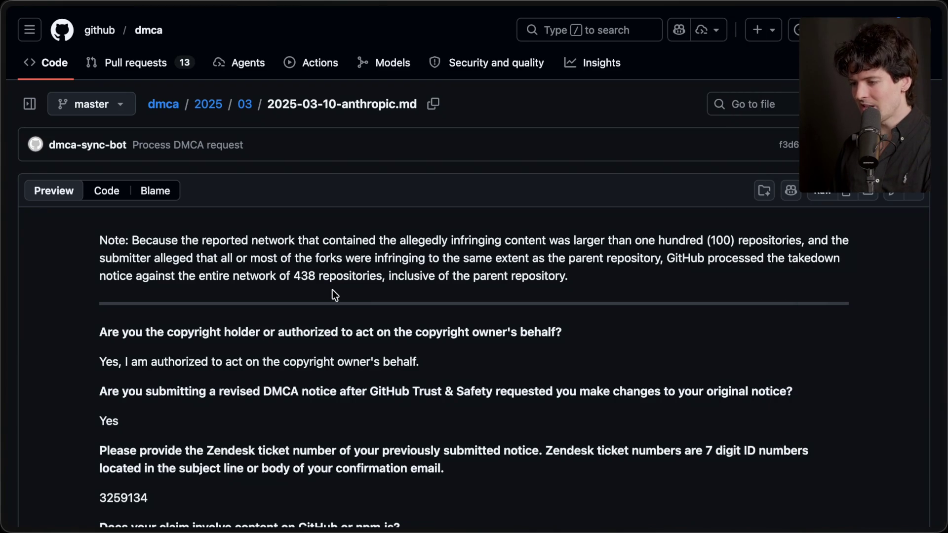
scroll(241, 317, "down", 10)
scroll(241, 316, "up", 15)
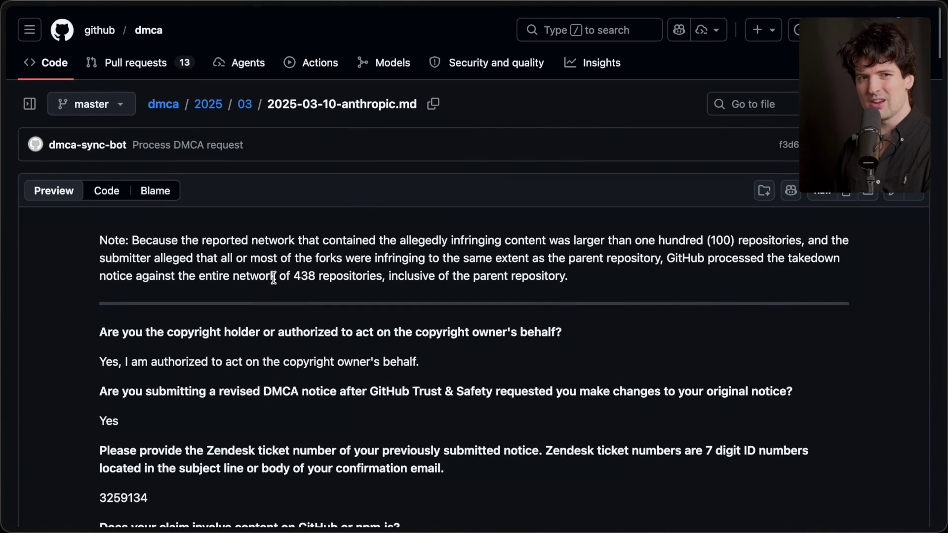
scroll(273, 277, "down", 20)
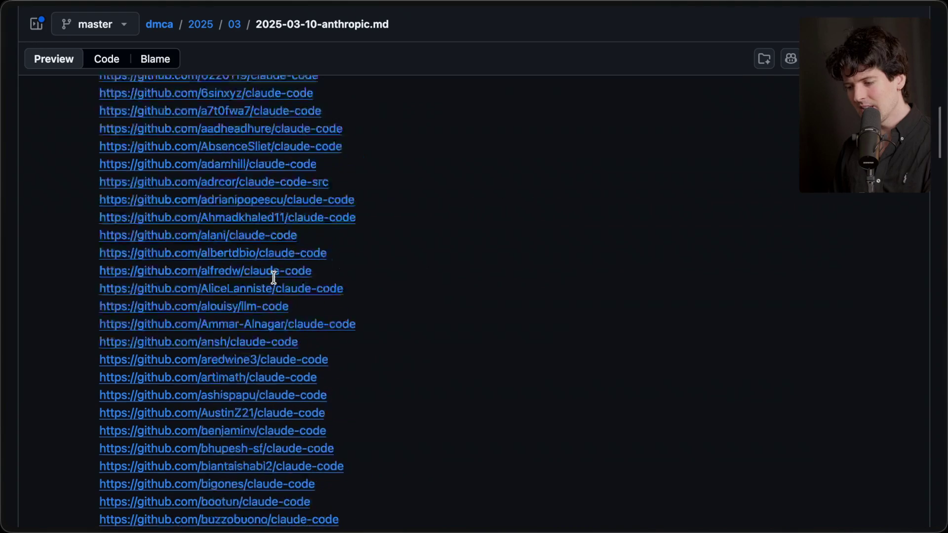
scroll(276, 284, "down", 20)
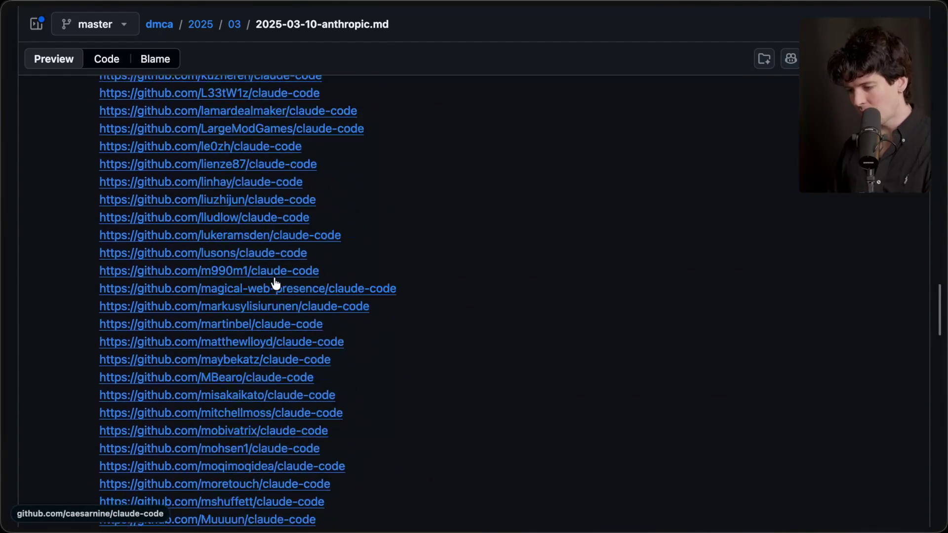
scroll(275, 284, "down", 10)
scroll(276, 284, "up", 20)
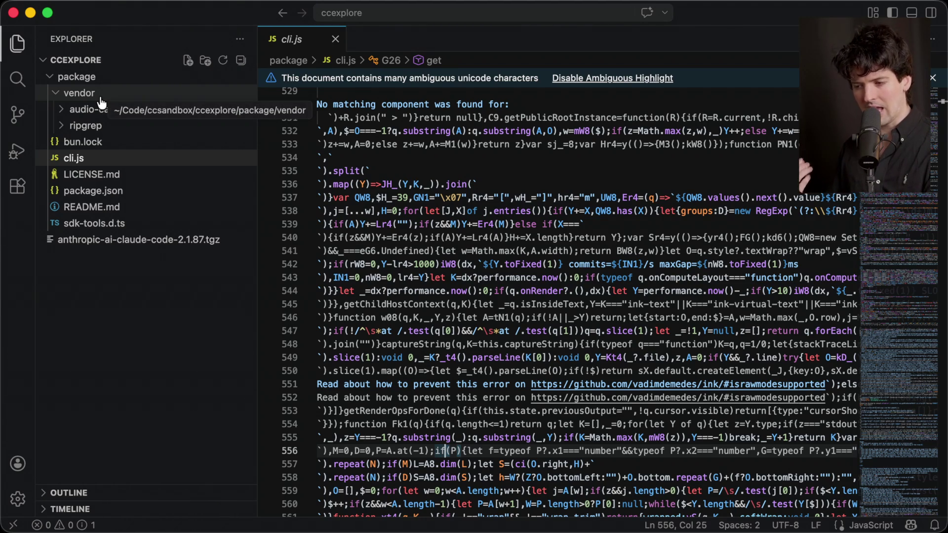
Step: Switch back to the browser and scroll up and down through the sidebar's open tabs
key("super+Tab")
mouse_move(939, 294)
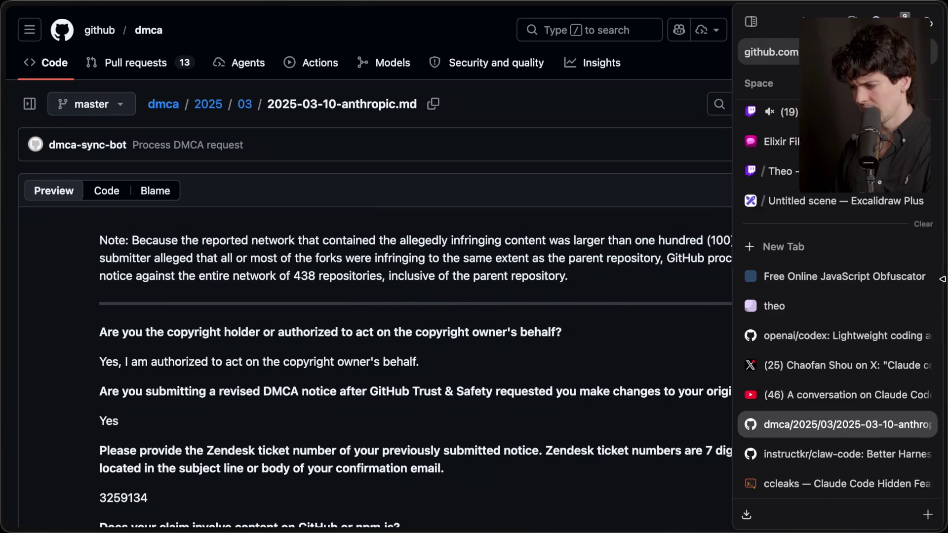
scroll(820, 377, "down", 5)
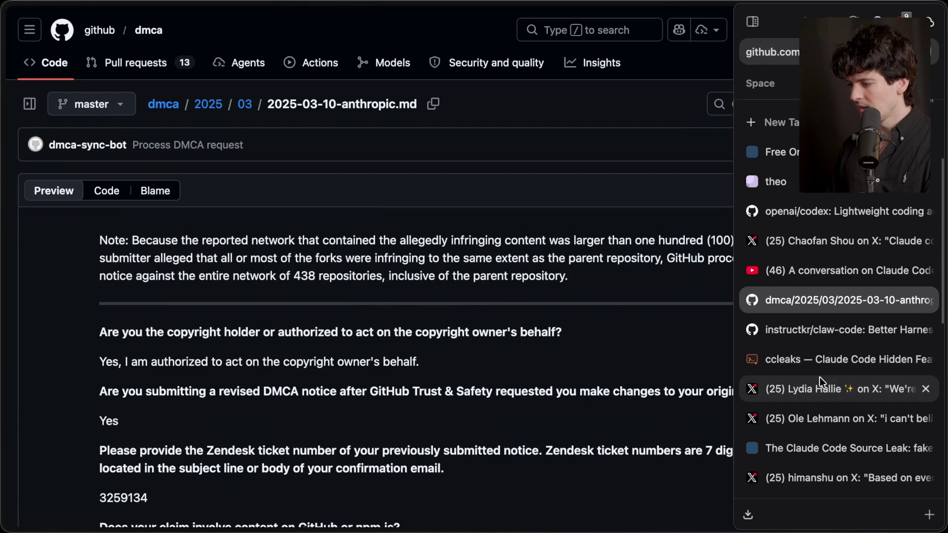
scroll(819, 377, "down", 10)
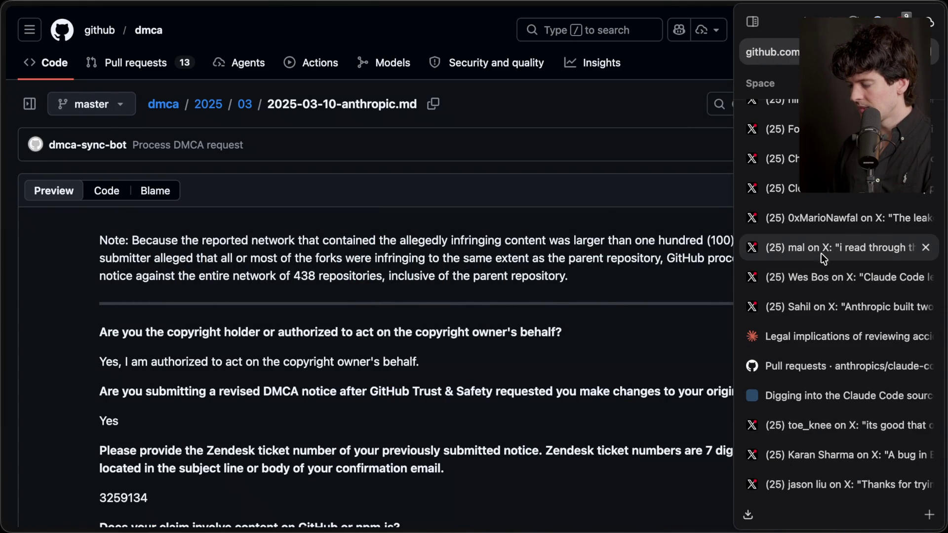
scroll(821, 168, "up", 2)
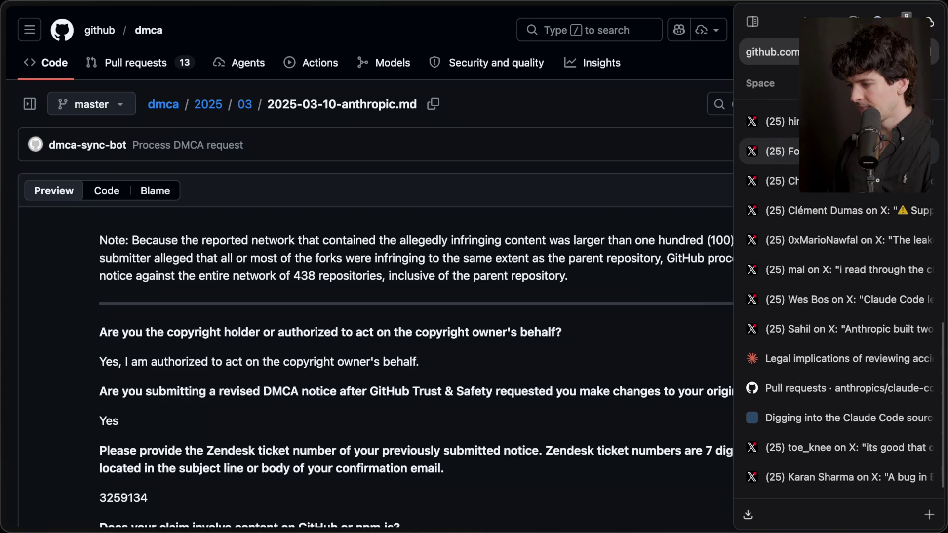
scroll(819, 161, "up", 9)
scroll(820, 165, "down", 5)
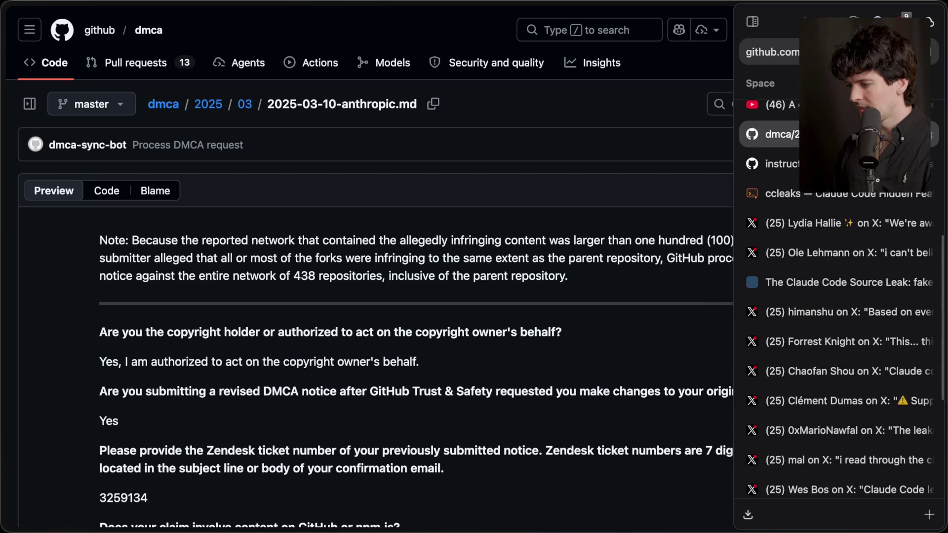
scroll(830, 408, "down", 6)
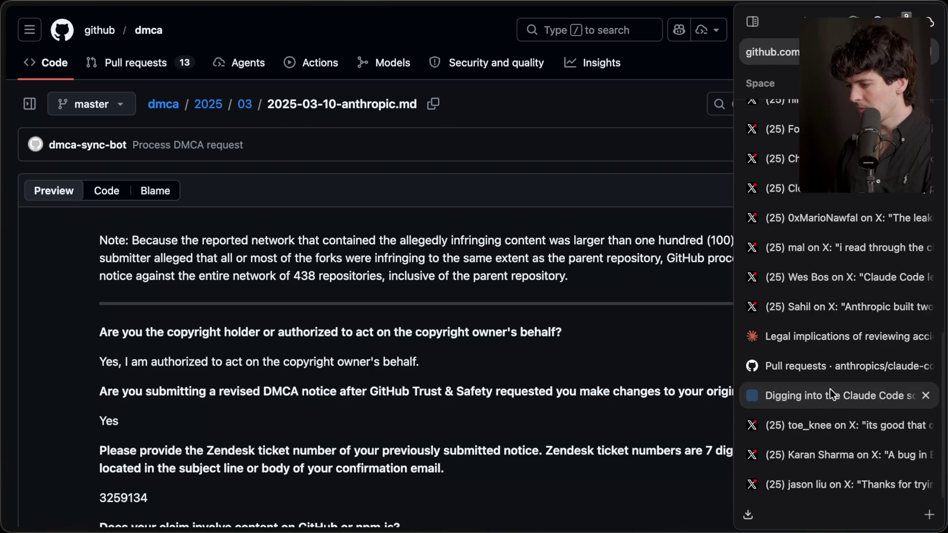
scroll(818, 338, "up", 8)
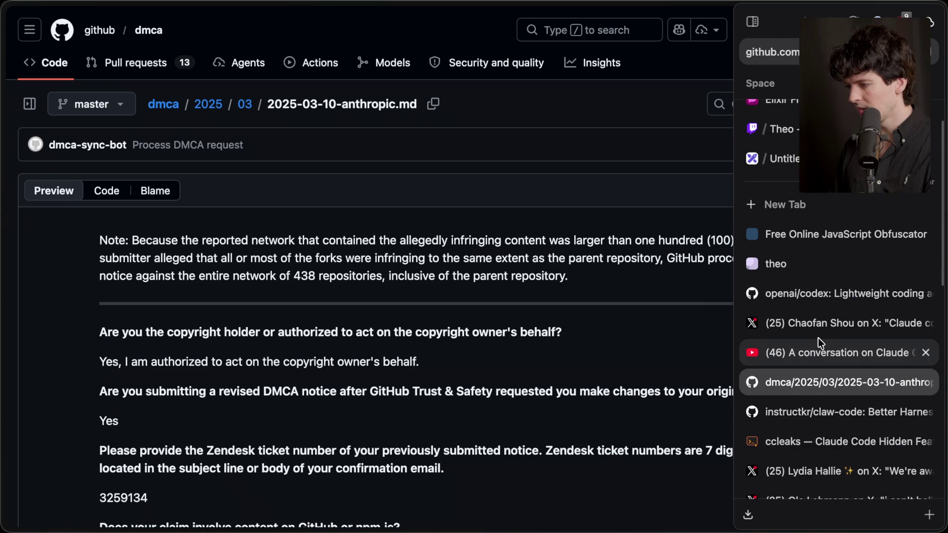
Step: Open the 5-hour session-limits X post from history, read its text, then switch to the usage-limits post
key("super+t")
type("thr")
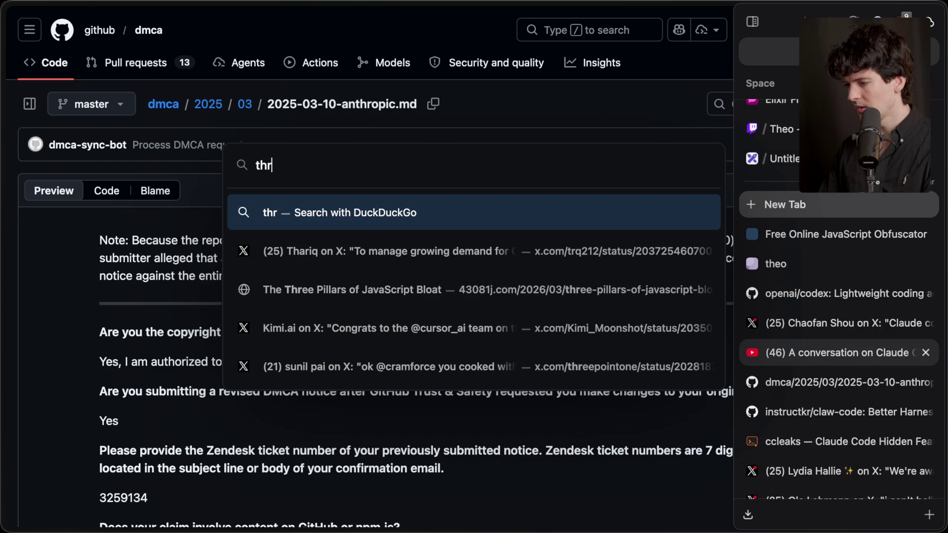
key("Down")
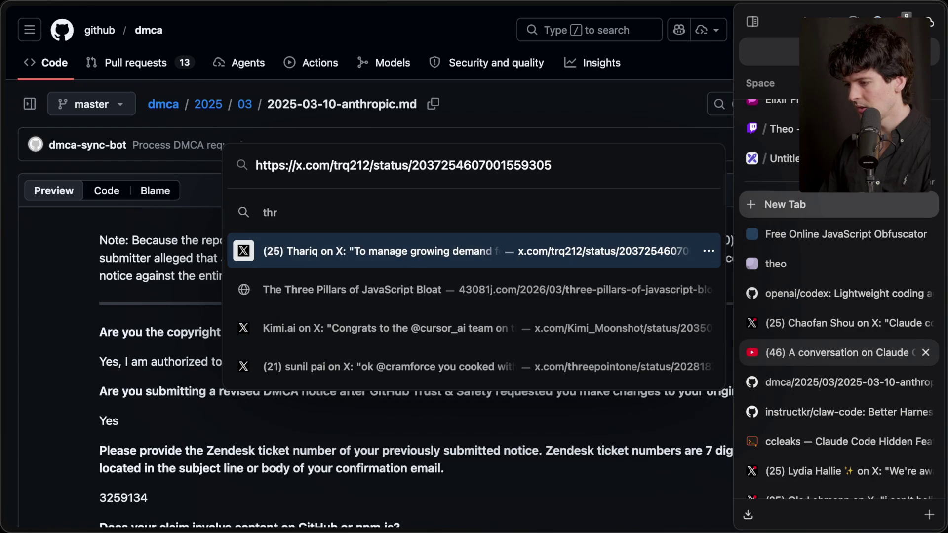
key("Return")
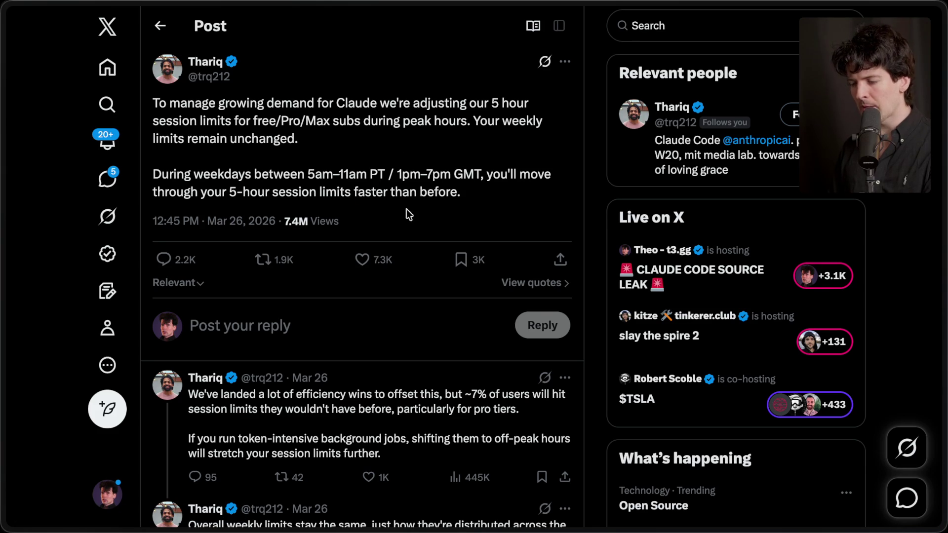
left_click_drag(429, 210, 212, 74)
left_click(184, 161)
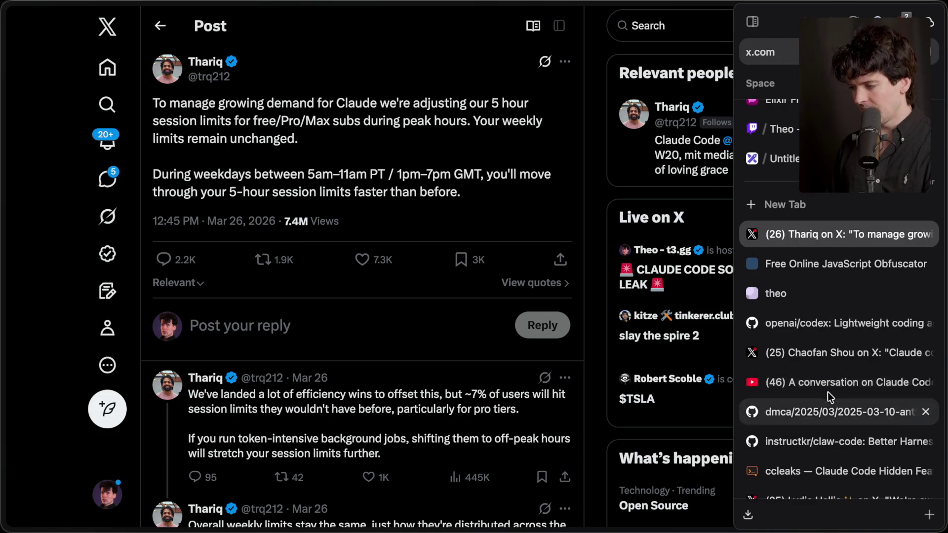
scroll(830, 348, "down", 5)
left_click(819, 267)
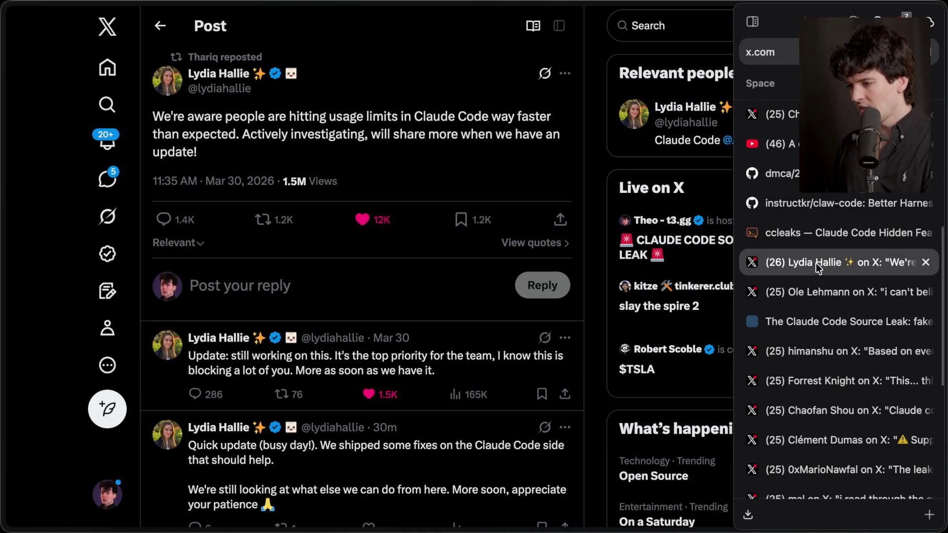
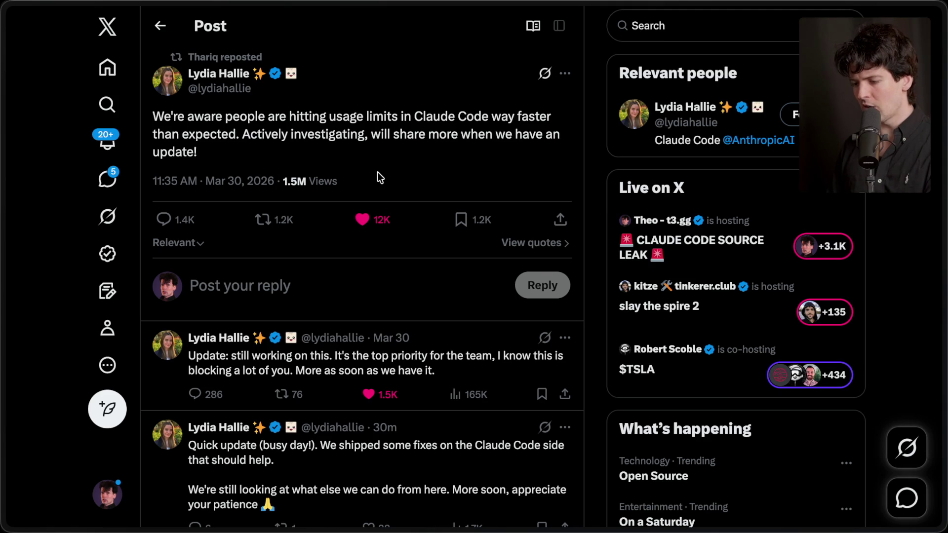
Step: Add a centered 'NPM HATES unpublishing packages.' note below the typescript line on the Claude Code leak board
scroll(380, 178, "down", 1)
scroll(380, 178, "up", 1)
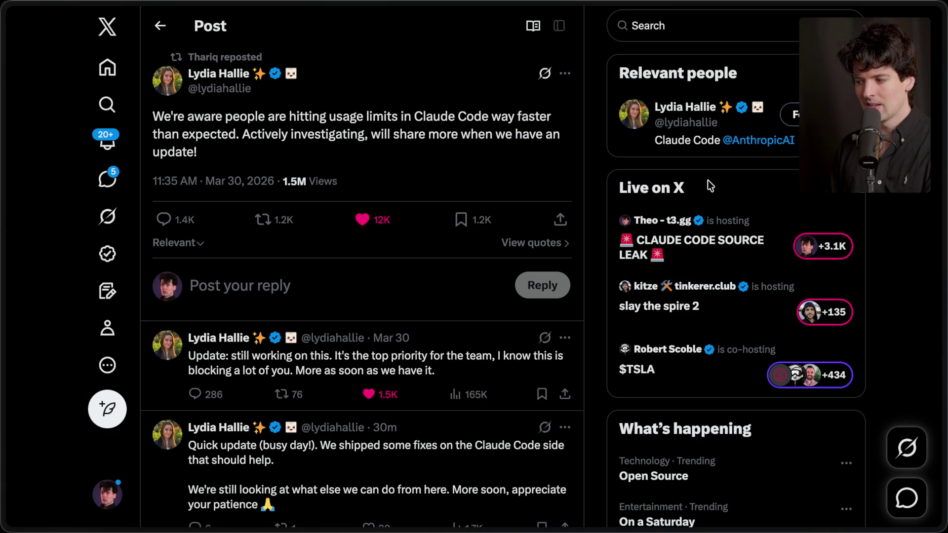
mouse_move(943, 197)
scroll(839, 247, "up", 2)
scroll(770, 148, "up", 3)
left_click(780, 131)
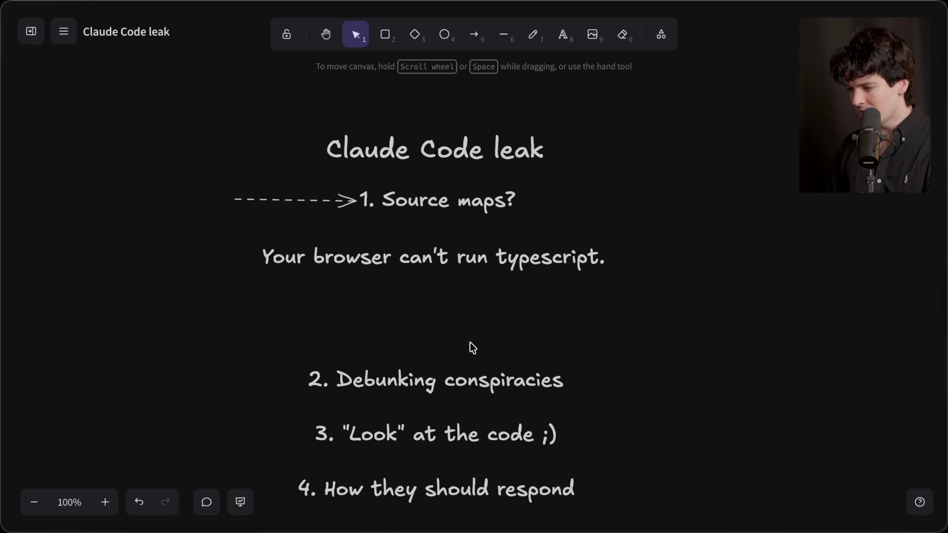
double_click(423, 300)
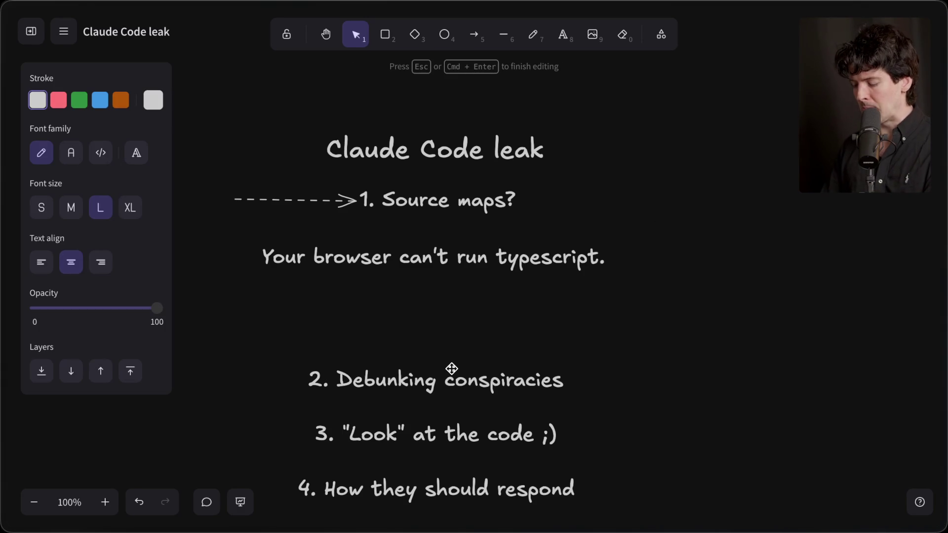
type("NPM HATES un")
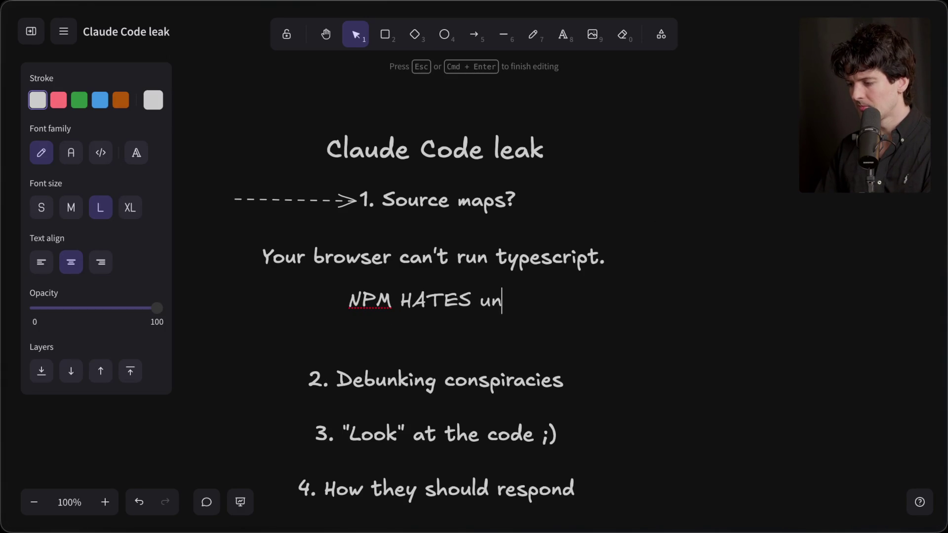
type("publishing packages.")
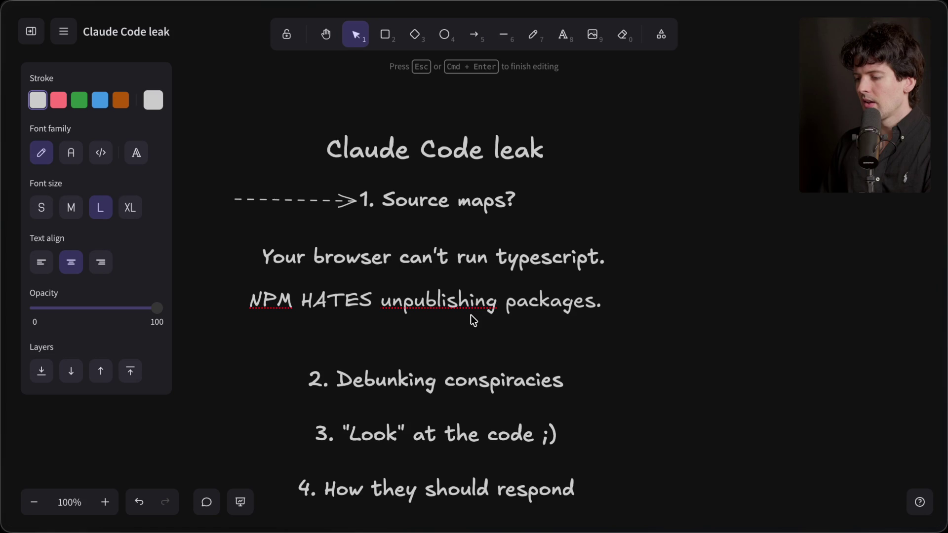
key("Escape")
left_click_drag(439, 308, 444, 309)
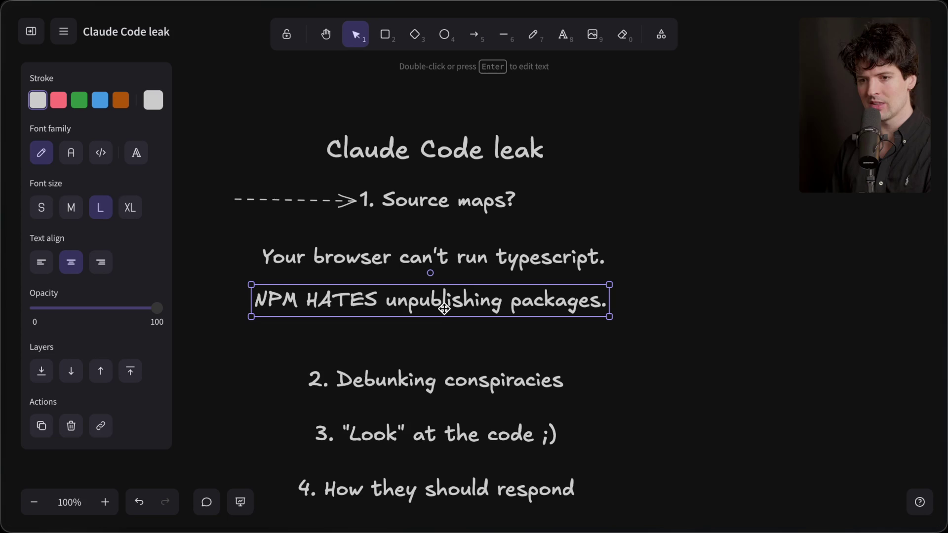
left_click(422, 343)
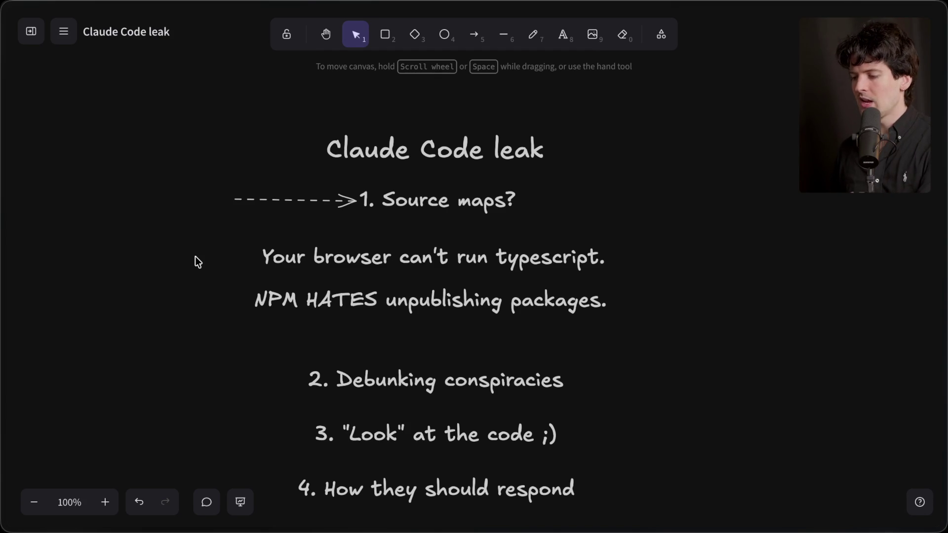
key("super+Tab")
key("super+Tab")
key("super+Tab")
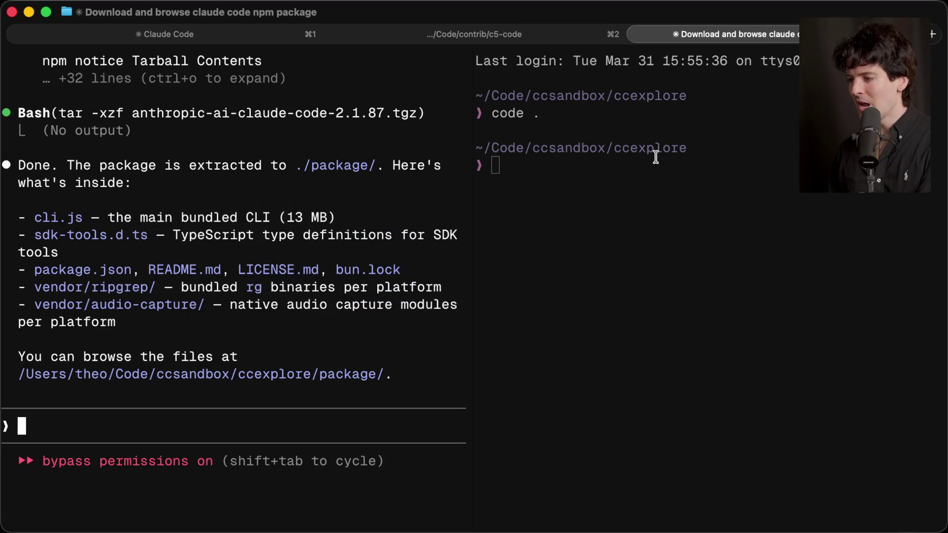
Step: Run bun install in the c5-code project terminal
key("super+2")
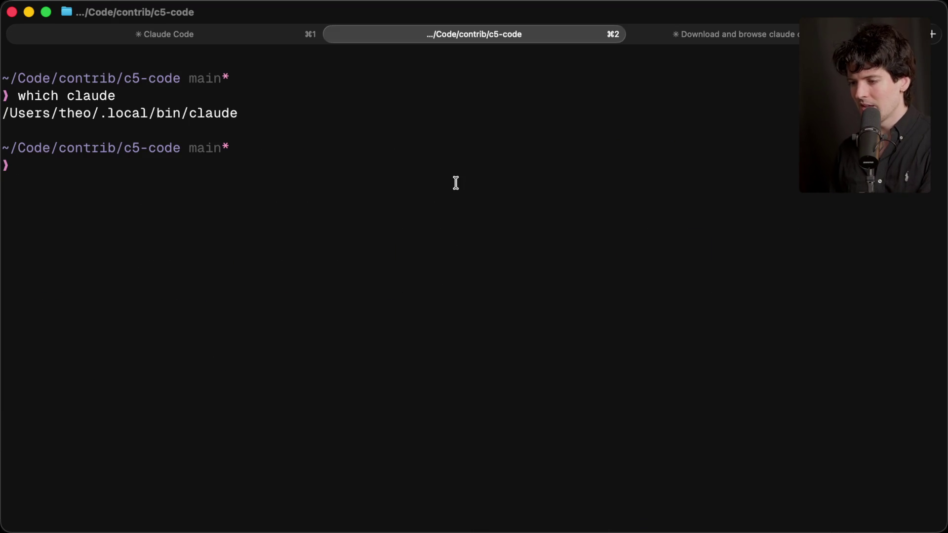
type("g")
key("BackSpace")
type("bun ")
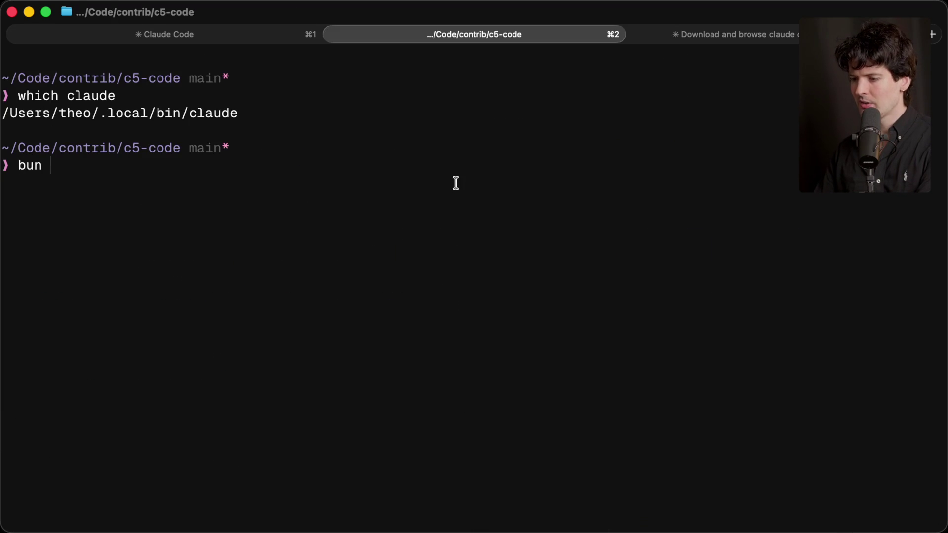
type("install")
key("Return")
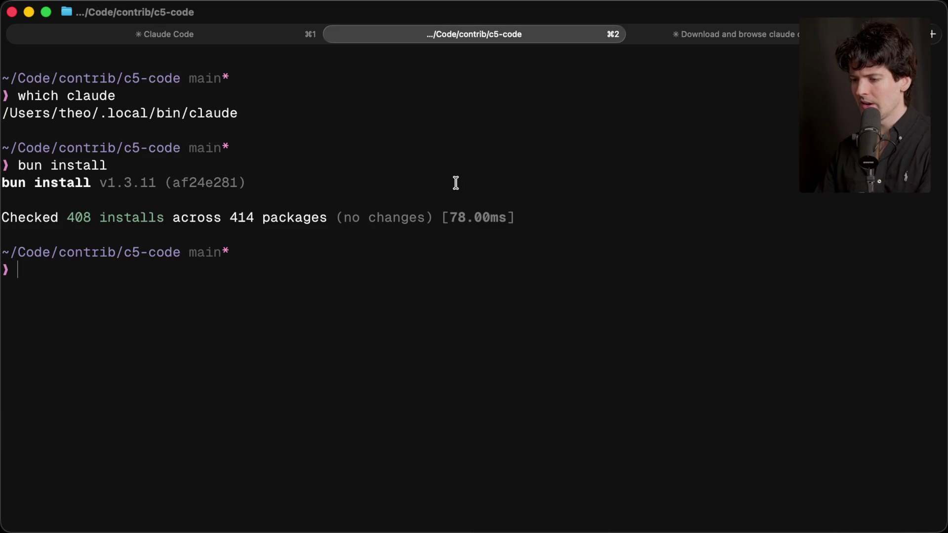
Step: Launch Claude Code with cc and resume the earlier session
type("cc")
key("Return")
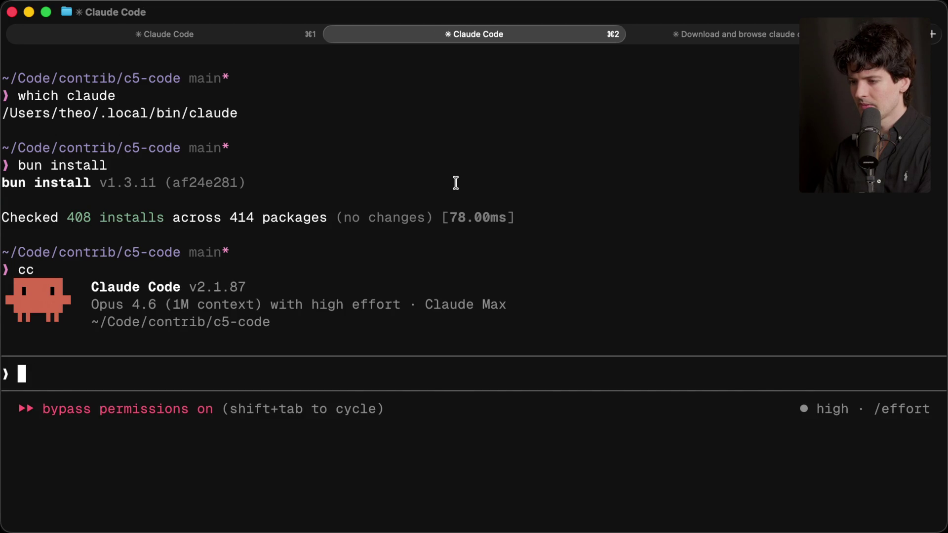
type("/resu")
key("Return")
key("Return")
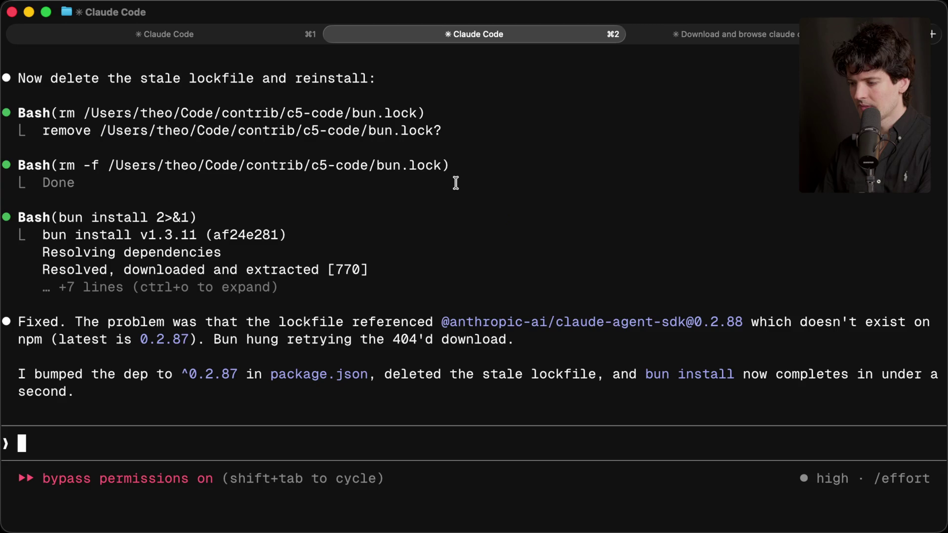
scroll(455, 184, "up", 15)
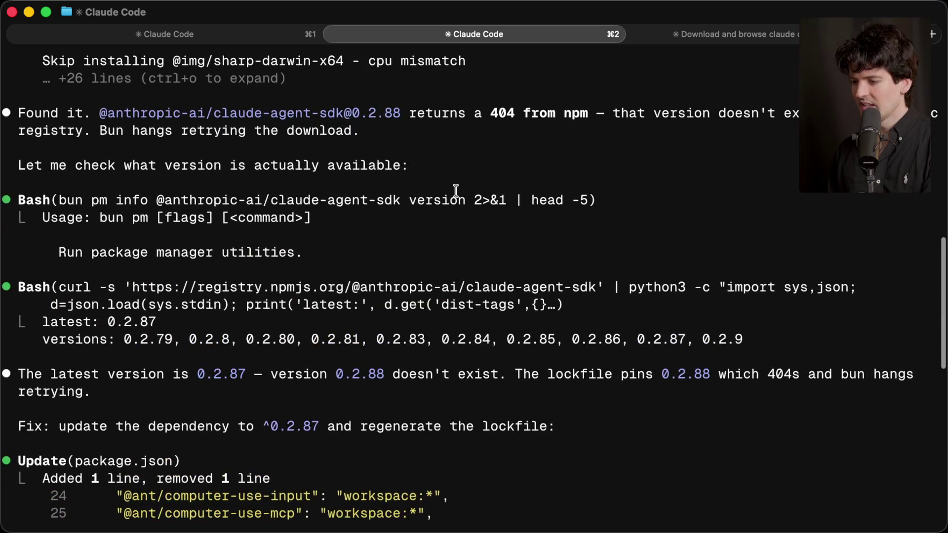
scroll(456, 191, "up", 3)
scroll(455, 192, "down", 10)
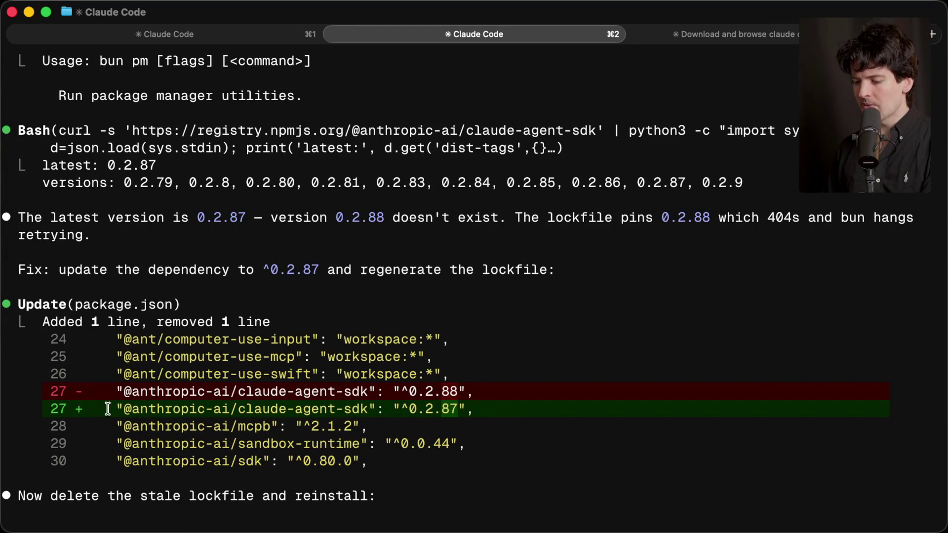
Step: Review the claude-agent-sdk change from ^0.2.88 to ^0.2.87, then exit Claude Code
left_click_drag(117, 391, 481, 391)
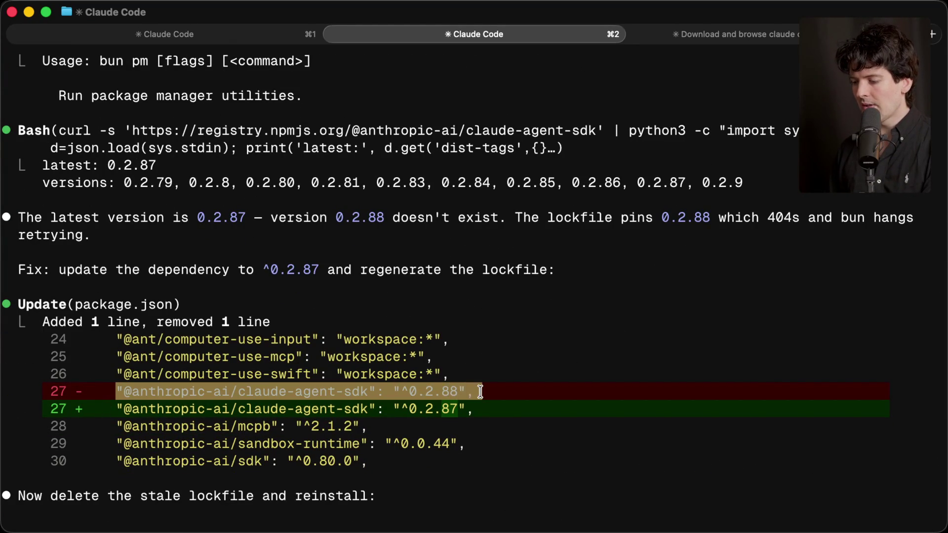
left_click(416, 392)
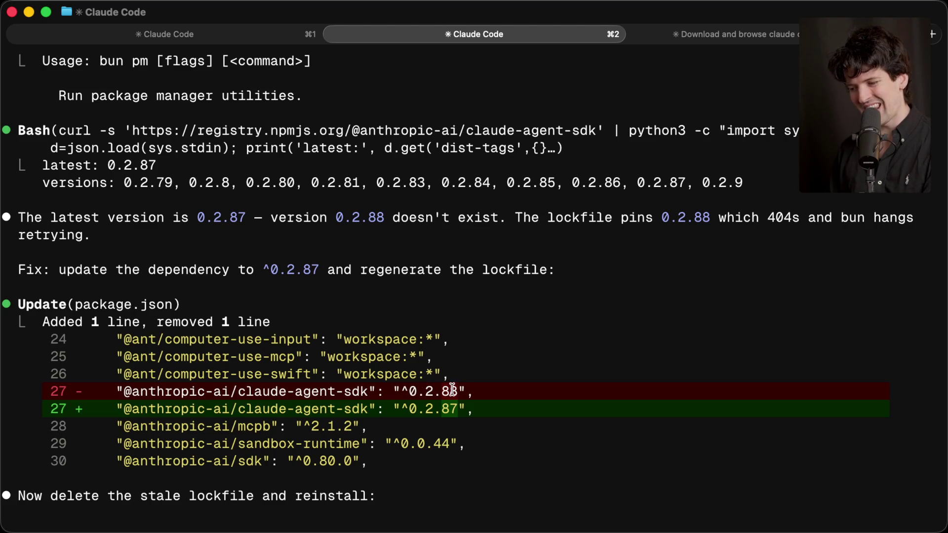
left_click_drag(115, 392, 470, 393)
left_click(471, 395)
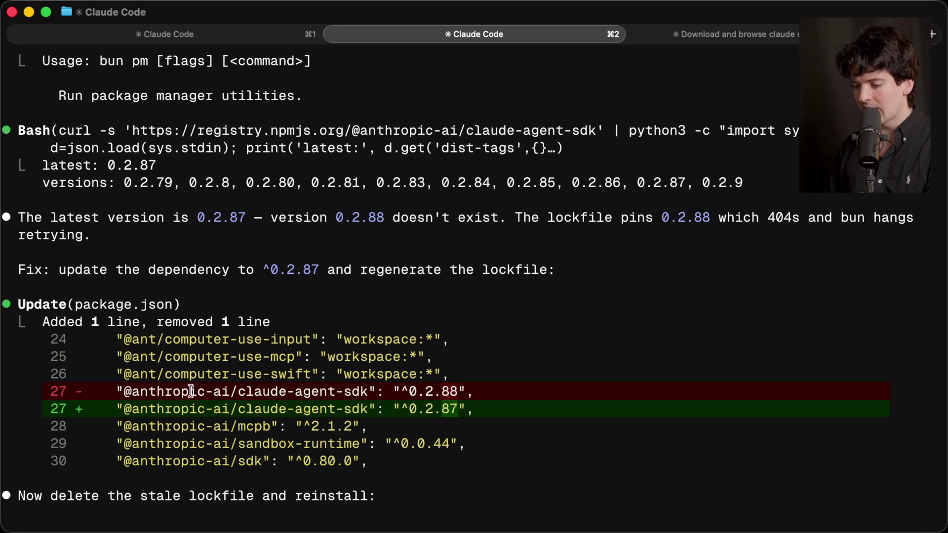
mouse_move(474, 408)
left_mouse_down()
mouse_move(115, 404)
mouse_move(475, 390)
left_mouse_up()
left_click(114, 404)
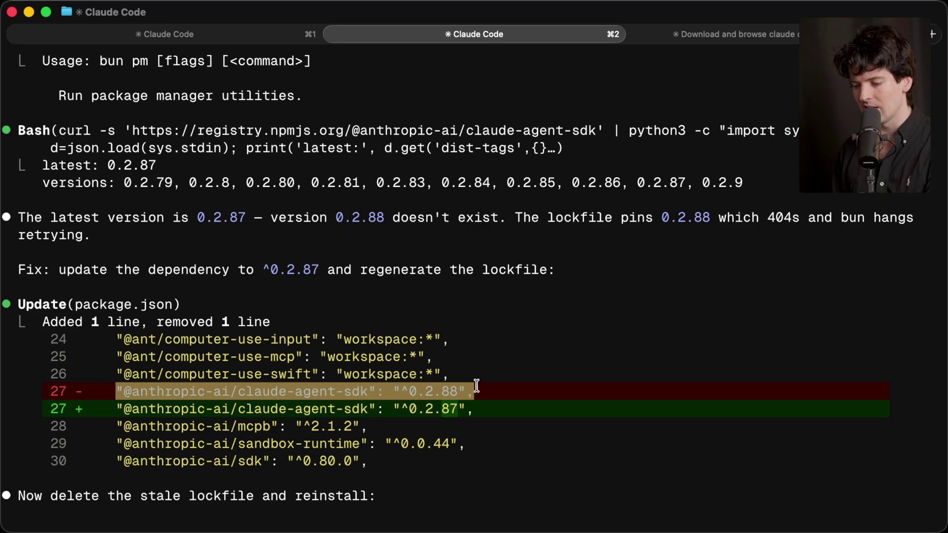
left_click(370, 450)
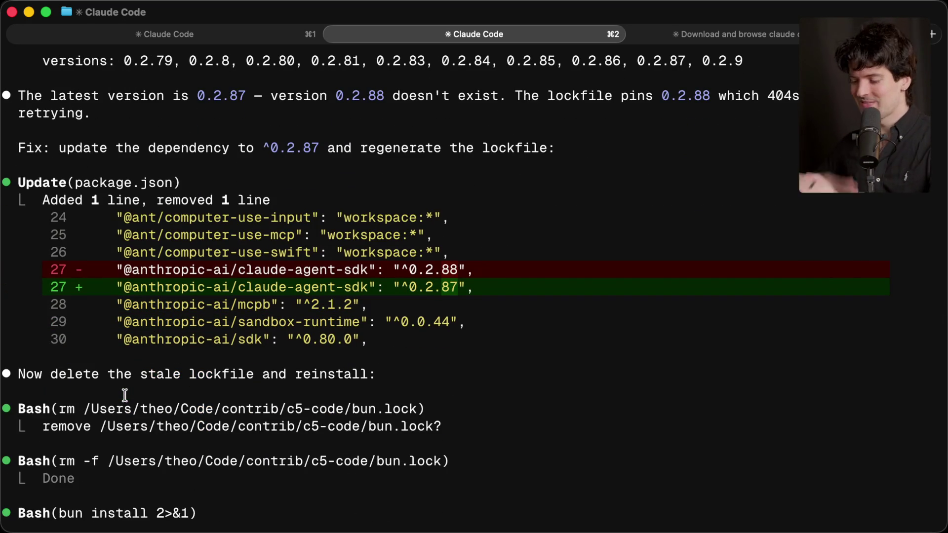
key("ctrl+c")
key("ctrl+c")
Step: Clear the terminal and start the local Claude Code v2.1.88 build with bun run dev
type("clear")
key("Return")
type("bun run dev")
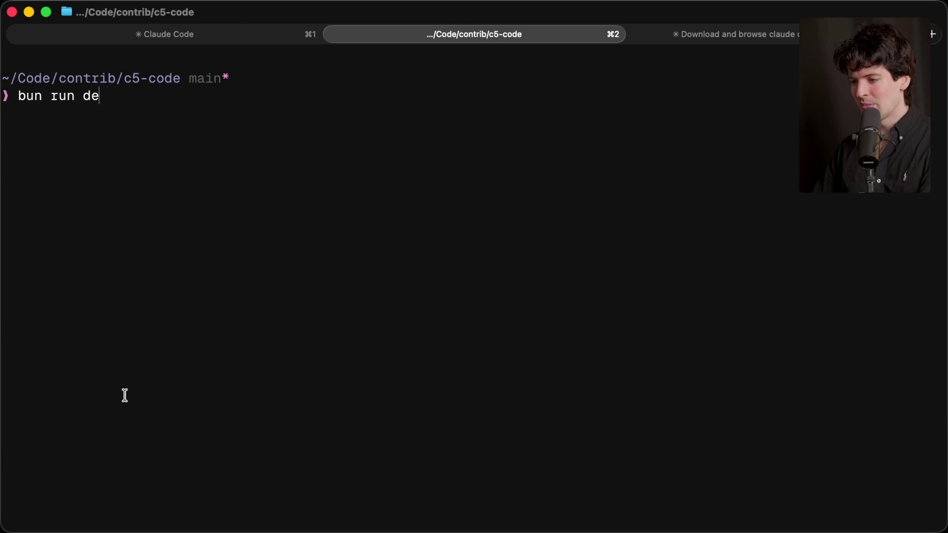
key("Return")
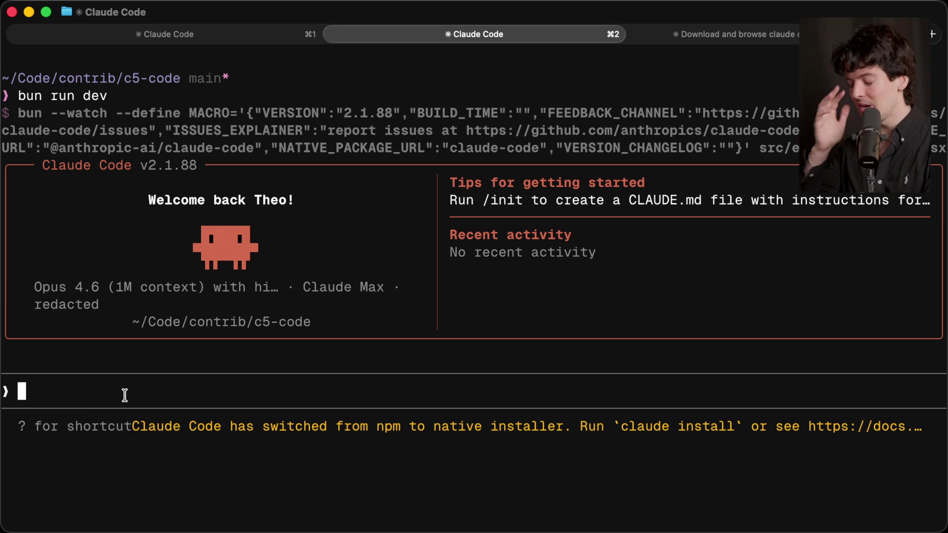
Step: Quit the dev build and clear the terminal
key("ctrl+c")
key("ctrl+c")
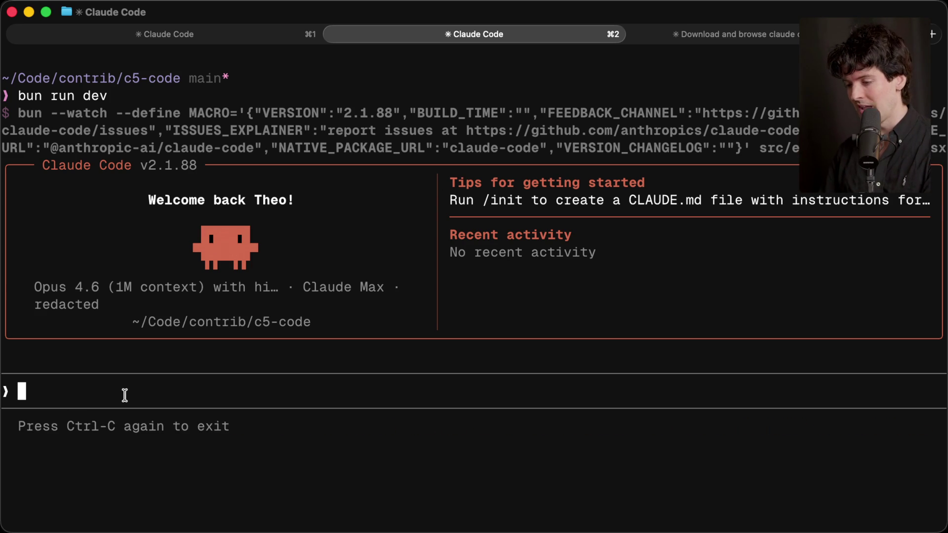
type("clear")
key("Return")
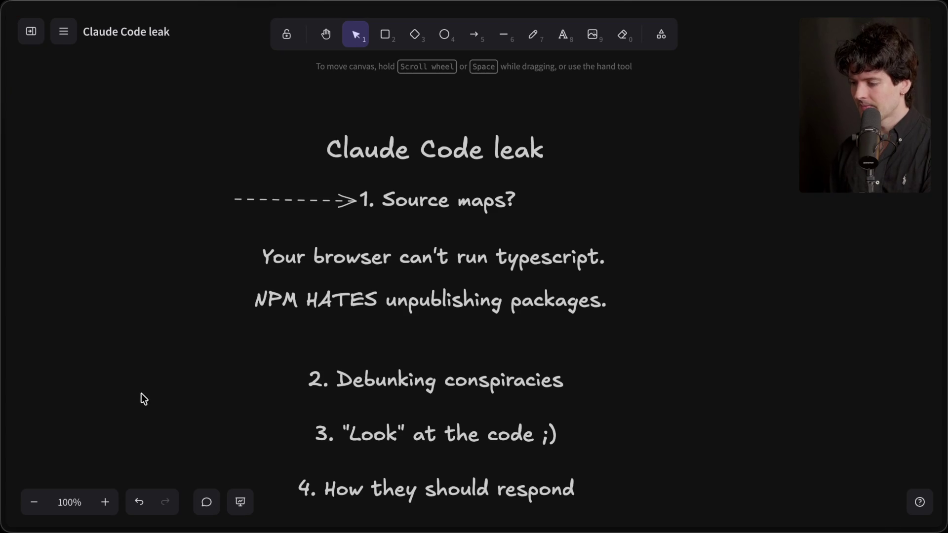
scroll(148, 392, "down", 2)
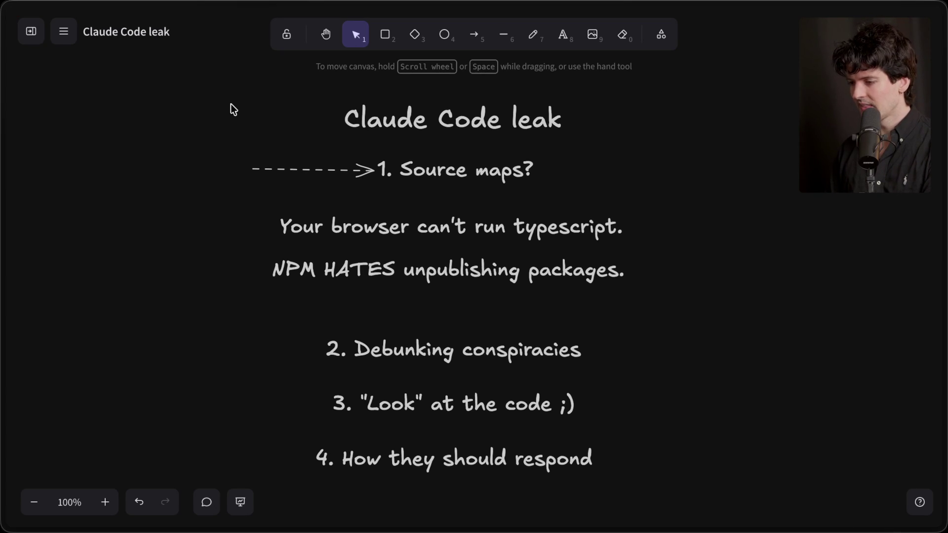
Step: Raise the title block, move '2. Debunking conspiracies' beneath it, and go to Twitch chat
mouse_move(211, 81)
left_mouse_down()
mouse_move(719, 311)
mouse_move(711, 306)
left_mouse_up()
left_click_drag(444, 236, 445, 208)
left_click(427, 277)
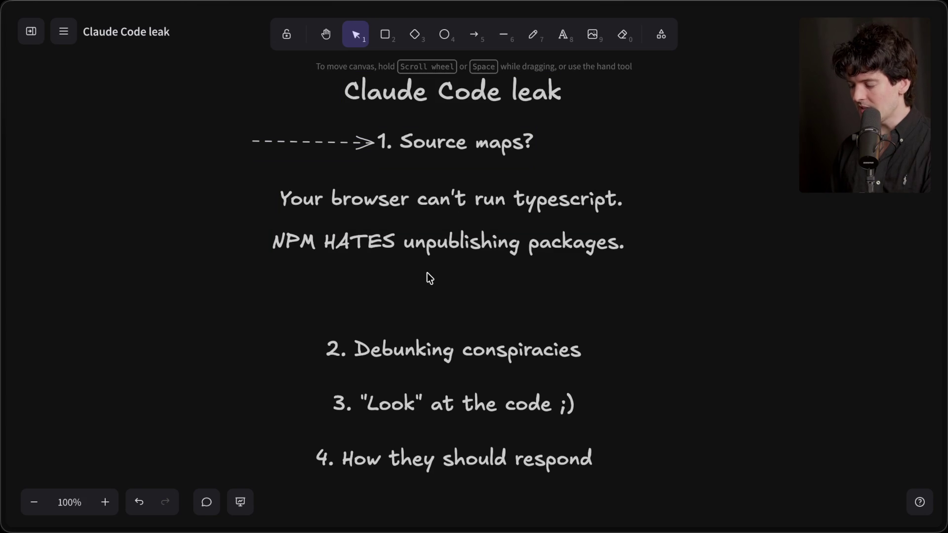
left_click_drag(434, 351, 443, 288)
left_click(399, 368)
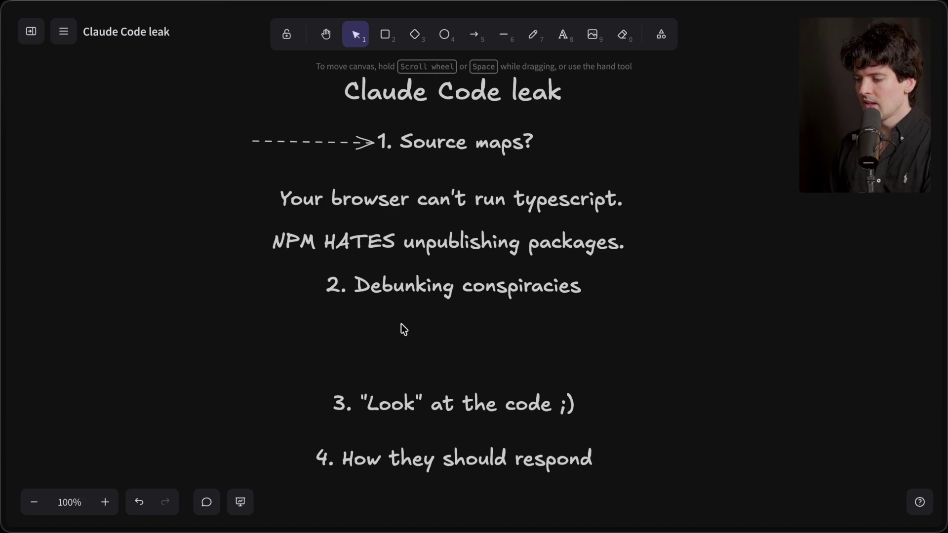
mouse_move(943, 296)
left_click(779, 104)
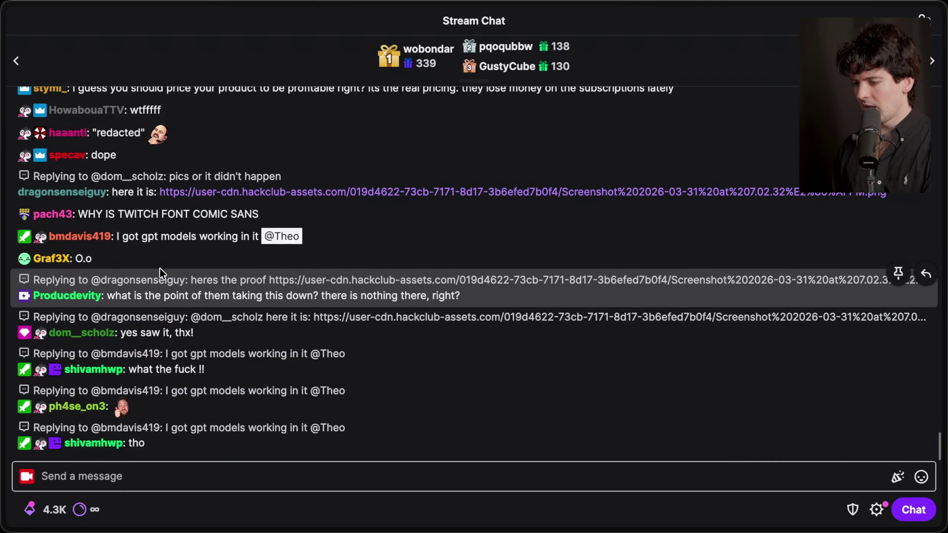
scroll(159, 268, "up", 1)
mouse_move(332, 282)
left_mouse_down()
mouse_move(30, 259)
mouse_move(46, 282)
left_mouse_up()
left_click(175, 277)
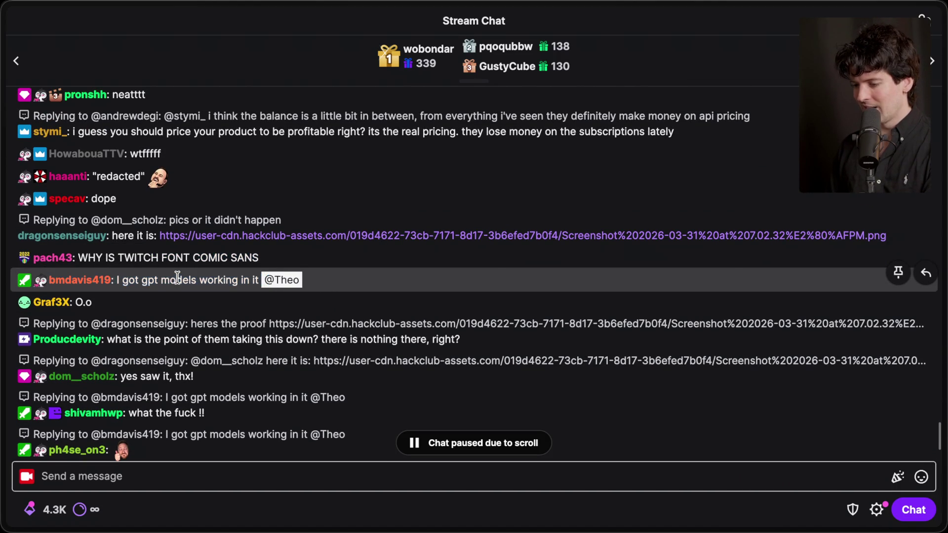
scroll(177, 278, "down", 2)
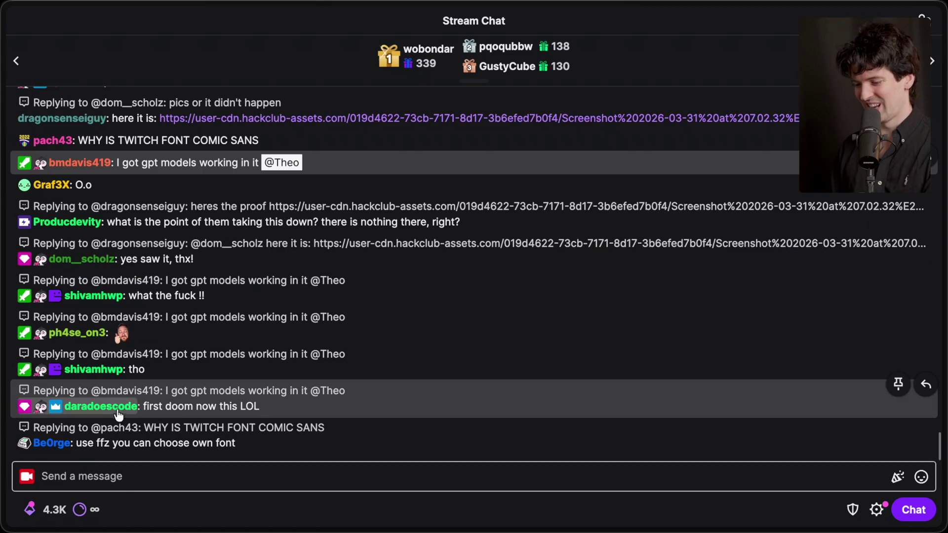
key("super+t")
type("x.com/davi")
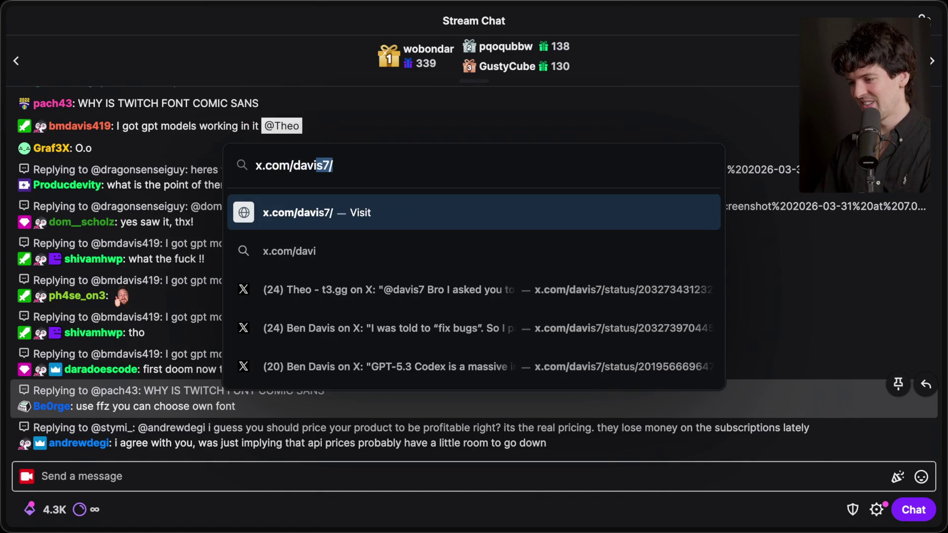
Step: Open the X post 'Can finally play doom in Claude Code'
key("Return")
scroll(286, 394, "down", 10)
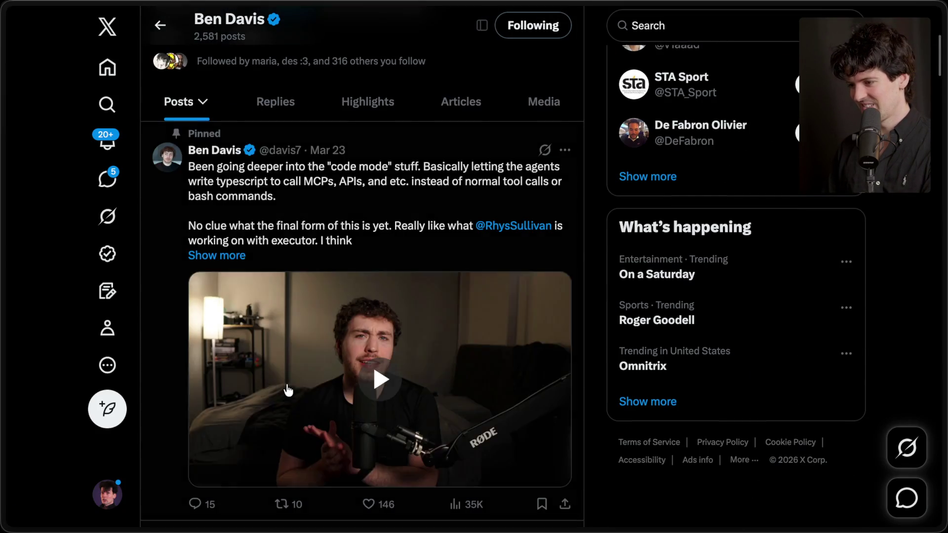
scroll(288, 390, "down", 8)
scroll(288, 390, "up", 2)
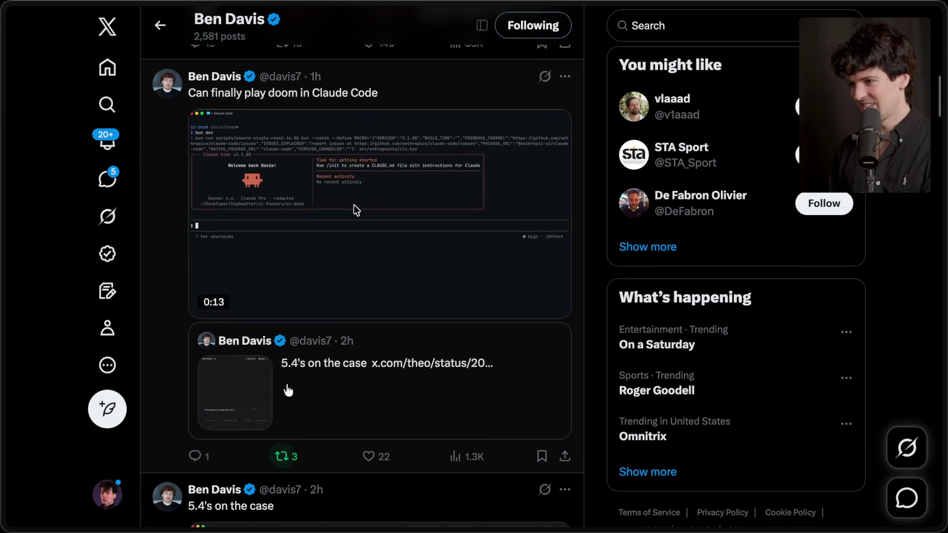
left_click(368, 439)
left_click(280, 437)
left_click(261, 446)
Step: Play and pause the post's Doom video, then return to Twitch chat
left_click(157, 342)
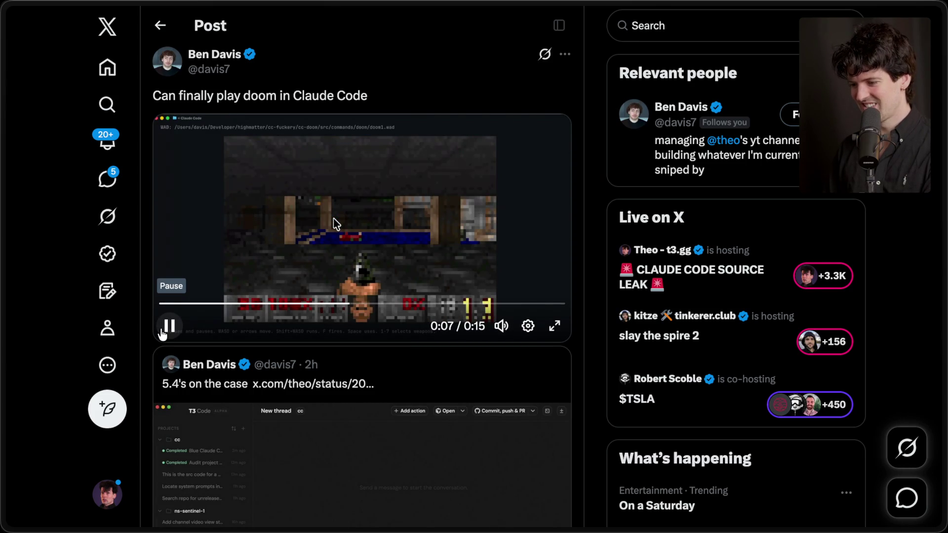
left_click(164, 333)
key("ctrl+Tab")
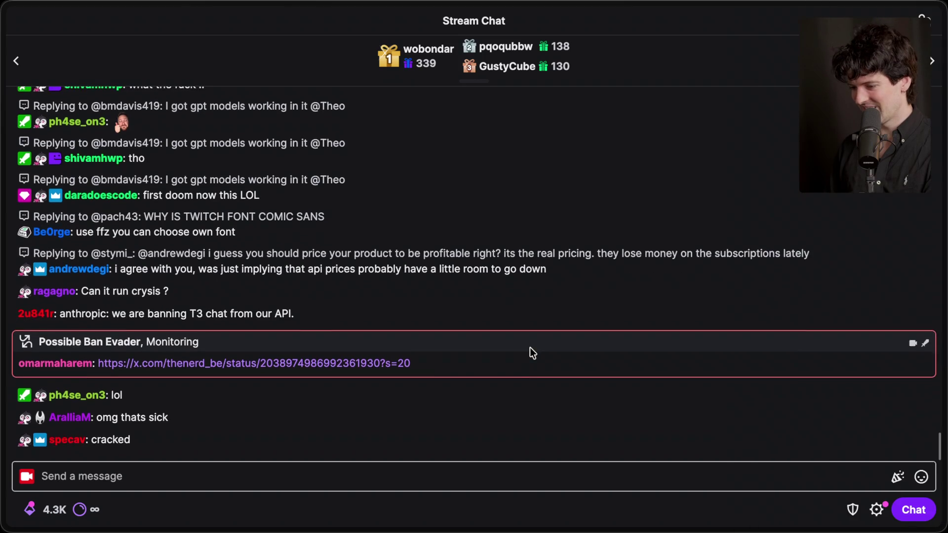
Step: Raise the title, arrow and first three lines, placing '2. Debunking conspiracies' under the NPM line
mouse_move(942, 273)
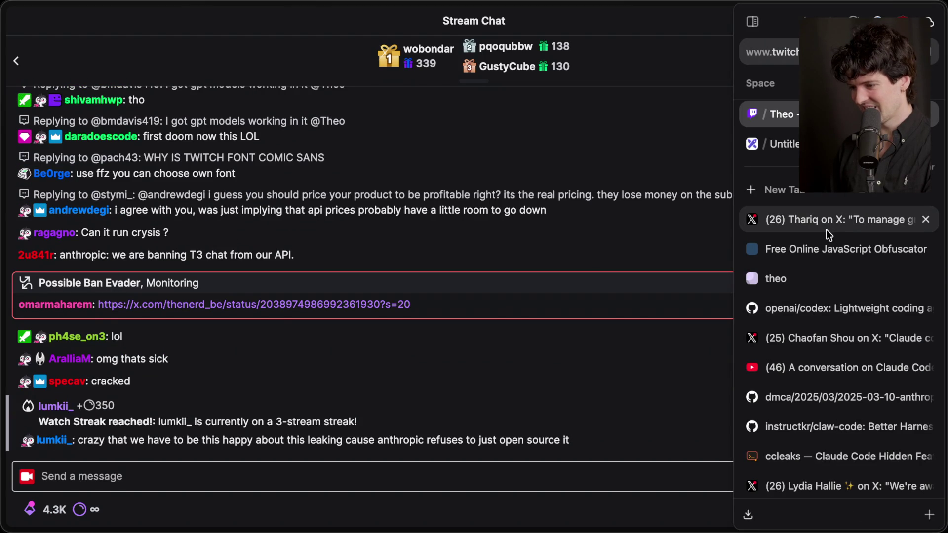
key("ctrl+Tab")
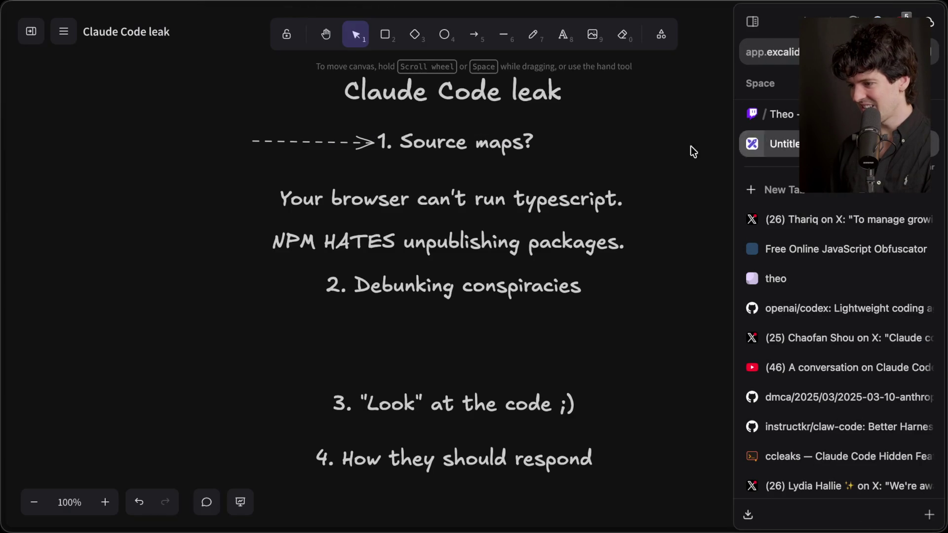
left_click_drag(462, 285, 463, 328)
left_click(665, 278)
left_click_drag(664, 282, 197, 67)
left_click_drag(496, 222, 496, 148)
left_click_drag(452, 326, 460, 235)
left_click(428, 326)
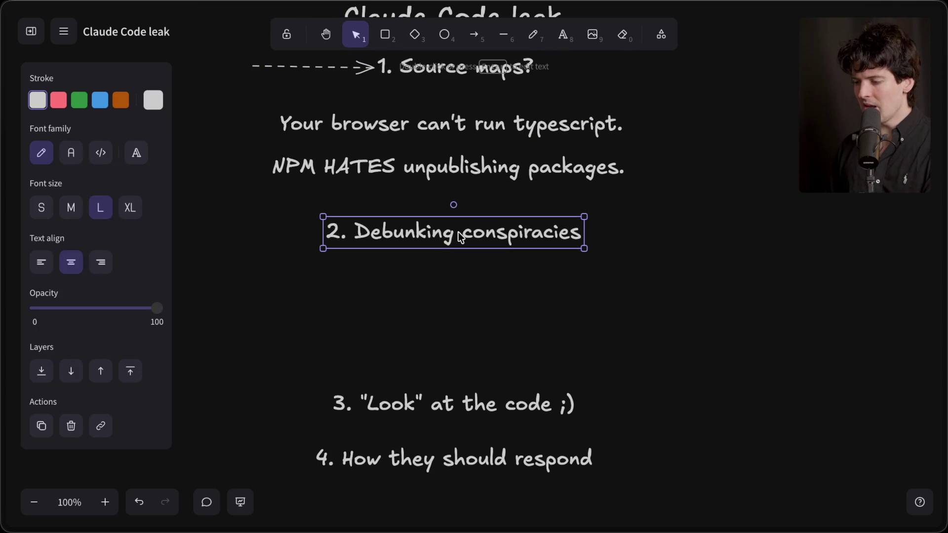
left_click(428, 287)
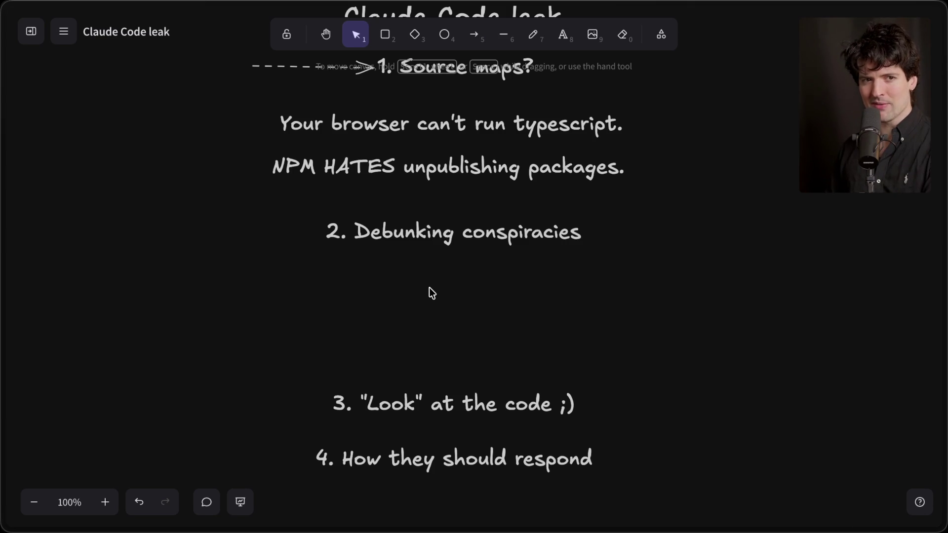
mouse_move(944, 277)
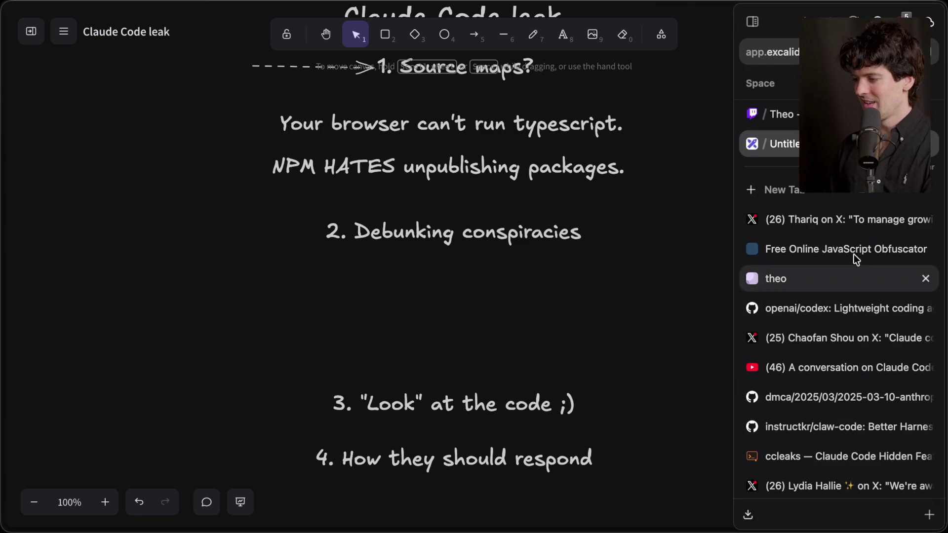
Step: Open the X post announcing the Claude Code source leak
scroll(841, 232, "down", 3)
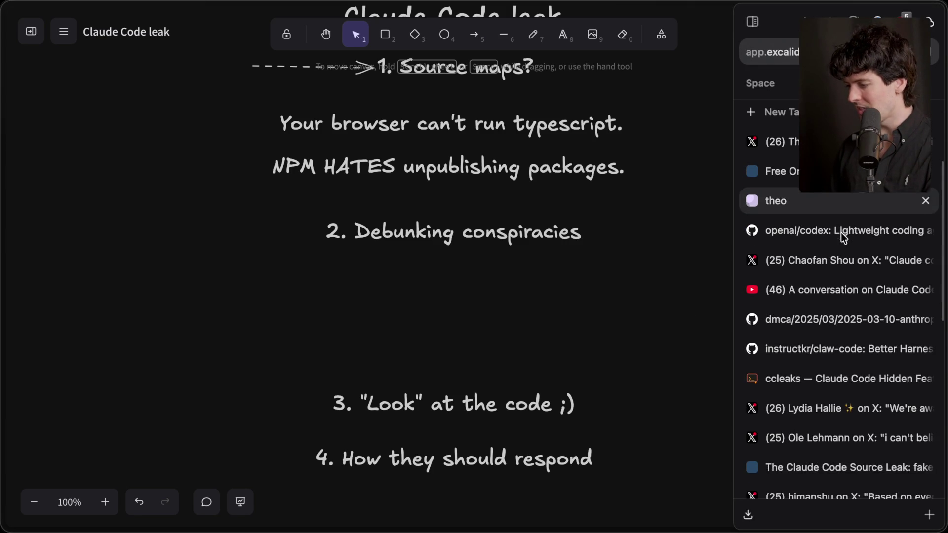
left_click(836, 258)
scroll(811, 394, "down", 5)
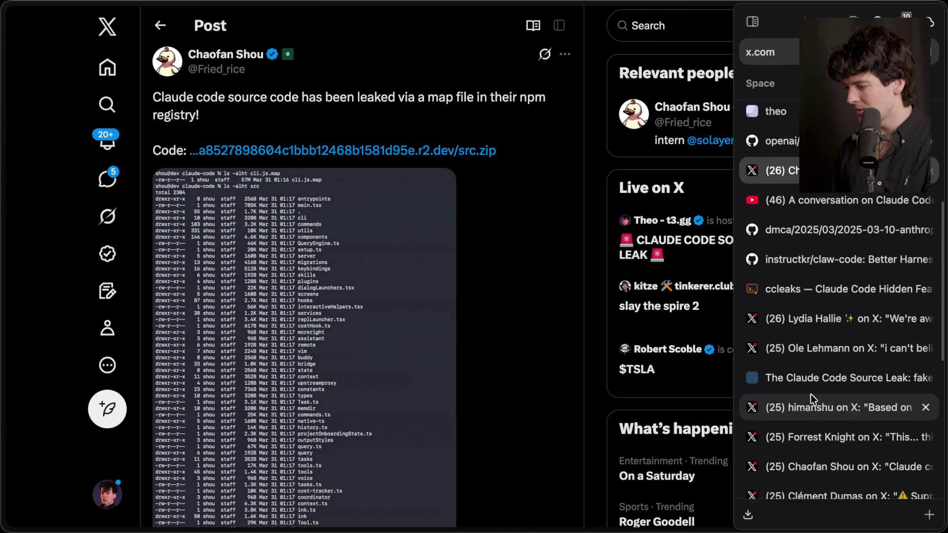
scroll(814, 381, "down", 5)
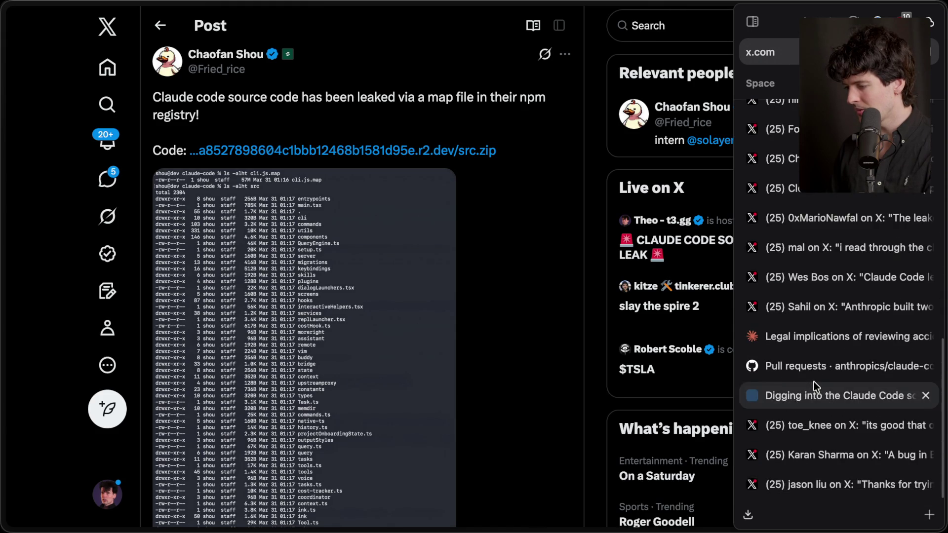
scroll(813, 381, "up", 15)
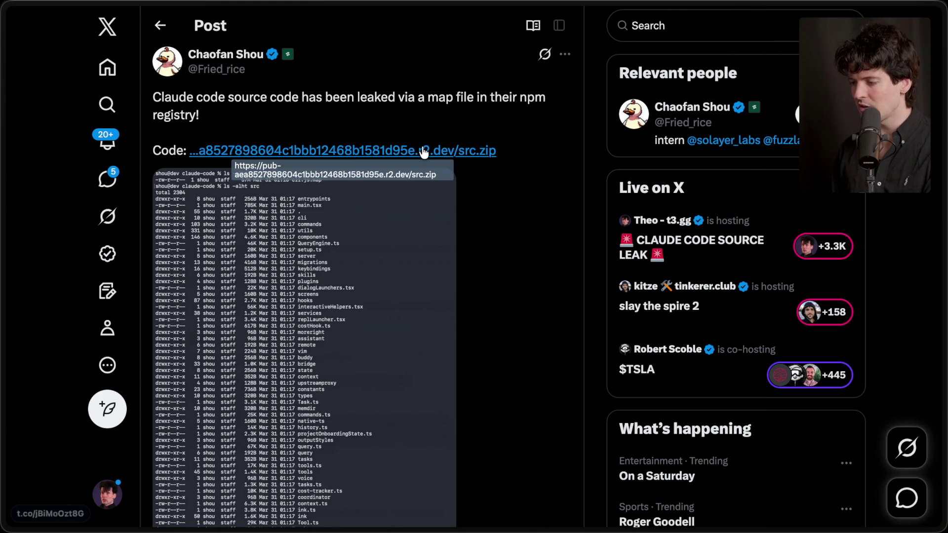
Step: Download the leaked src.zip, confirm it in Downloads, and close the blank download tab
left_click(363, 148)
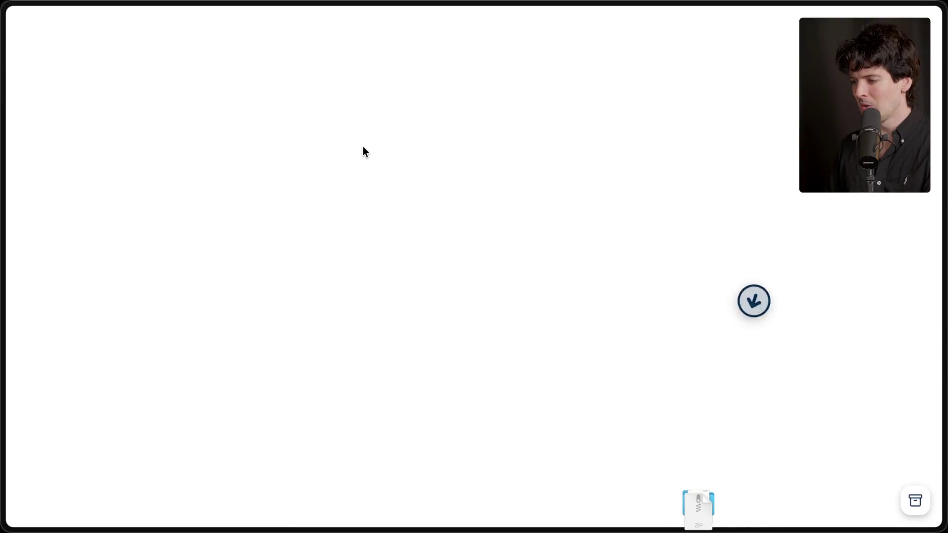
mouse_move(860, 483)
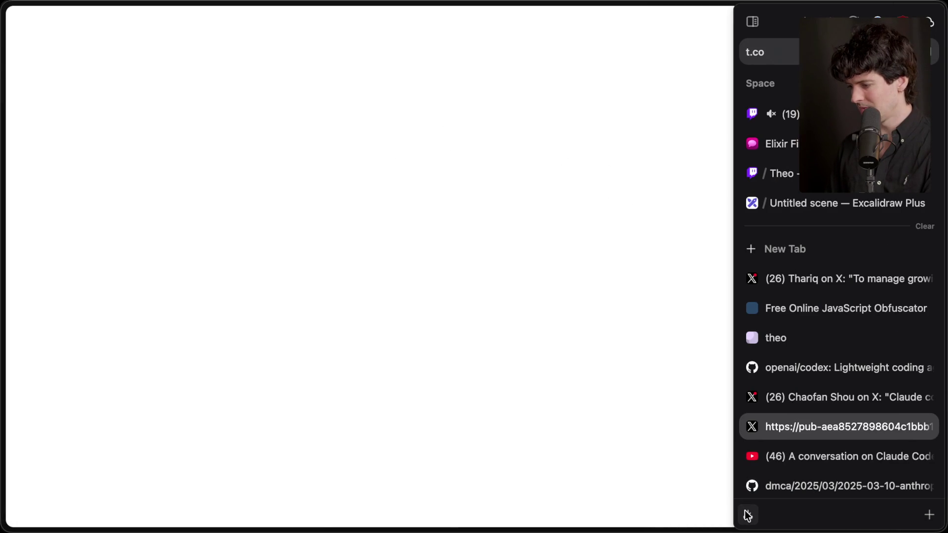
left_click(748, 515)
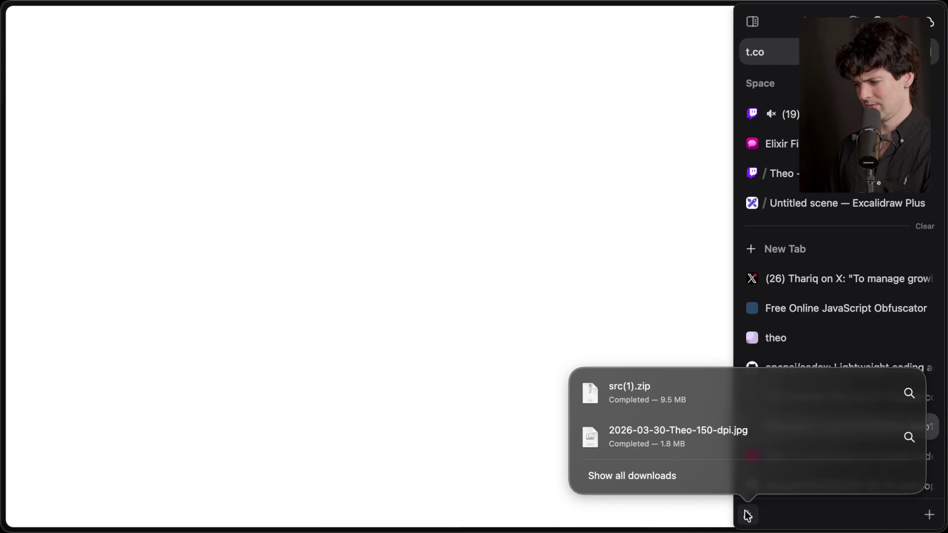
left_click(747, 515)
key("super+w")
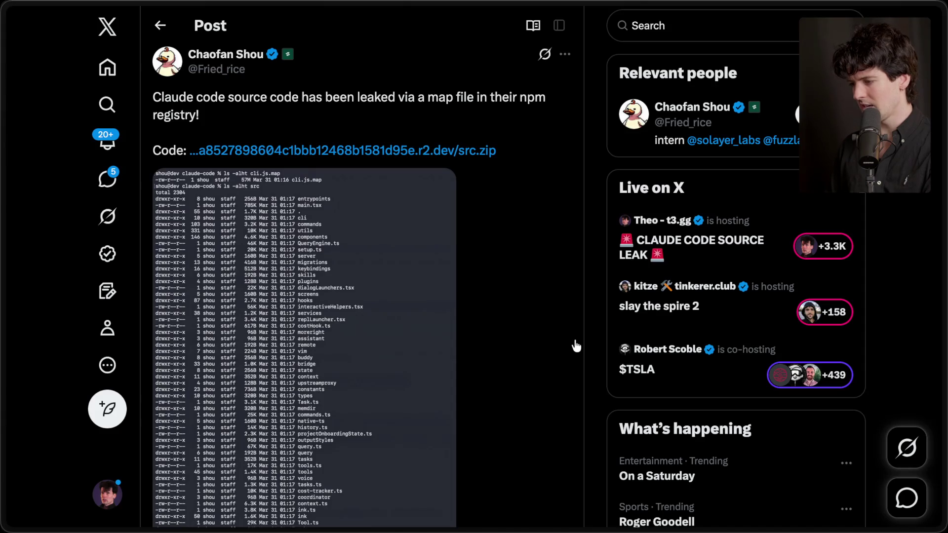
scroll(576, 346, "down", 15)
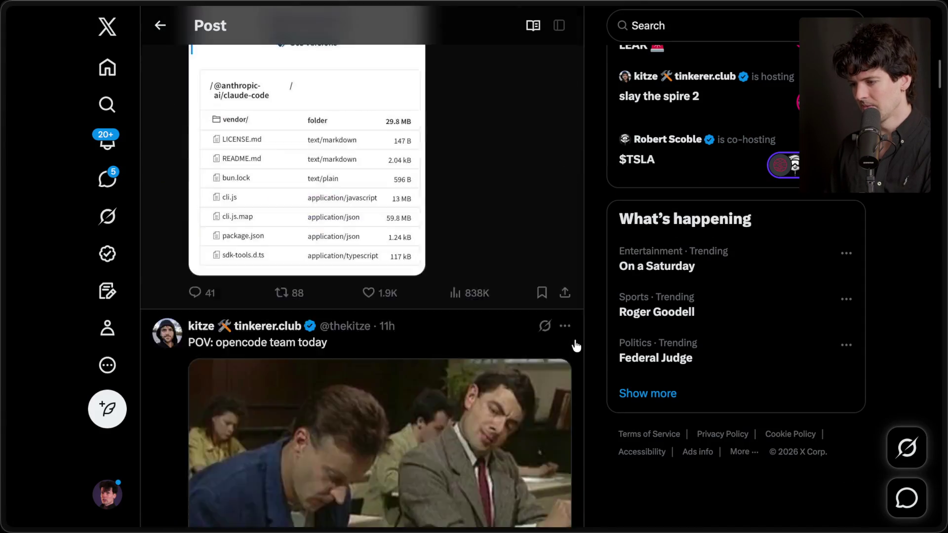
scroll(576, 346, "up", 15)
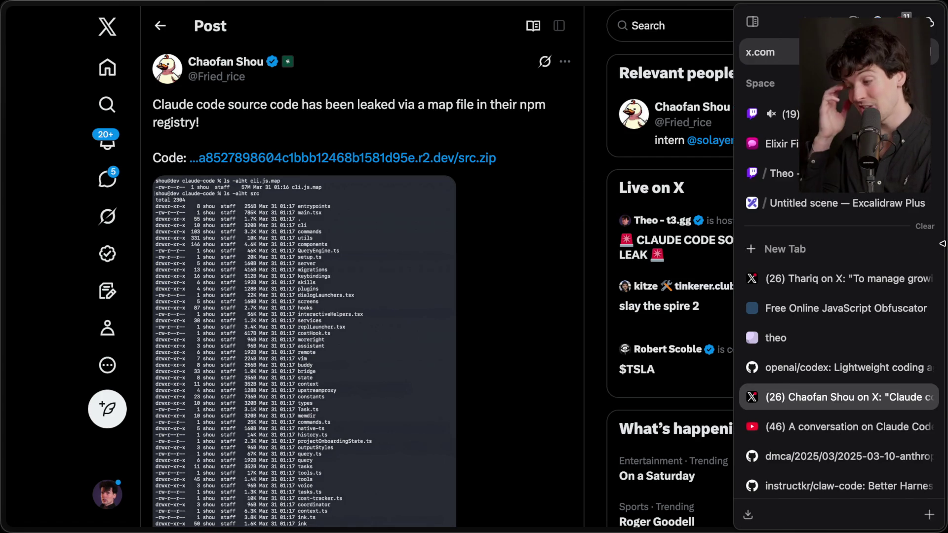
Step: View the GitHub 2025-03-10-anthropic.md DMCA notice, then switch to the 'A conversation on Claude Code' video
mouse_move(904, 273)
scroll(801, 408, "down", 1)
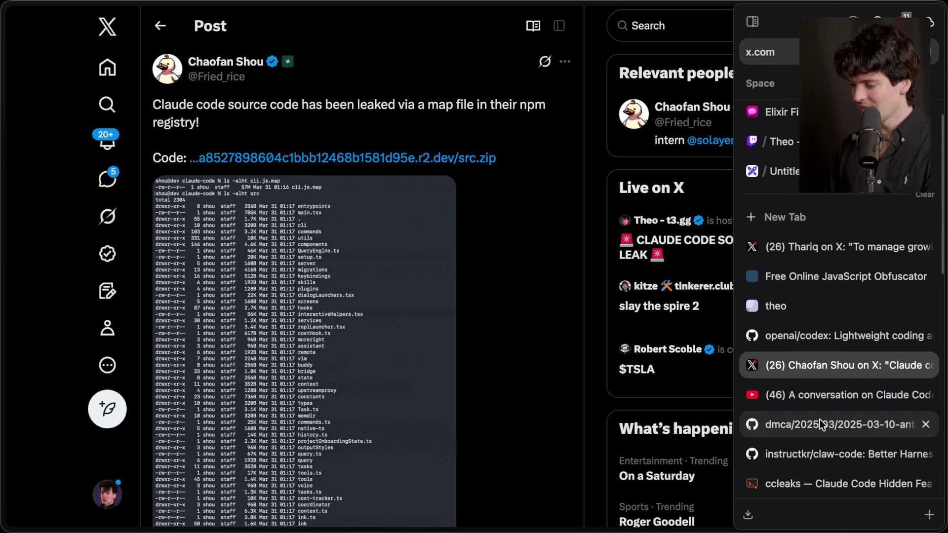
left_click(820, 422)
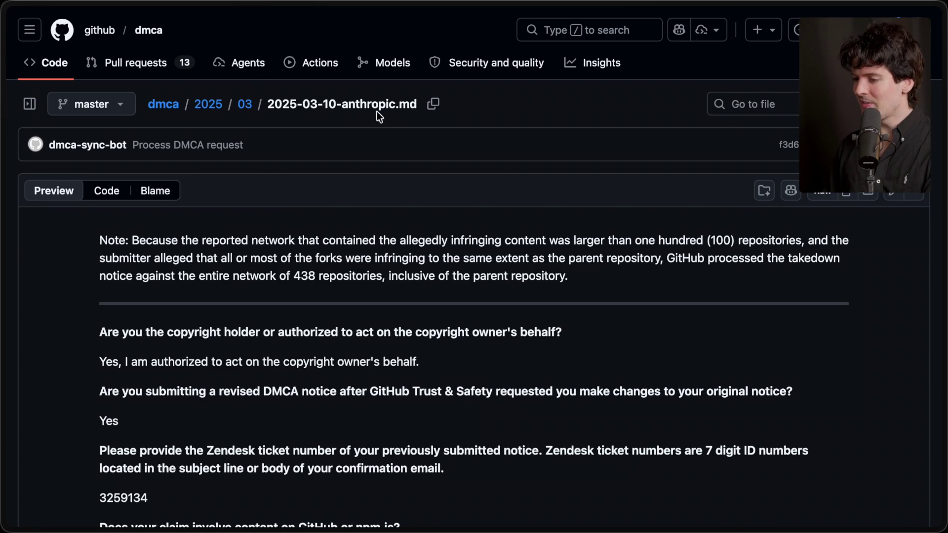
mouse_move(943, 360)
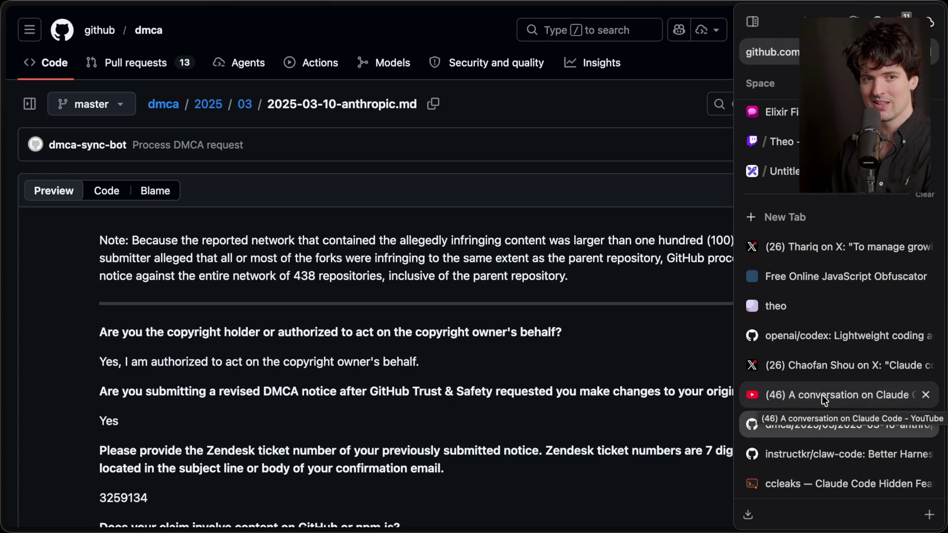
left_click(822, 395)
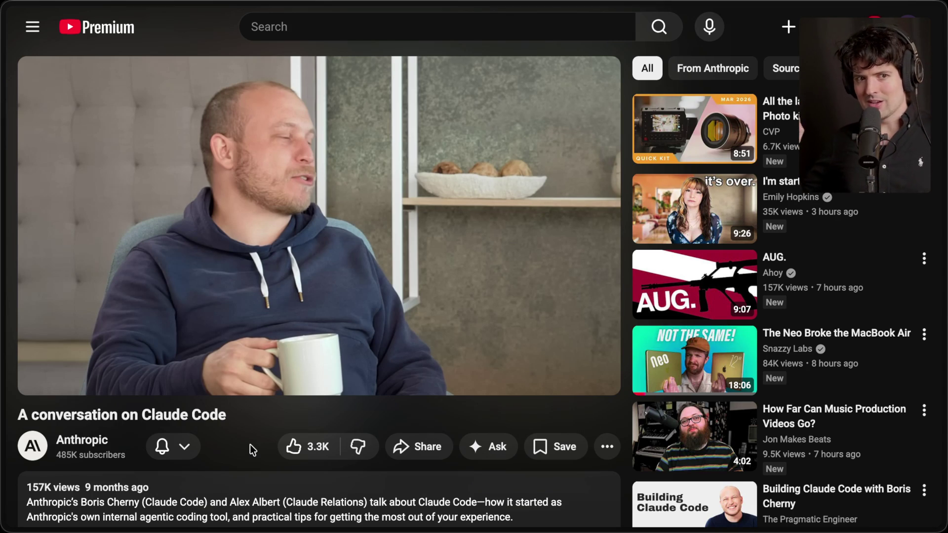
Step: Play the 'A conversation on Claude Code' video with sound, pausing briefly at 3:21
key("k")
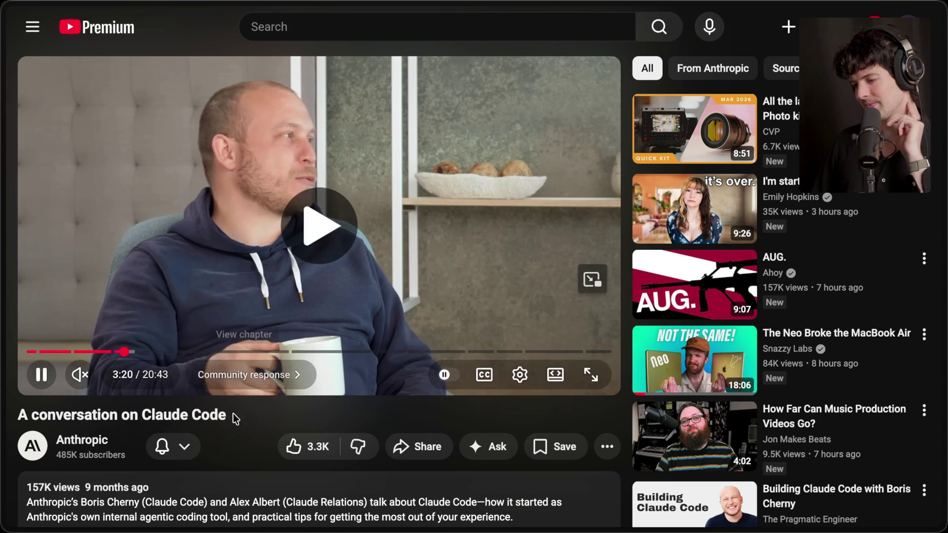
key("k")
left_click(79, 374)
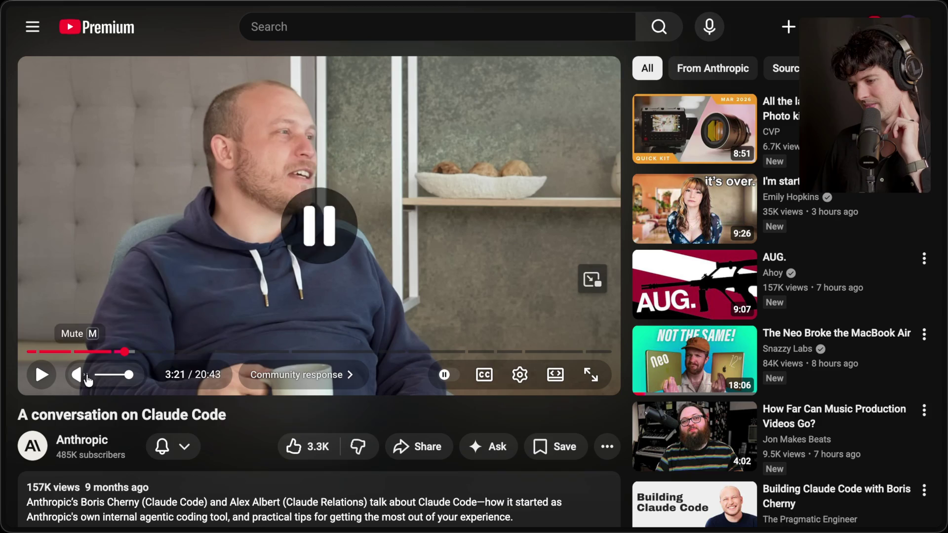
left_click(162, 276)
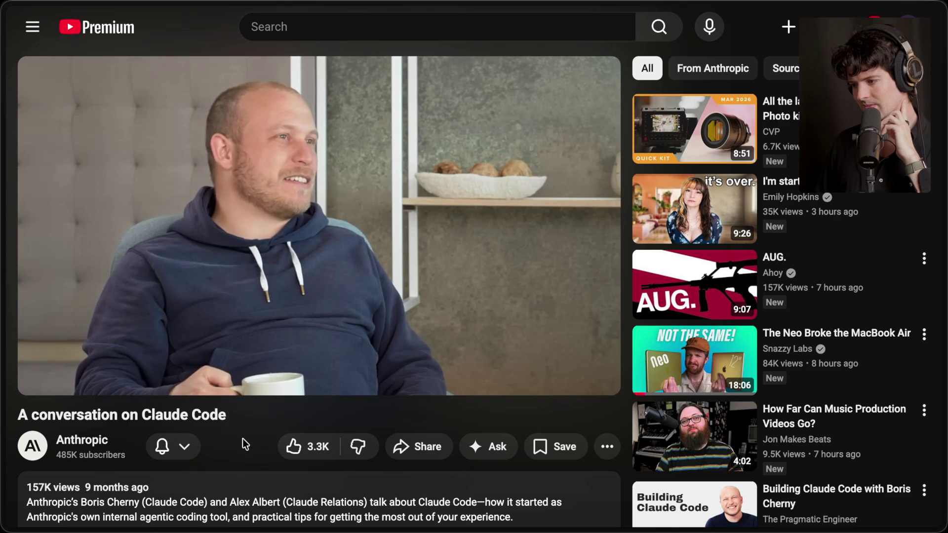
Step: Play the video briefly at double speed, pause it, and switch to the Twitch Stream Manager
mouse_move(336, 242)
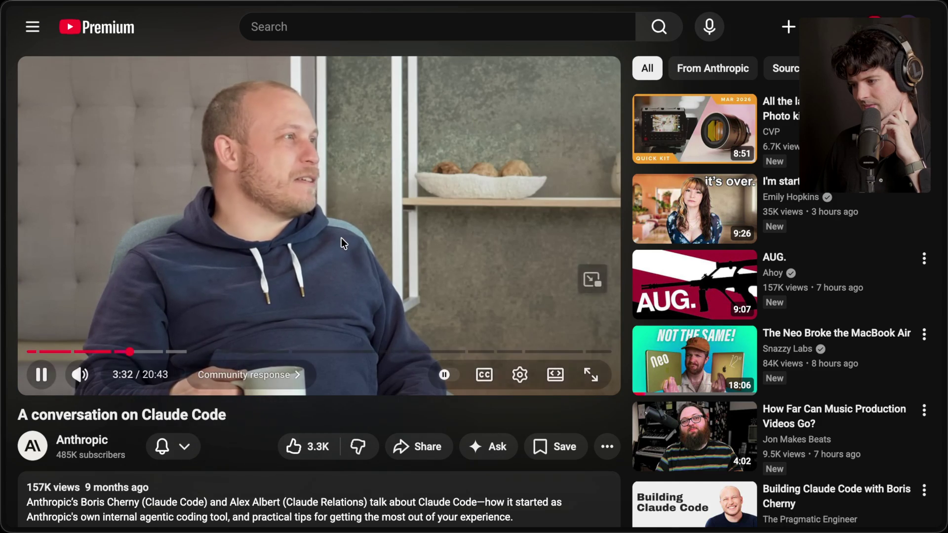
left_click_drag(417, 267, 416, 266)
left_click(417, 266)
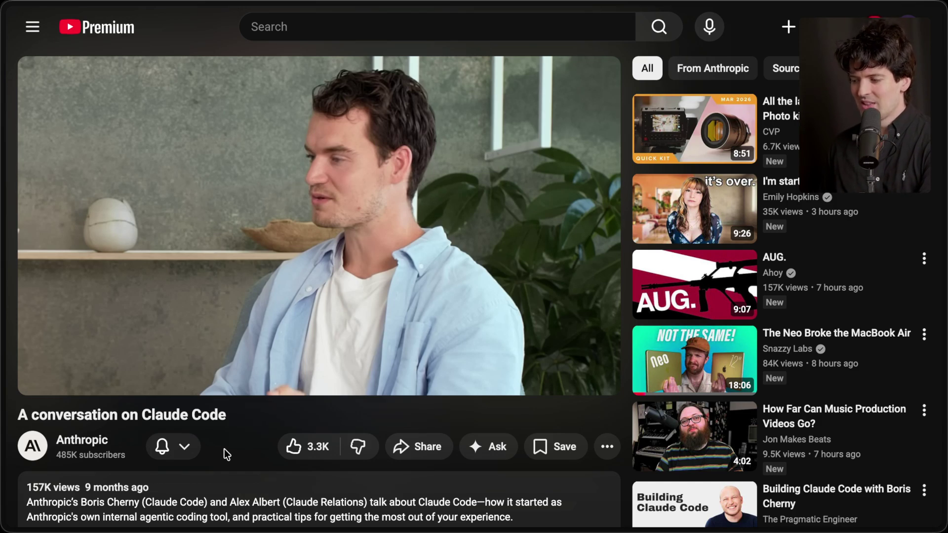
key("alt+Tab")
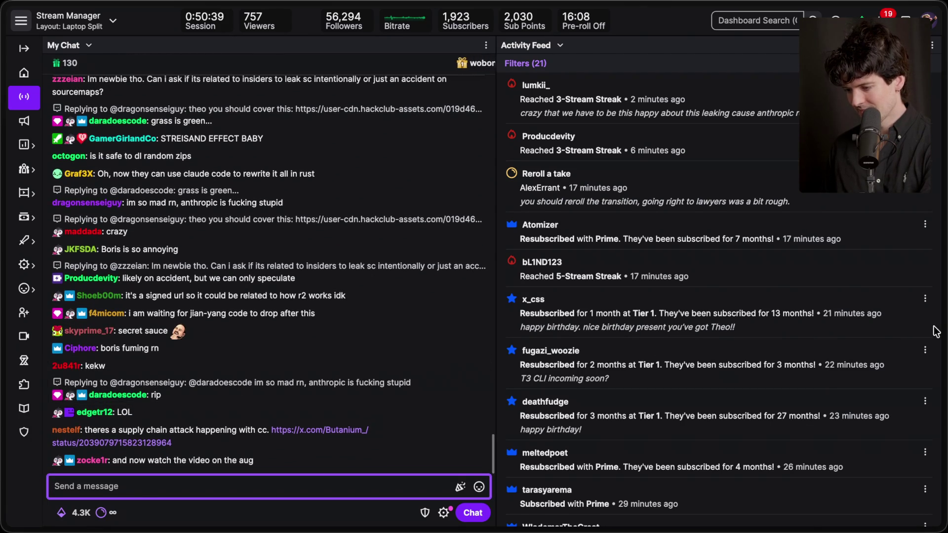
Step: Close the supply-chain post preview and open the viewer's X 'dmca' search link in a full tab
mouse_move(933, 328)
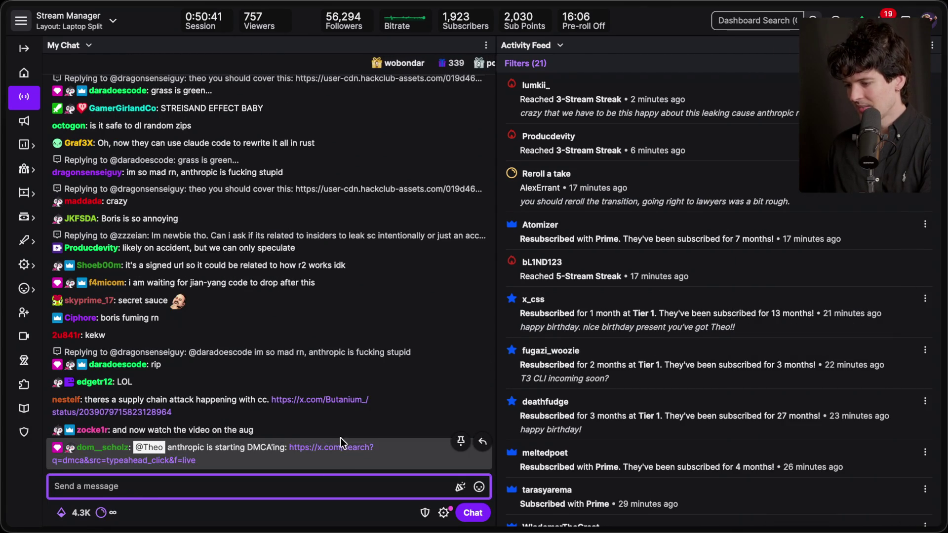
left_click(327, 404)
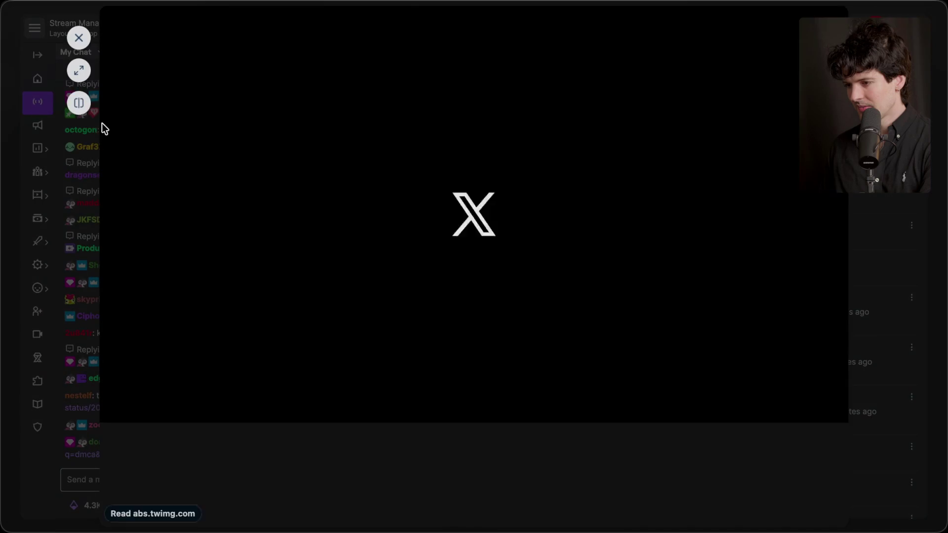
key("Escape")
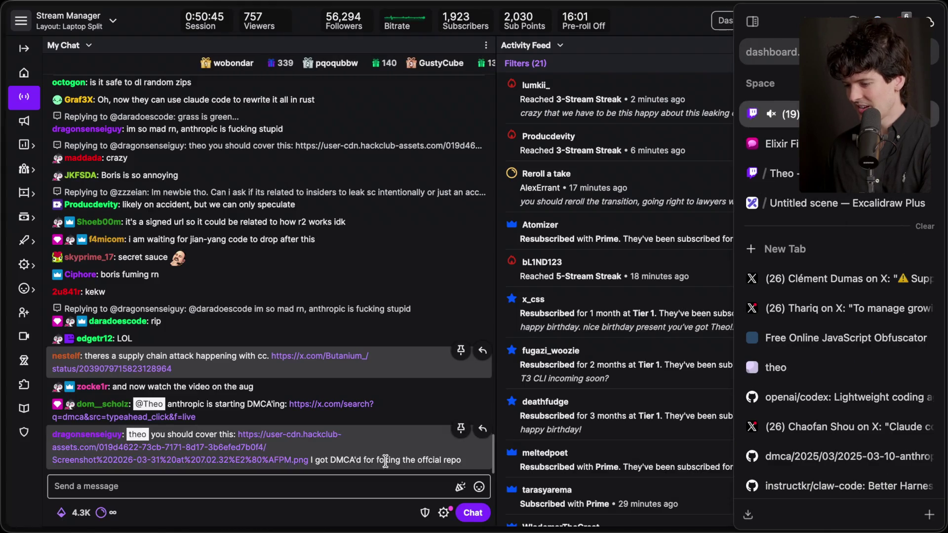
left_click(296, 461)
left_click(80, 75)
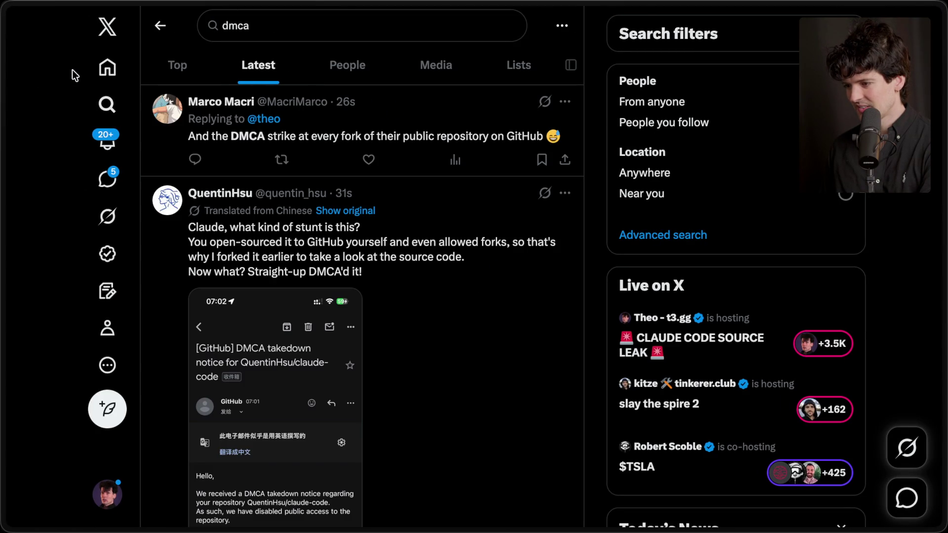
Step: Scroll the dmca Latest results and open the post about a forked repo getting DMCA'd
scroll(368, 281, "down", 2)
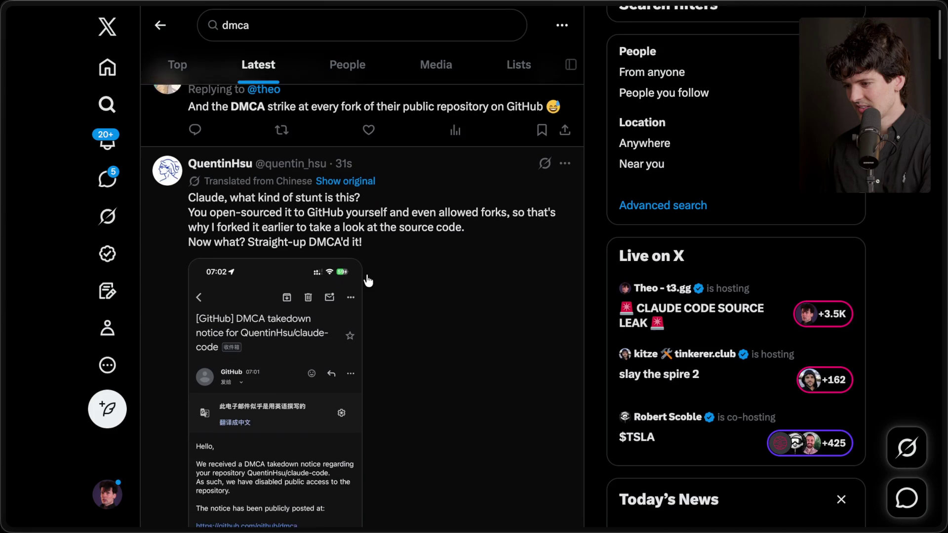
scroll(367, 280, "down", 3)
scroll(367, 280, "down", 2)
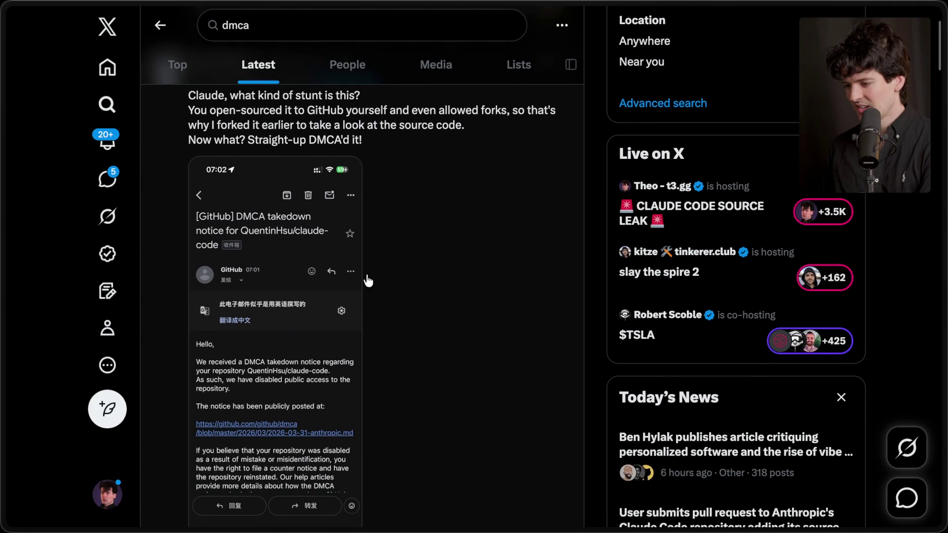
scroll(368, 280, "down", 2)
scroll(368, 280, "up", 4)
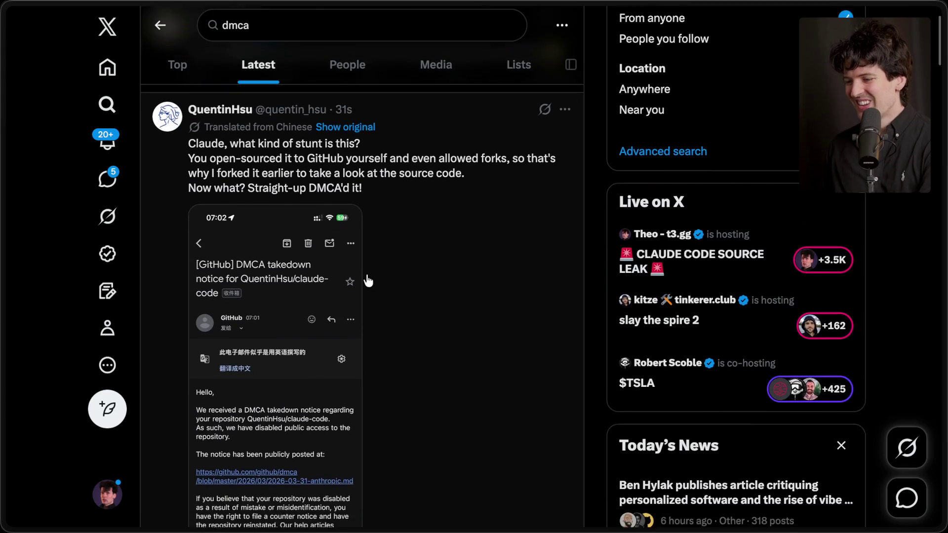
scroll(368, 280, "down", 1)
left_click(402, 244)
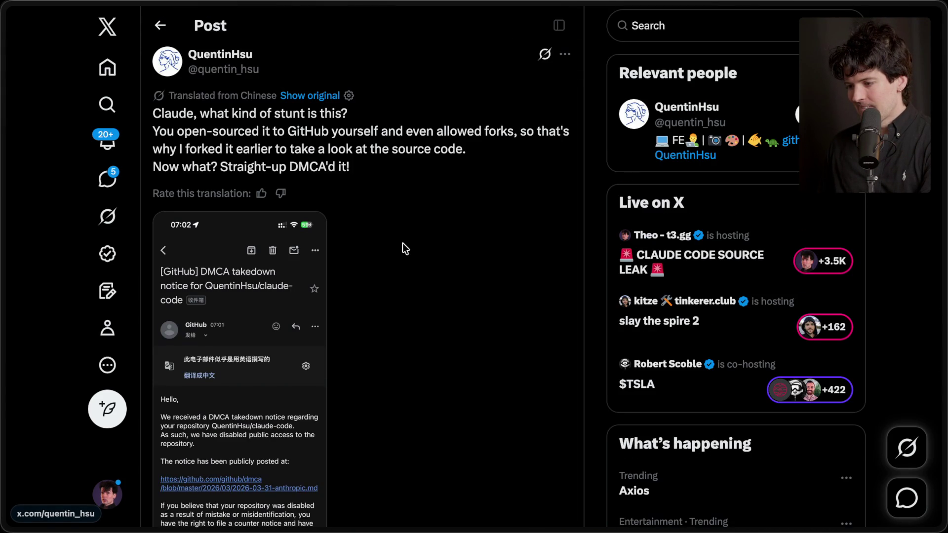
Step: Go back, scroll further and open the post showing GitHub's DMCA takedown email for a claude-code fork
scroll(402, 243, "down", 2)
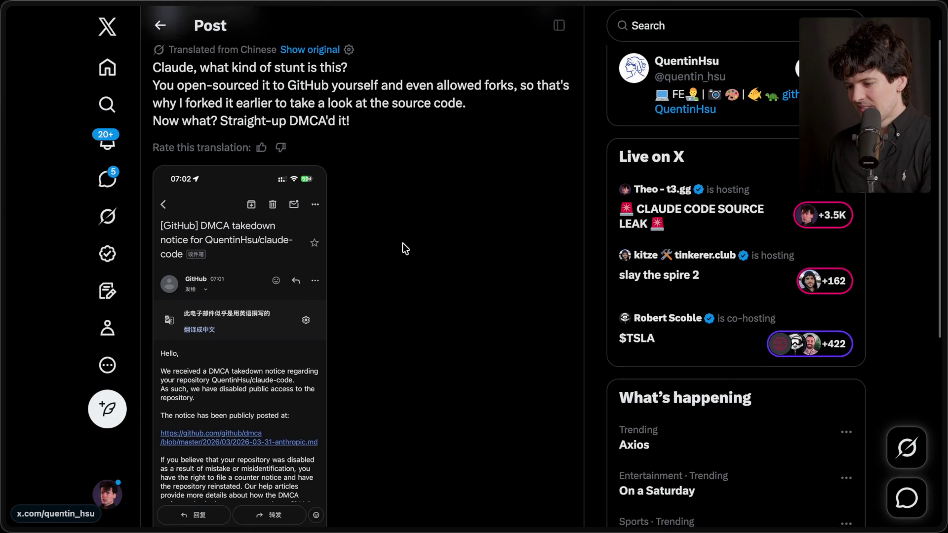
scroll(402, 243, "down", 8)
scroll(402, 243, "up", 10)
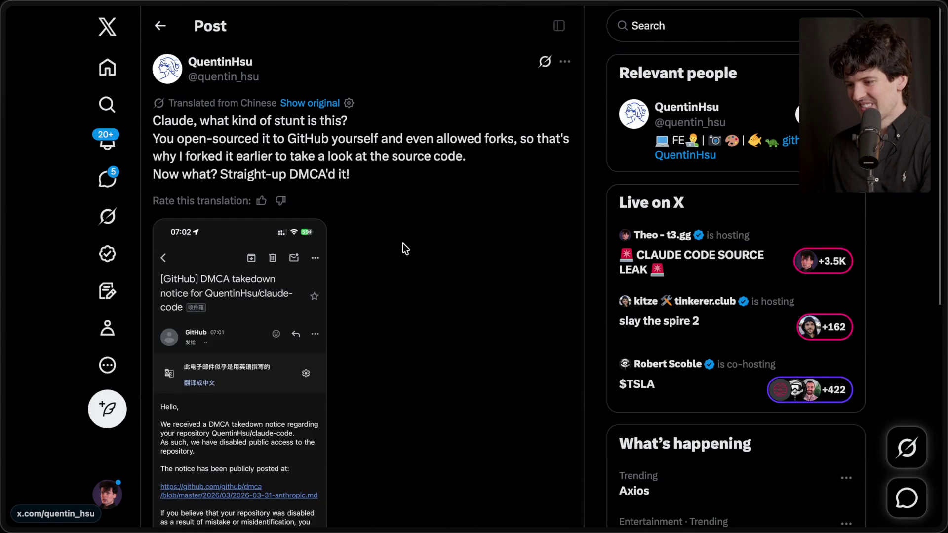
scroll(402, 243, "down", 3)
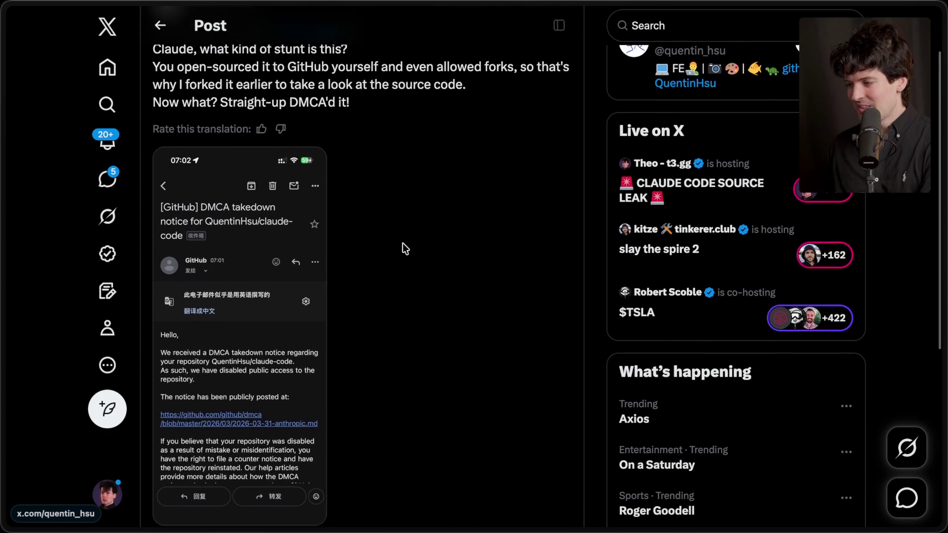
scroll(402, 242, "left", 5)
scroll(402, 243, "down", 6)
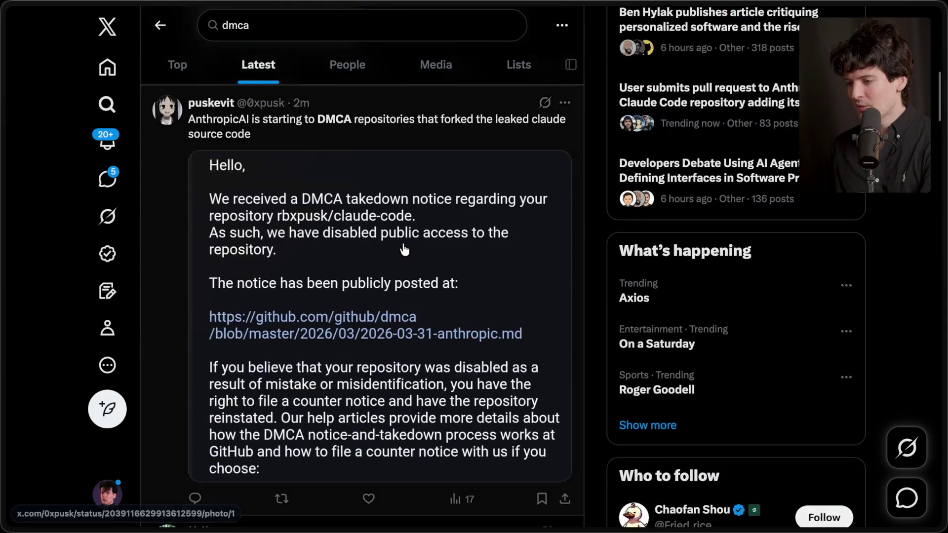
scroll(404, 248, "down", 7)
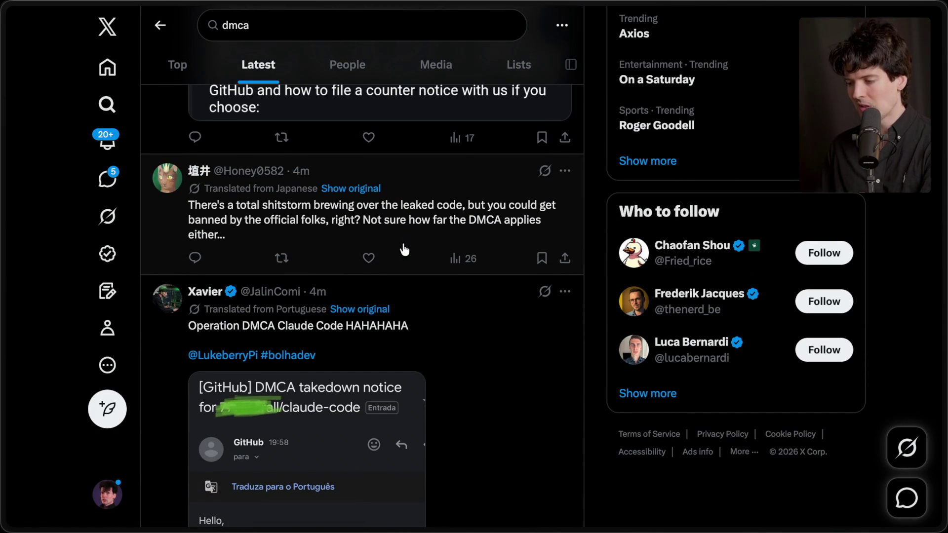
scroll(404, 248, "down", 15)
scroll(404, 249, "up", 2)
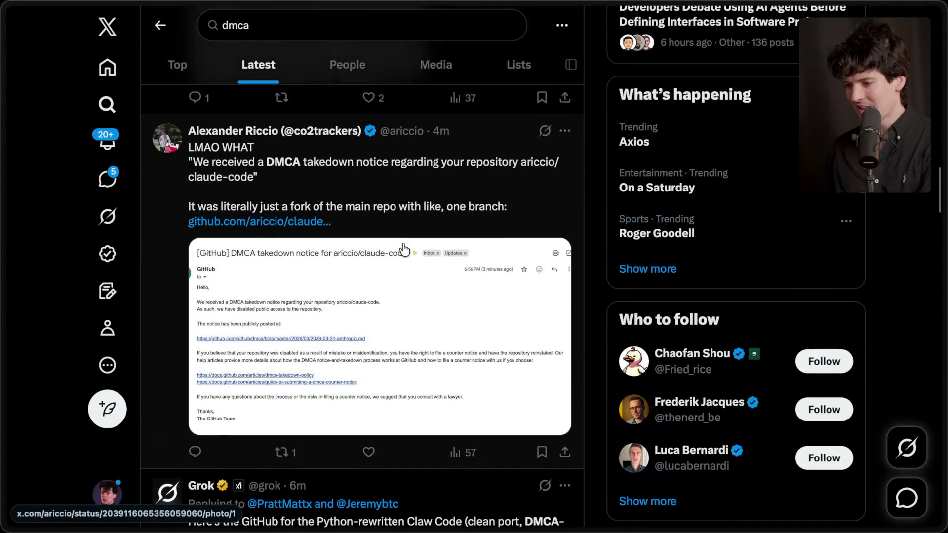
left_click(394, 216)
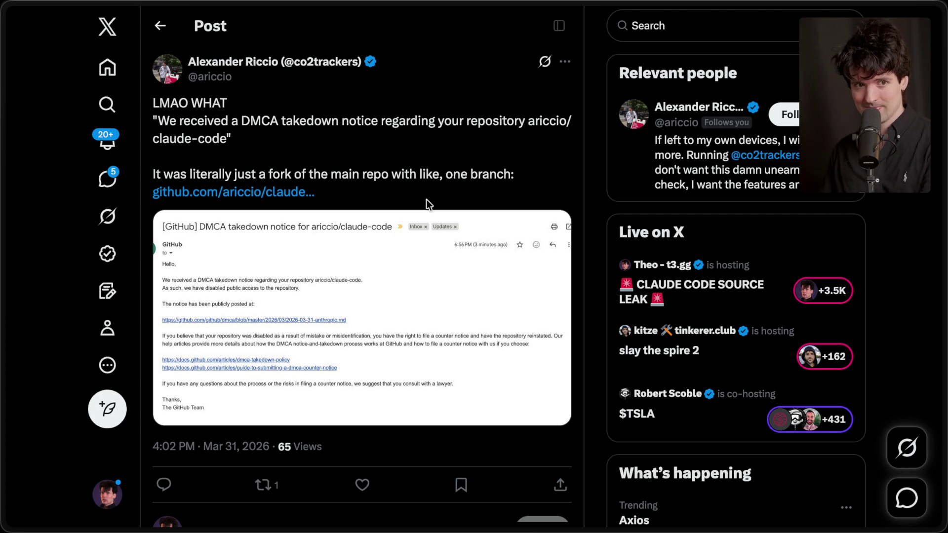
Step: Check the chat's npm link showing claude-code 2.1.88 not found, then switch to the session-limits X post
mouse_move(943, 173)
left_click(790, 114)
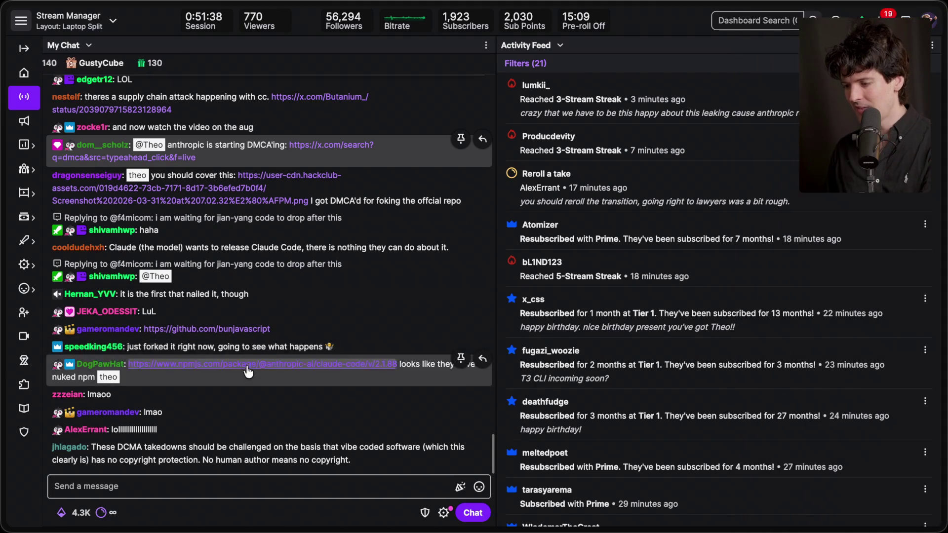
left_click(253, 345)
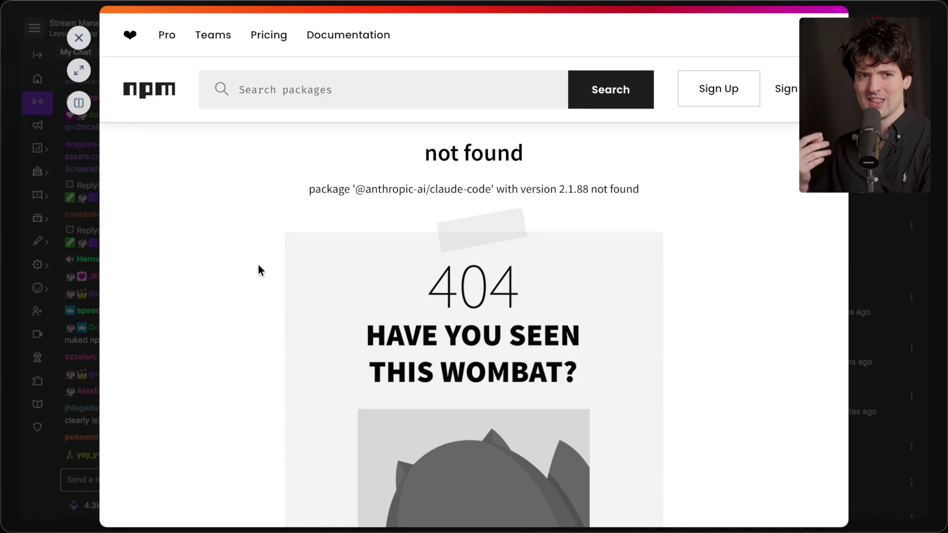
key("Escape")
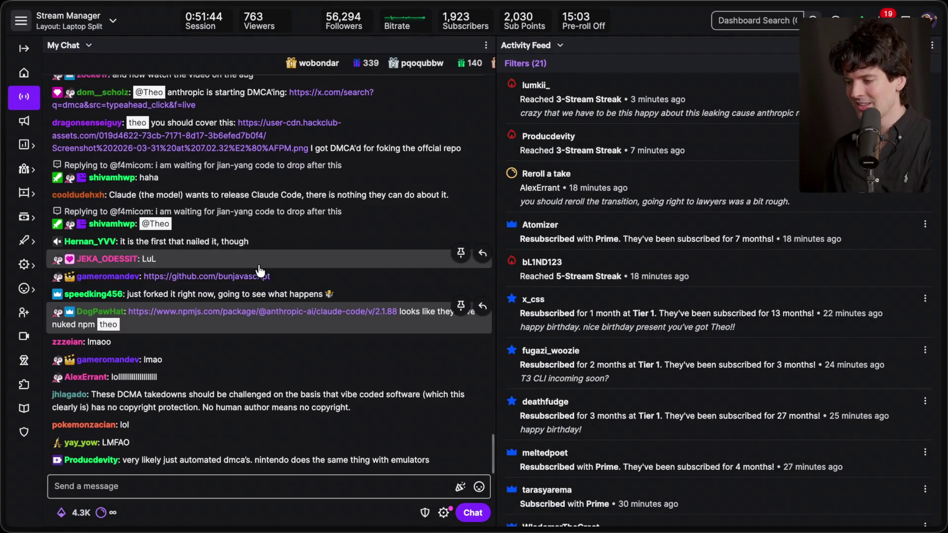
mouse_move(943, 315)
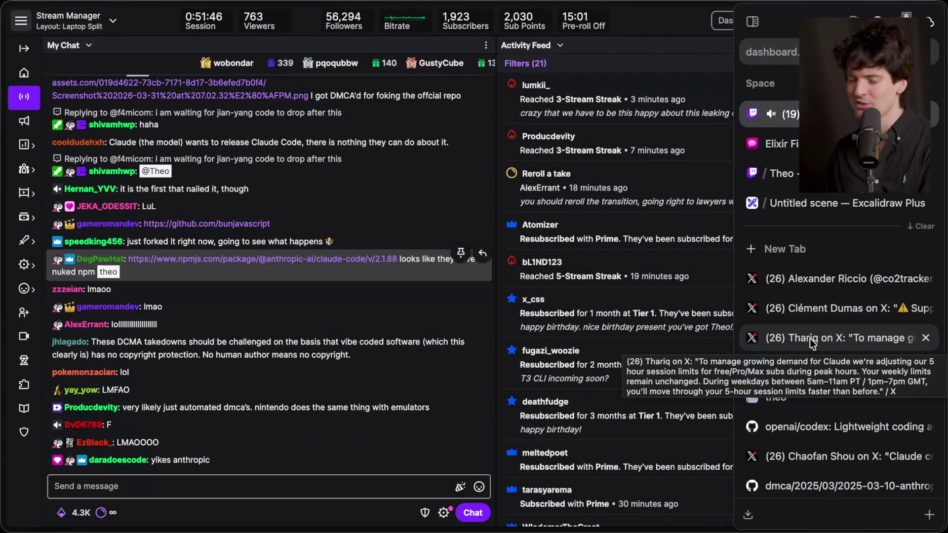
left_click(813, 341)
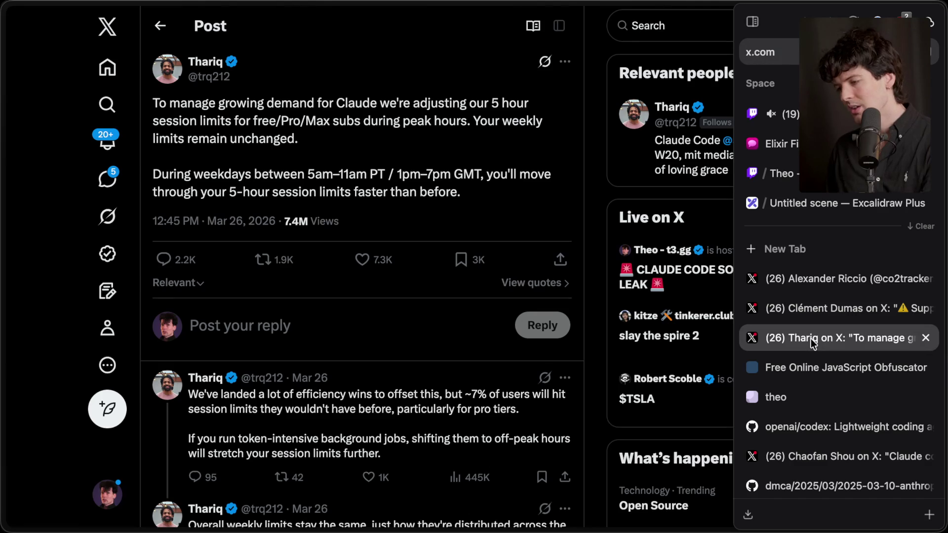
Step: Flip through the obfuscator, t3.gg and gpt5.4 tabs, closing the stray post tab to leave the Bun bug post
left_click(807, 369)
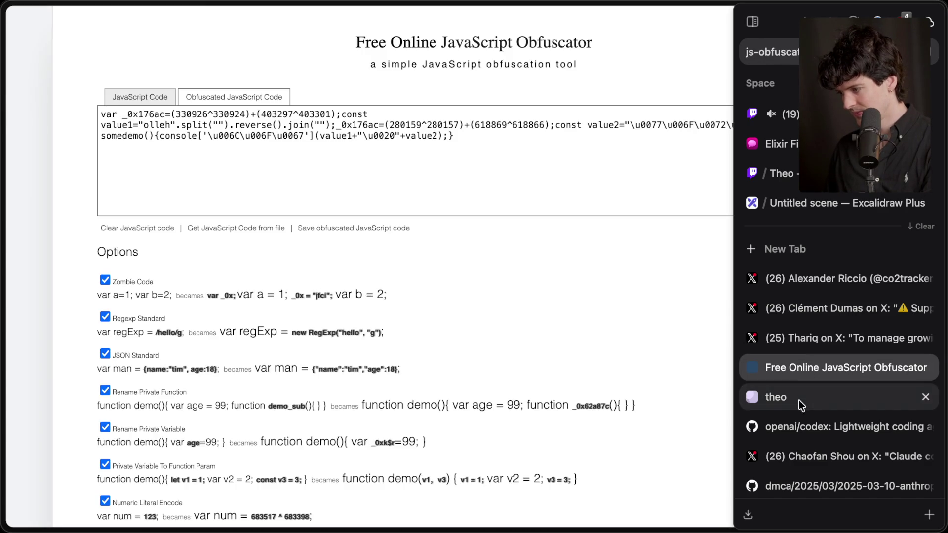
left_click(799, 397)
scroll(799, 457, "down", 5)
left_click(795, 487)
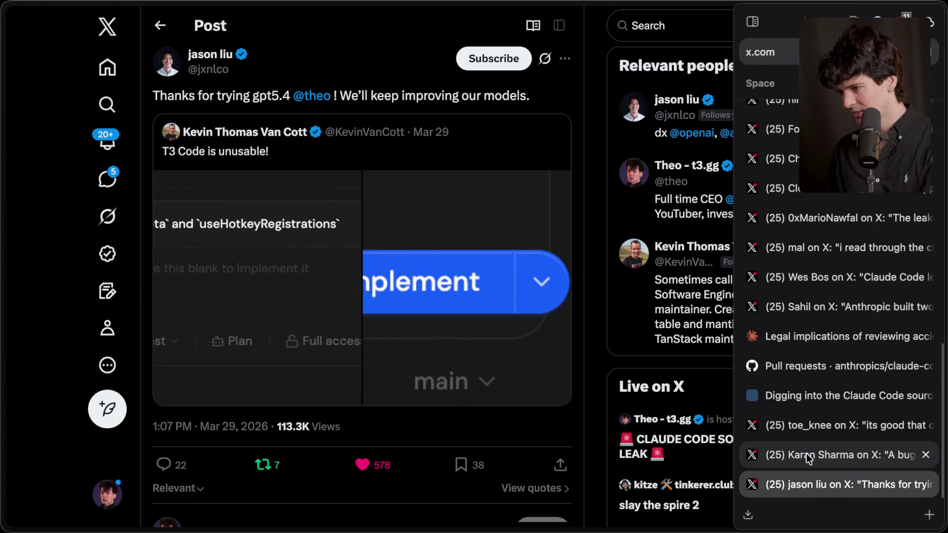
left_click(804, 455)
left_click(806, 426)
left_click(926, 425)
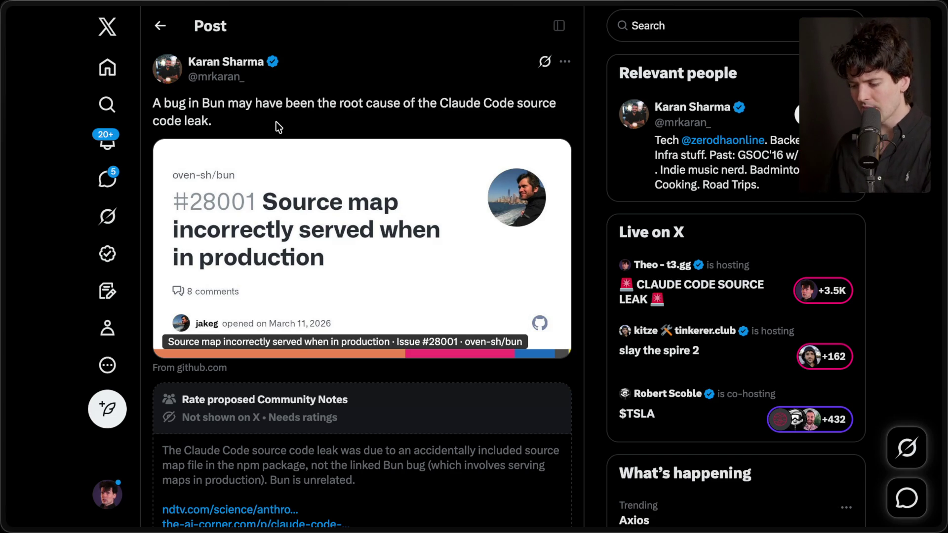
scroll(277, 121, "down", 10)
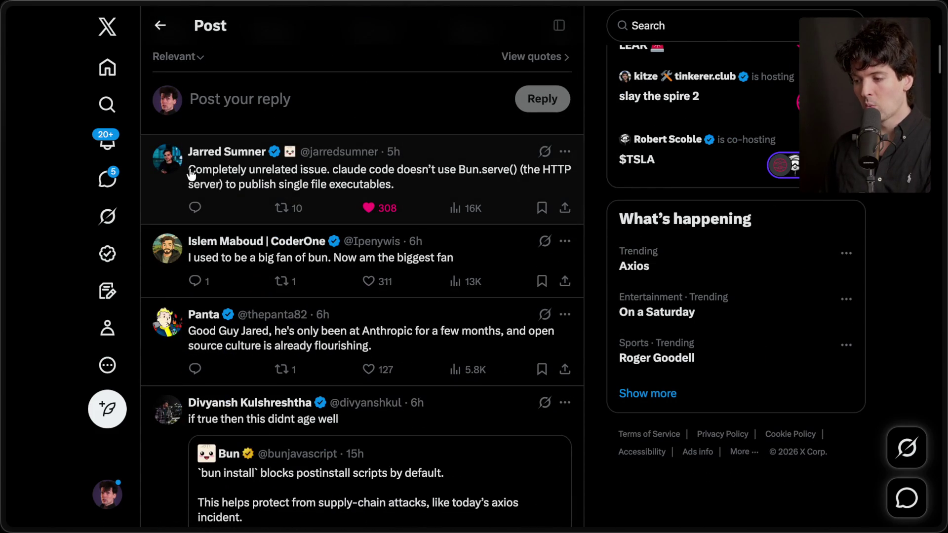
left_click_drag(192, 174, 429, 187)
left_click(592, 181)
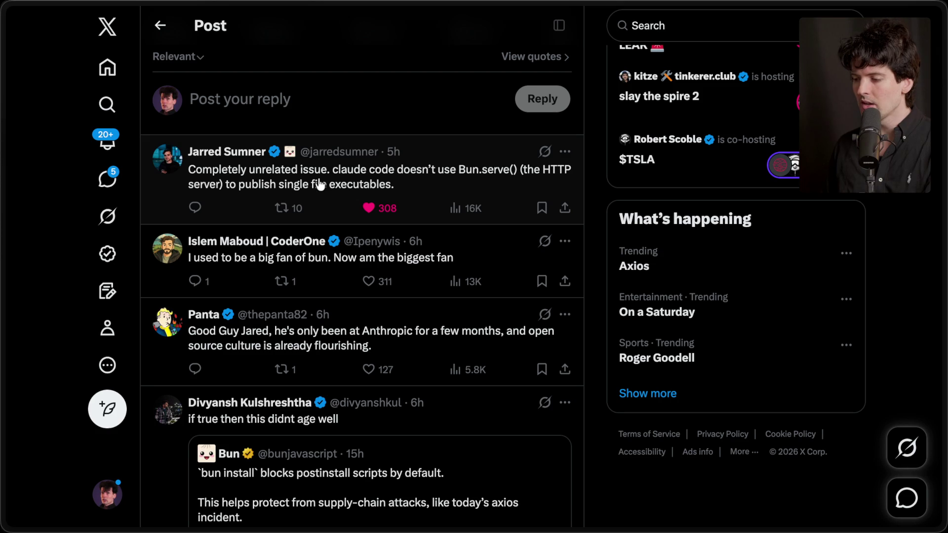
left_click_drag(332, 173, 421, 193)
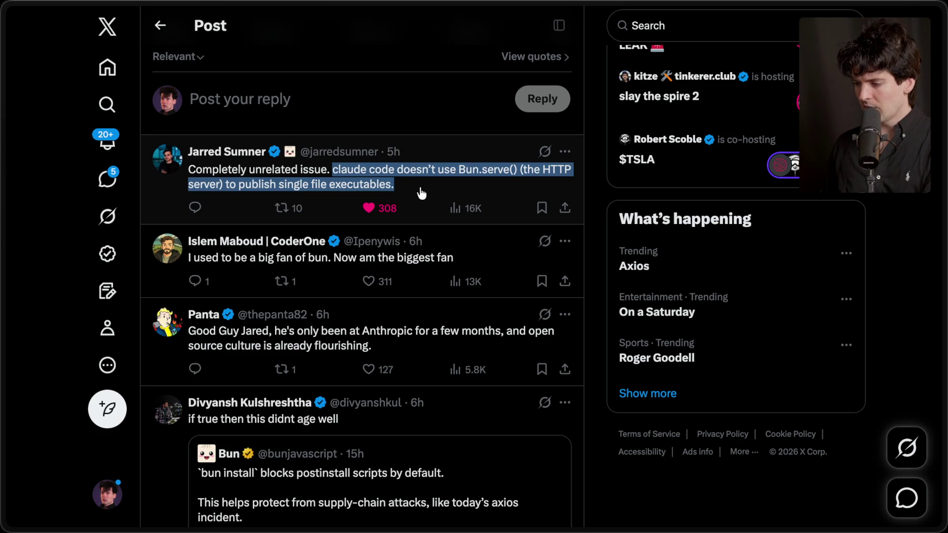
left_click(594, 196)
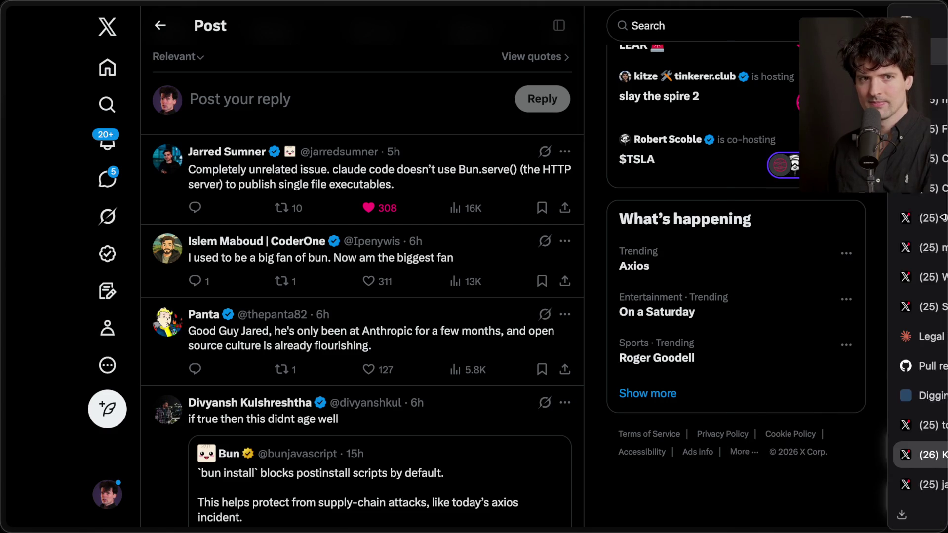
Step: Return to Stream Manager and open a viewer's linked X post as a full page
scroll(790, 198, "up", 3)
left_click(764, 121)
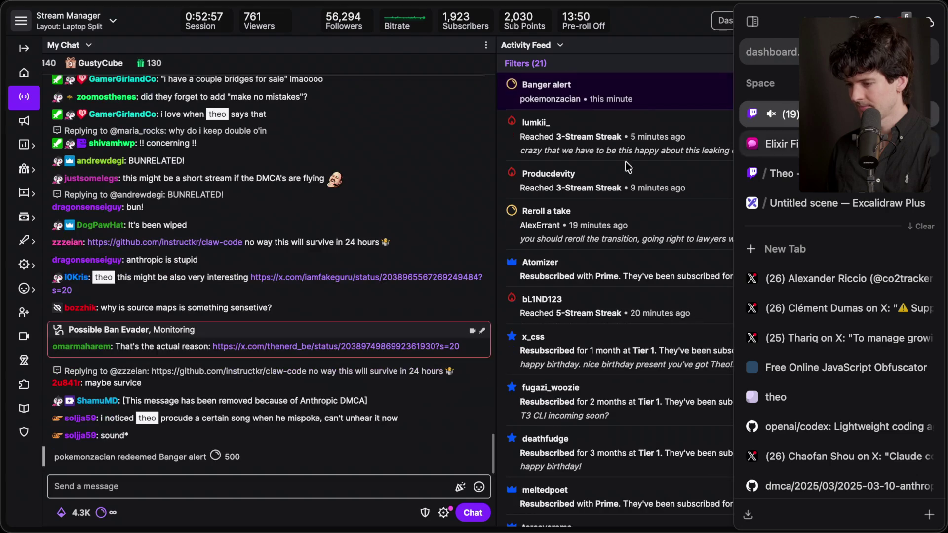
scroll(304, 296, "up", 3)
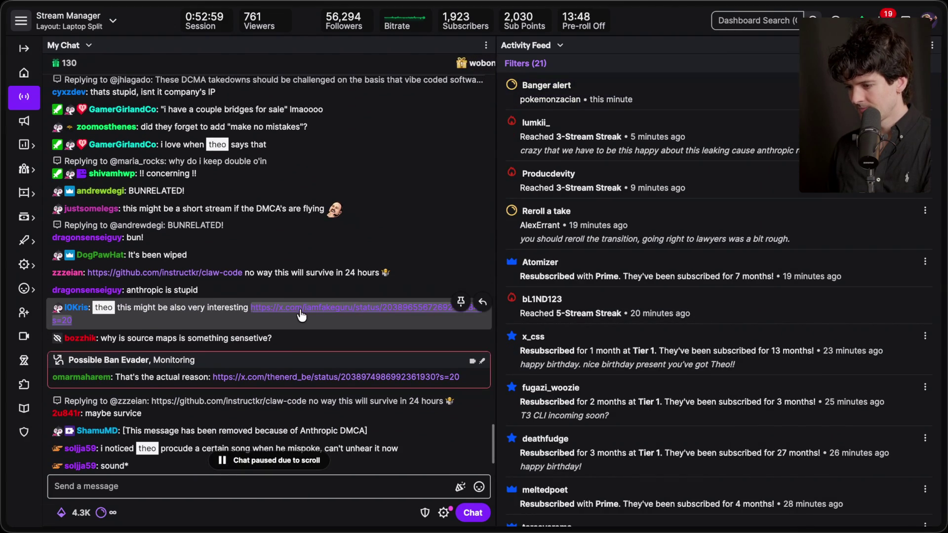
left_click(300, 309)
left_click(76, 69)
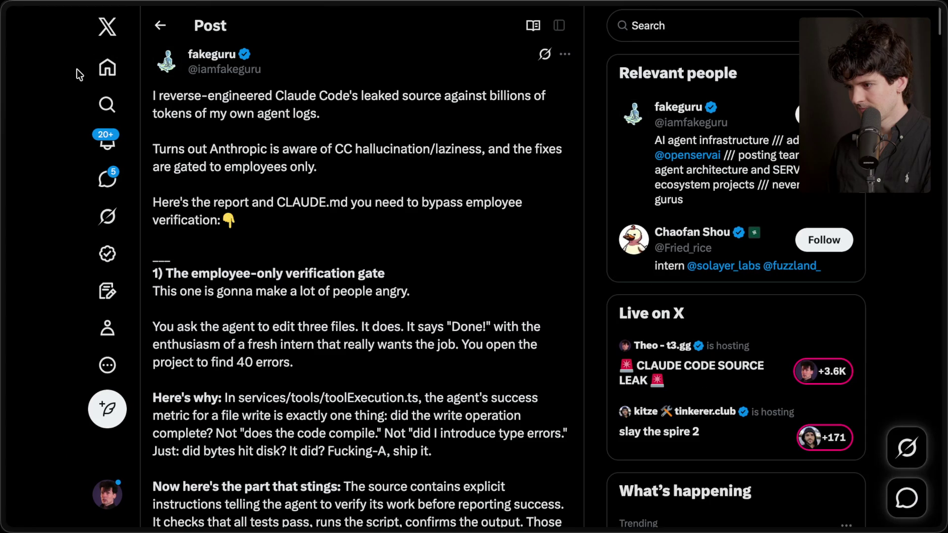
mouse_move(945, 99)
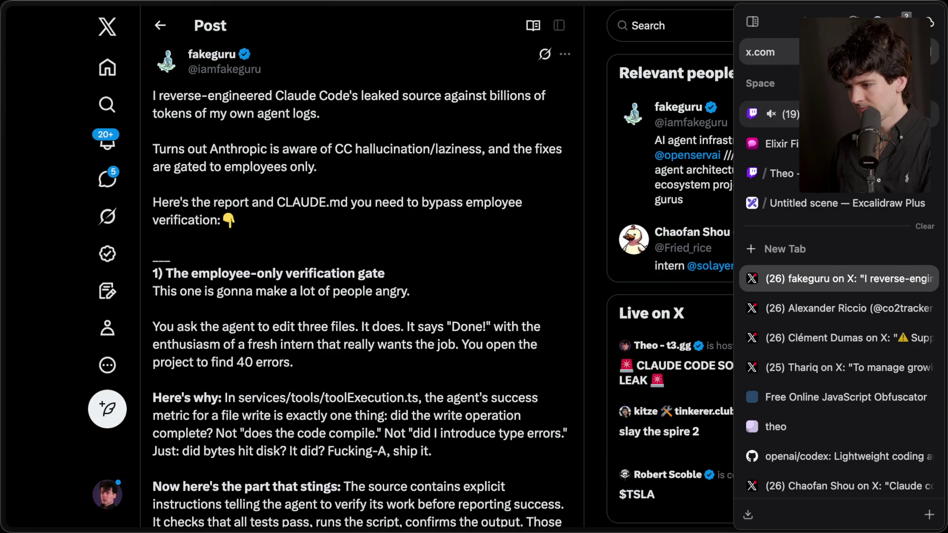
left_click(770, 114)
Step: Check the chat's X post and DMCA-takedown screenshot, then follow the claw-code repository link
scroll(271, 255, "up", 1)
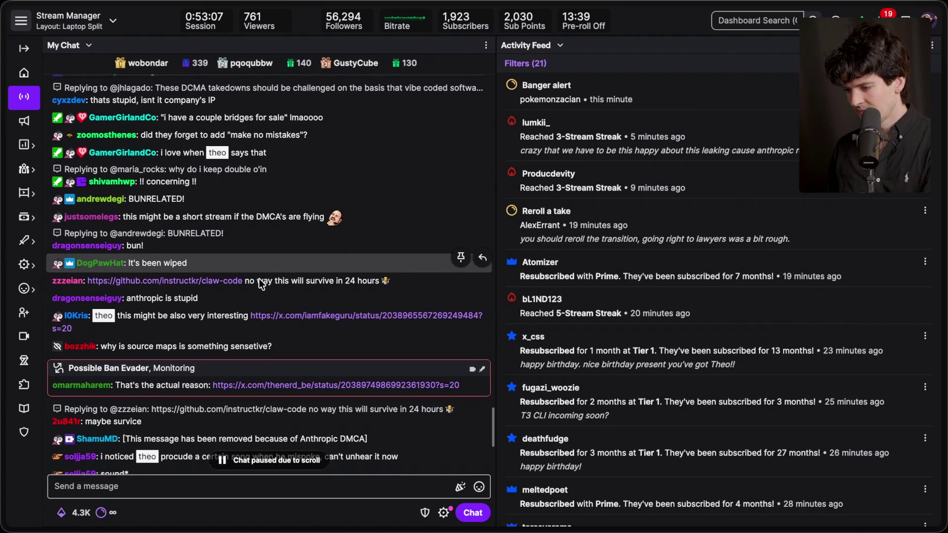
left_click(296, 321)
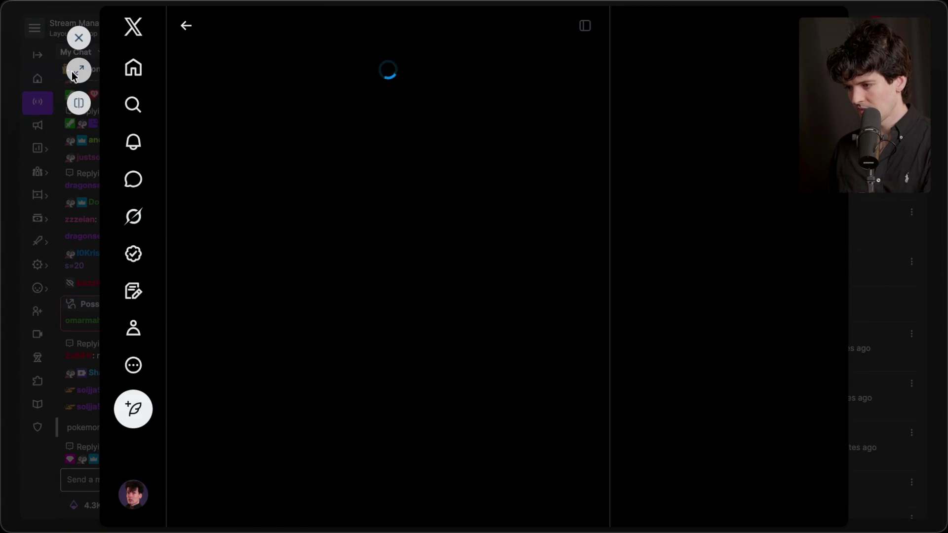
left_click(78, 70)
scroll(422, 378, "down", 5)
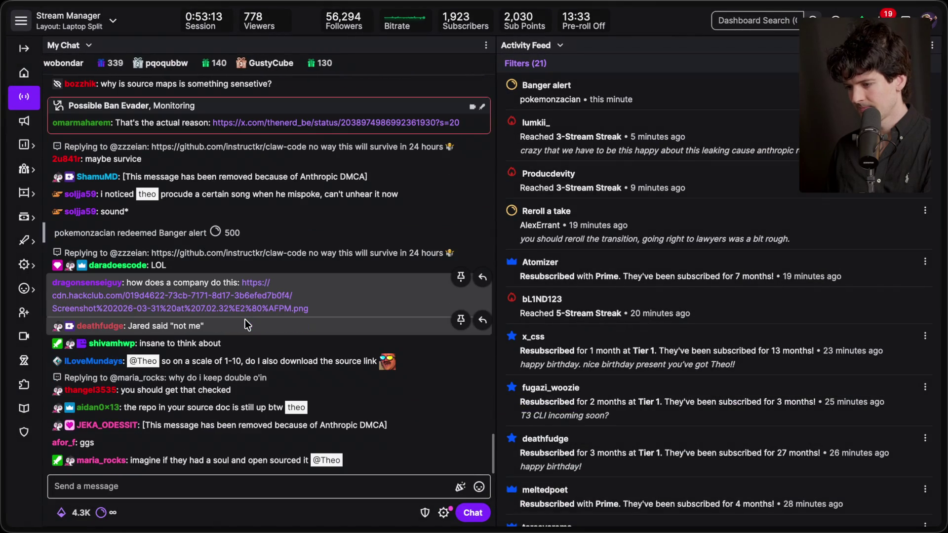
left_click(240, 306)
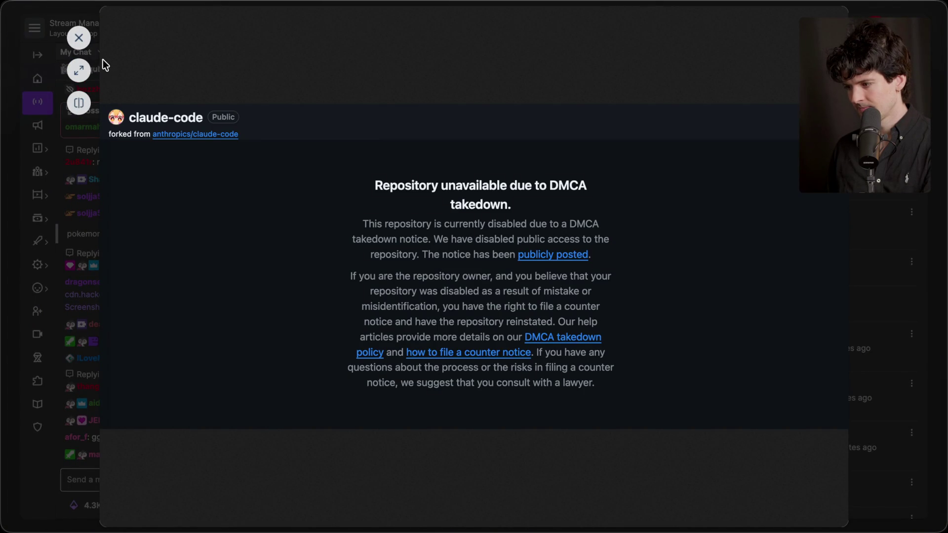
left_click(78, 37)
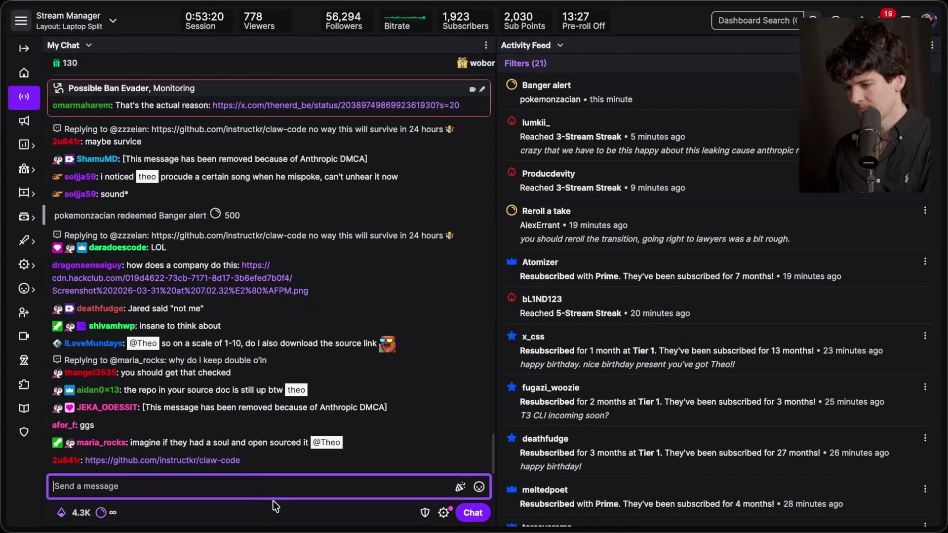
key("super+s")
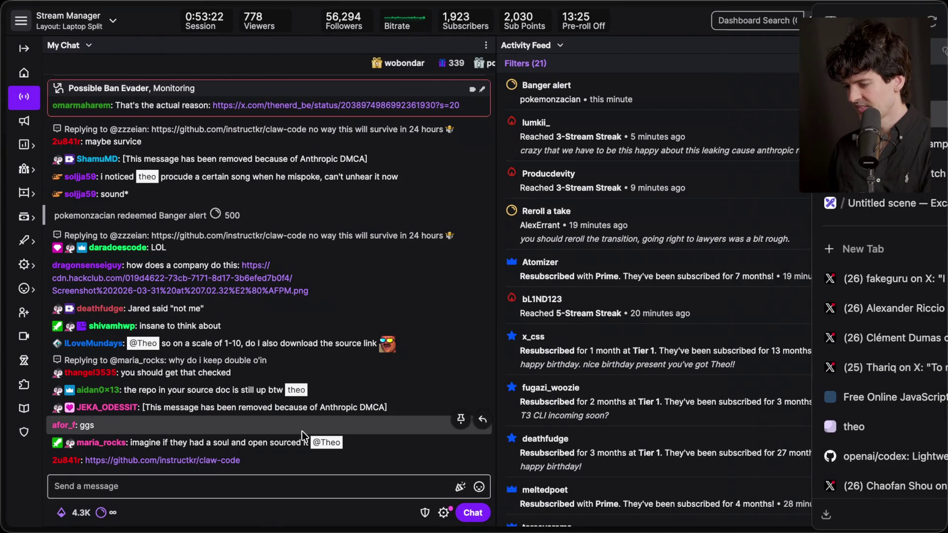
left_click(227, 460)
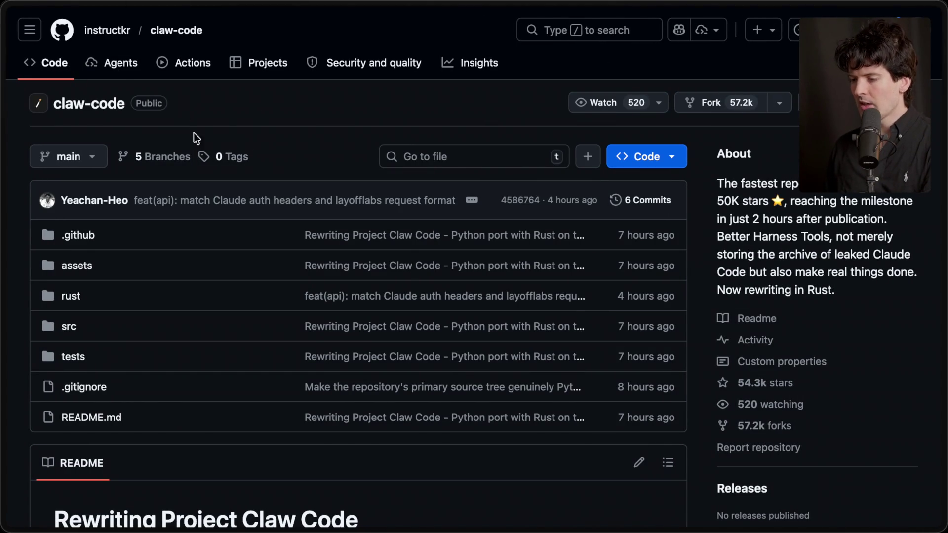
Step: Read through the instructkr/claw-code README, including its Rust port note on the dev/rust branch
scroll(274, 147, "down", 10)
scroll(220, 297, "down", 10)
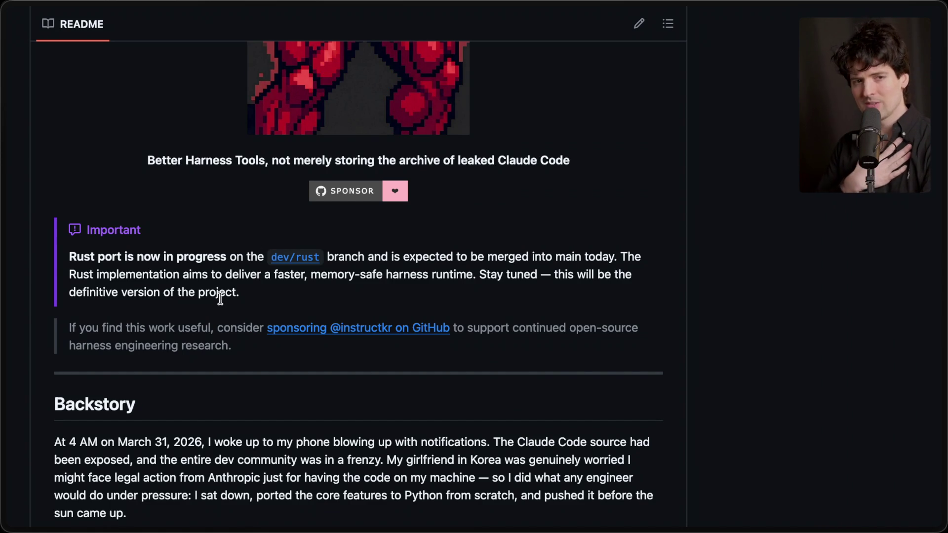
scroll(220, 297, "up", 15)
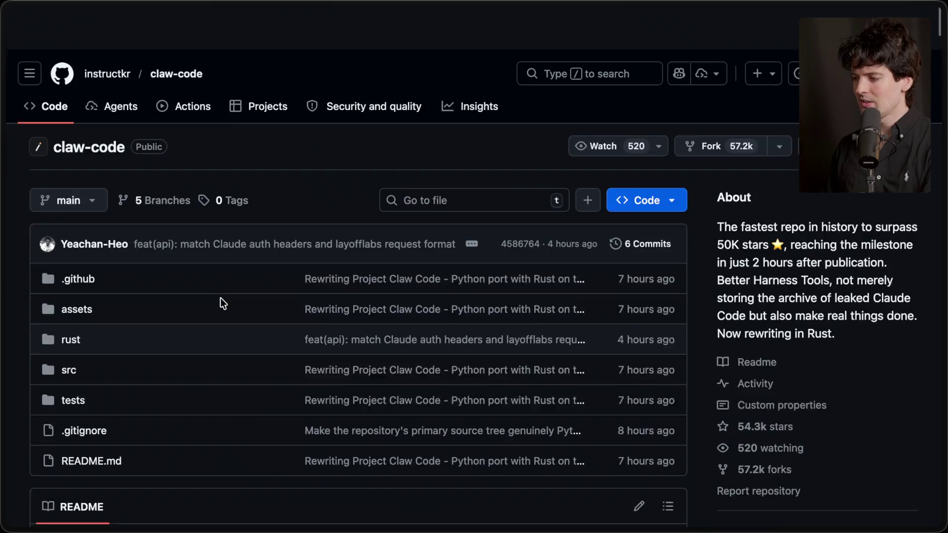
mouse_move(942, 117)
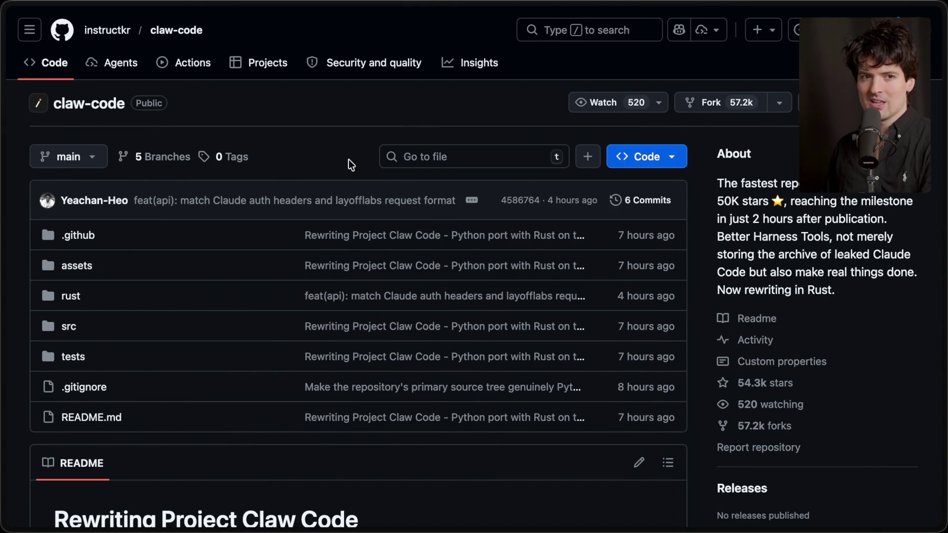
mouse_move(942, 248)
scroll(845, 406, "down", 10)
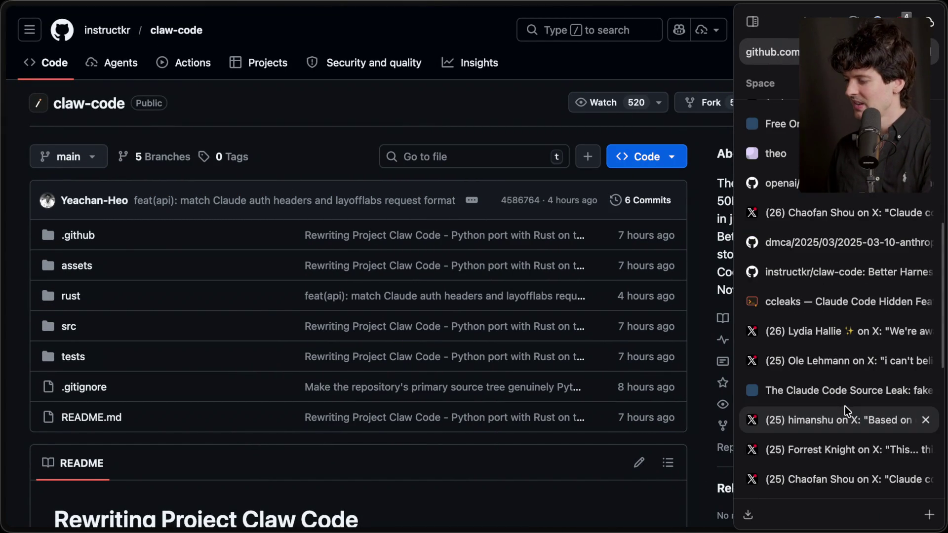
scroll(845, 406, "up", 3)
scroll(822, 197, "up", 2)
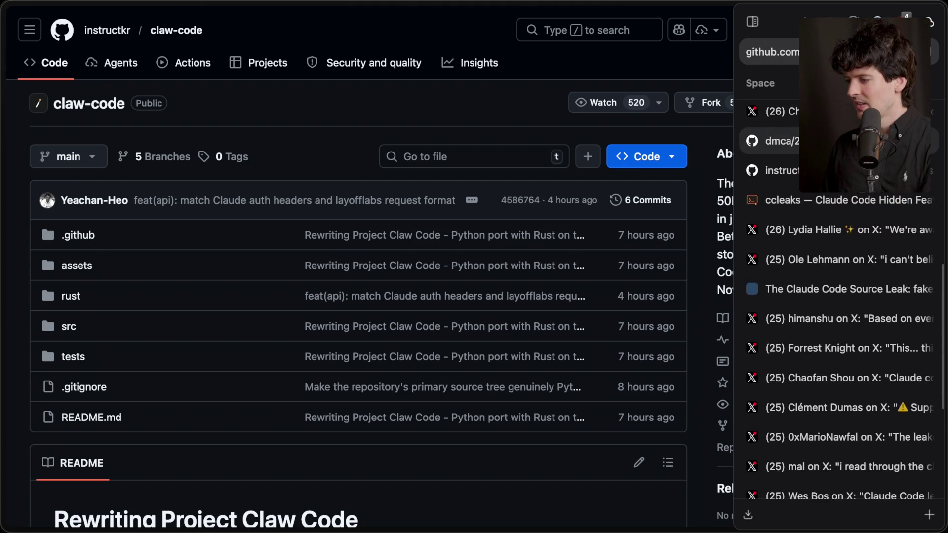
scroll(821, 198, "down", 7)
Step: Bring up the anthropics/claude-code pull requests and scroll through the open leak-related PRs
left_click(827, 368)
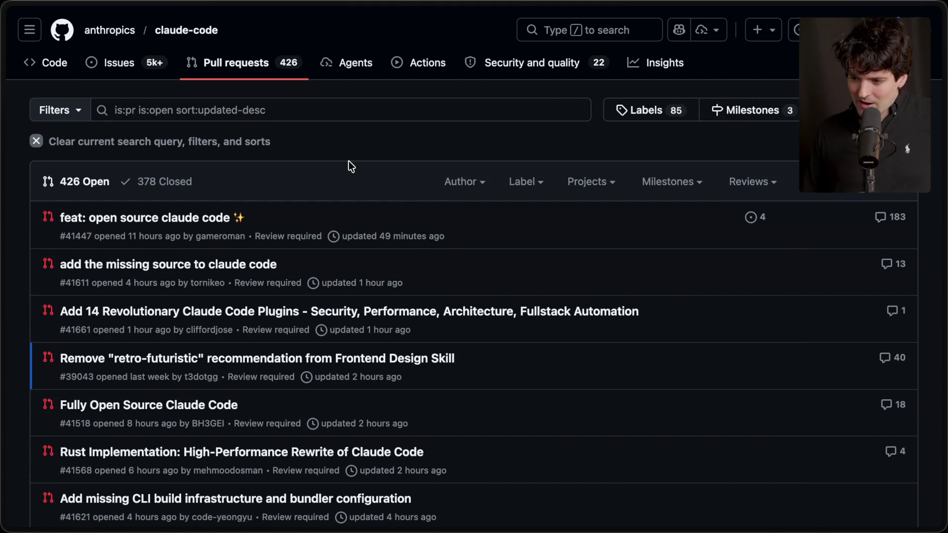
scroll(348, 161, "down", 3)
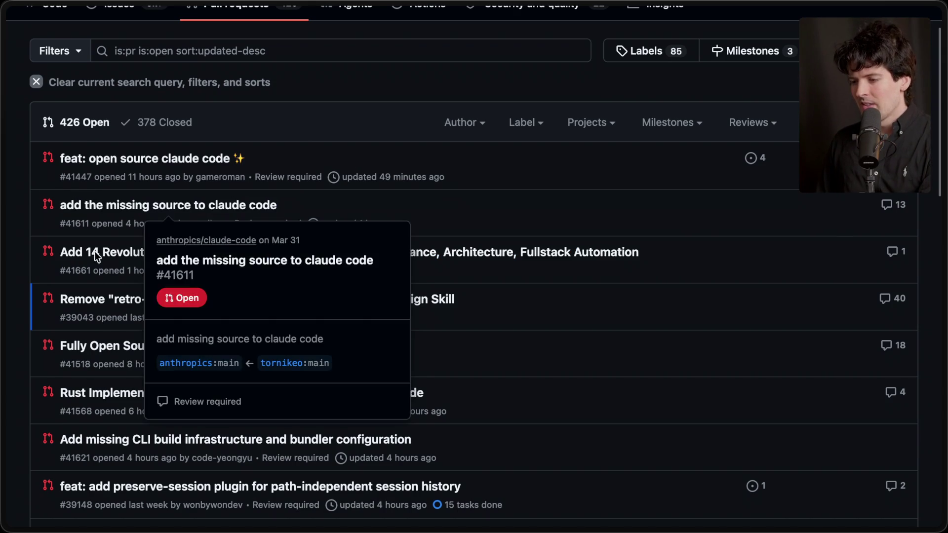
scroll(20, 210, "up", 2)
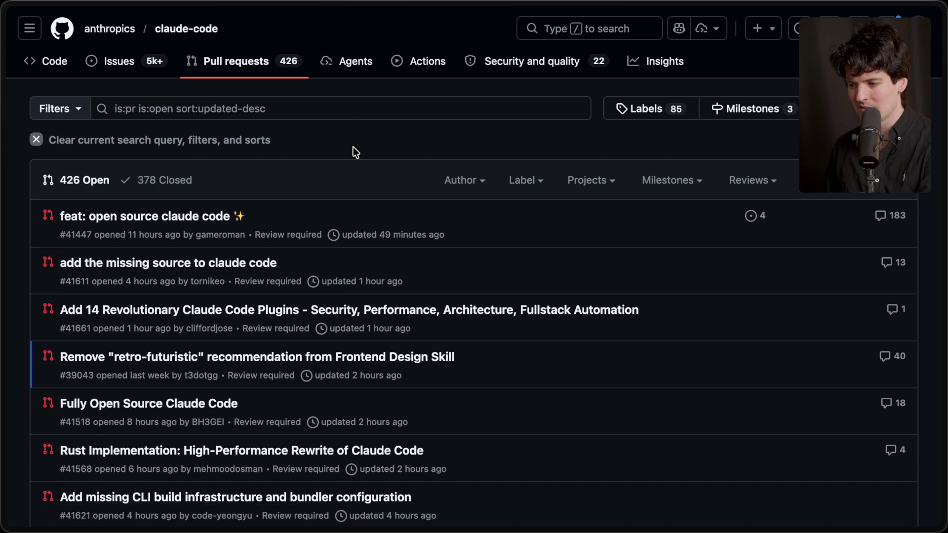
scroll(354, 147, "down", 3)
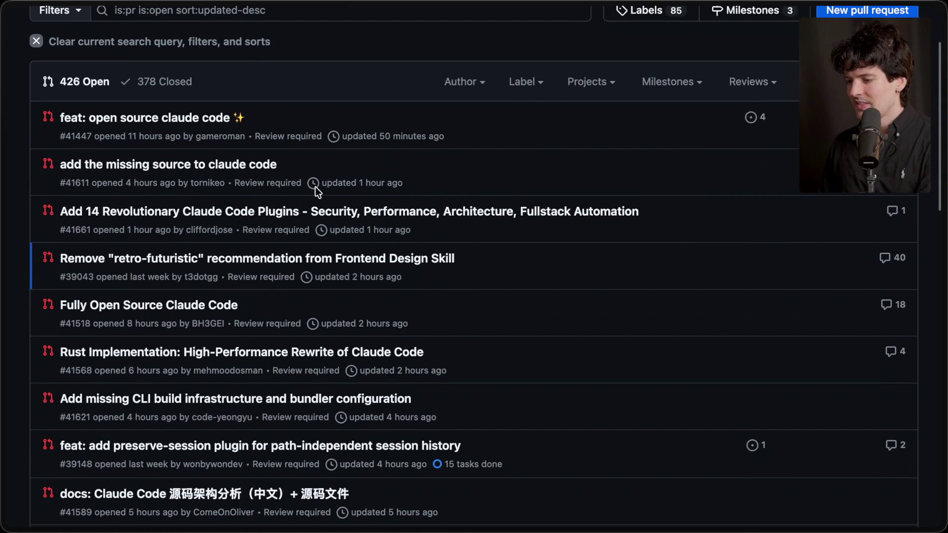
Step: Review PR #39043's comments down to its 26 approvals and blocked merge, then return to Stream Manager
mouse_move(180, 262)
left_click(285, 269)
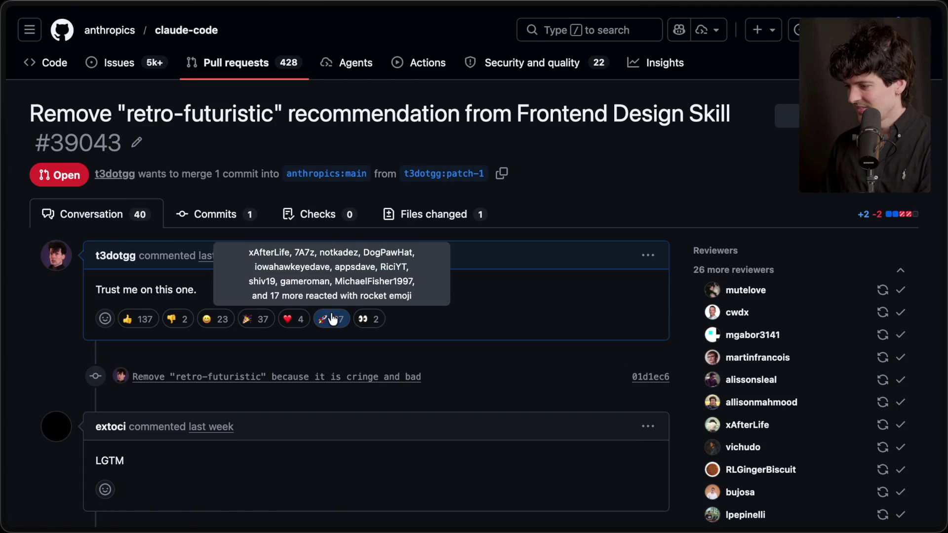
scroll(331, 312, "down", 5)
scroll(332, 319, "down", 20)
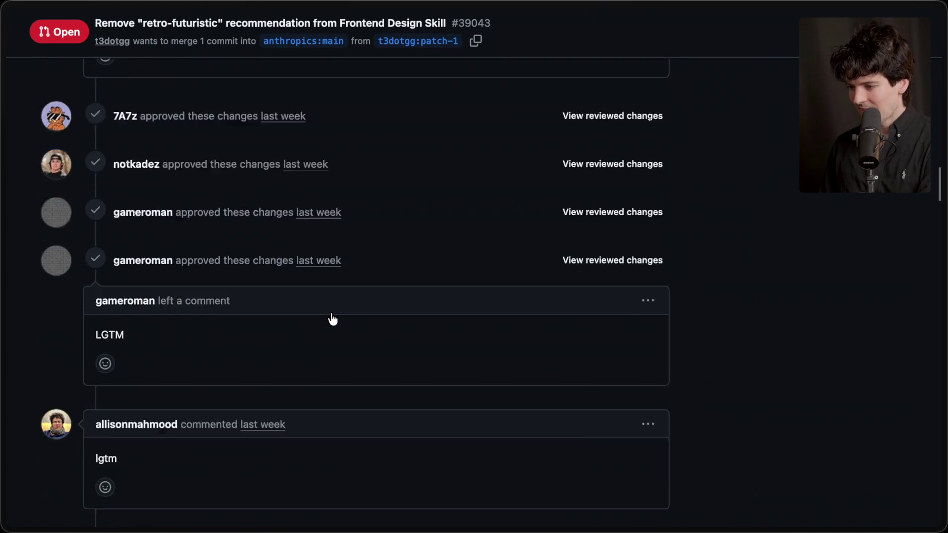
scroll(333, 319, "up", 15)
scroll(332, 319, "down", 5)
scroll(332, 319, "down", 10)
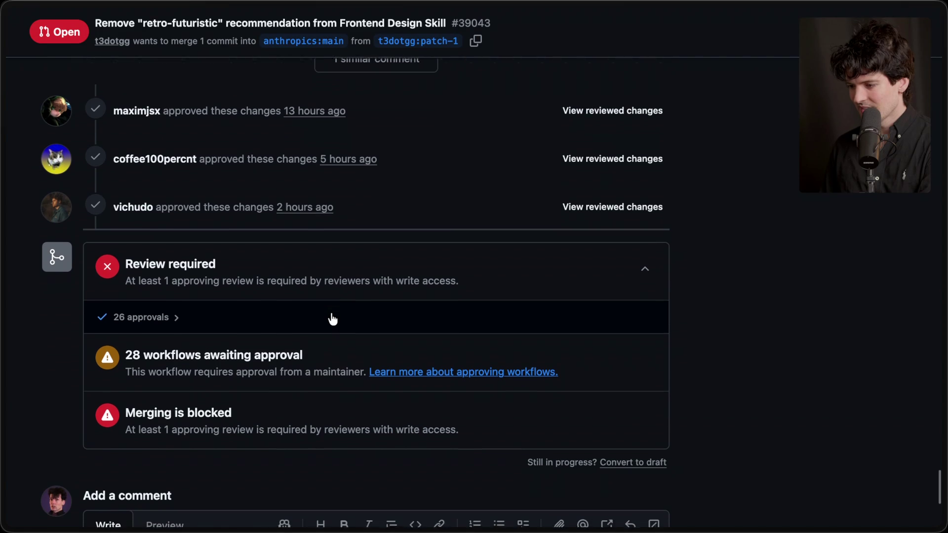
key("super+Tab")
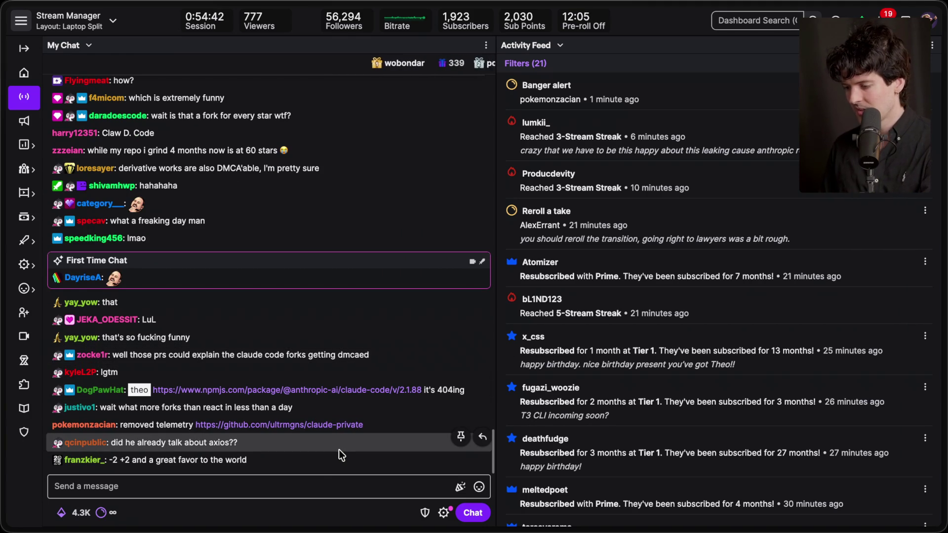
Step: Flick through the open X posts, including the Bun source-map bug and scroll-handling code, then go back to the Claude Code leak board
left_click(341, 486)
mouse_move(942, 381)
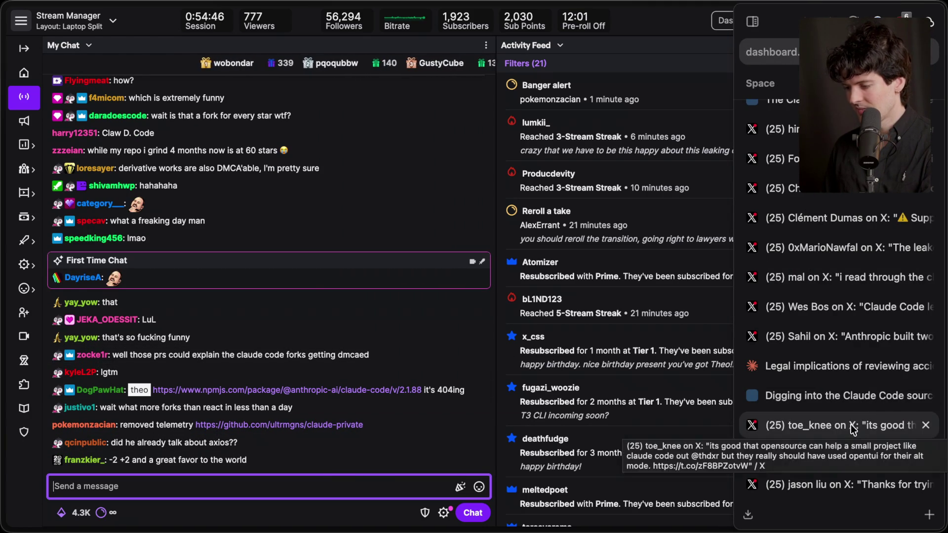
left_click(811, 459)
left_click(810, 489)
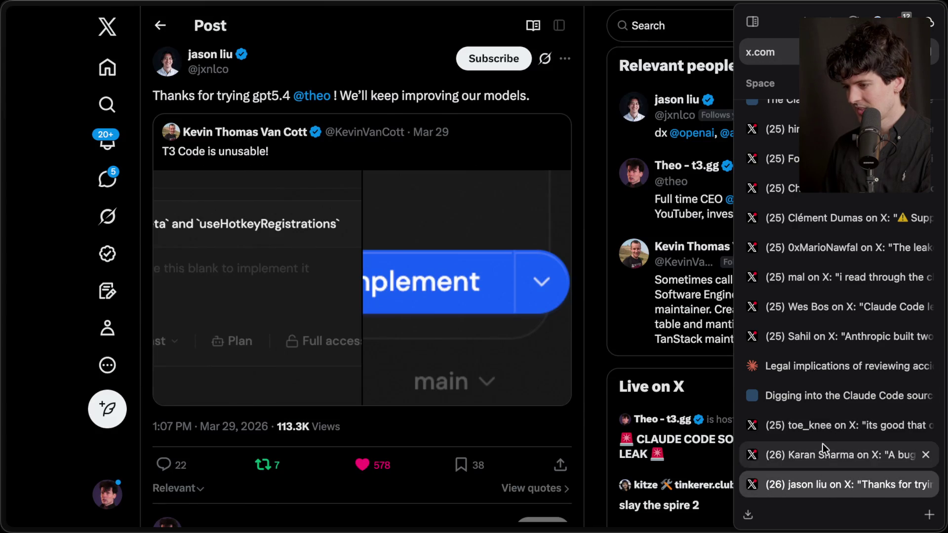
left_click(824, 425)
left_click(822, 454)
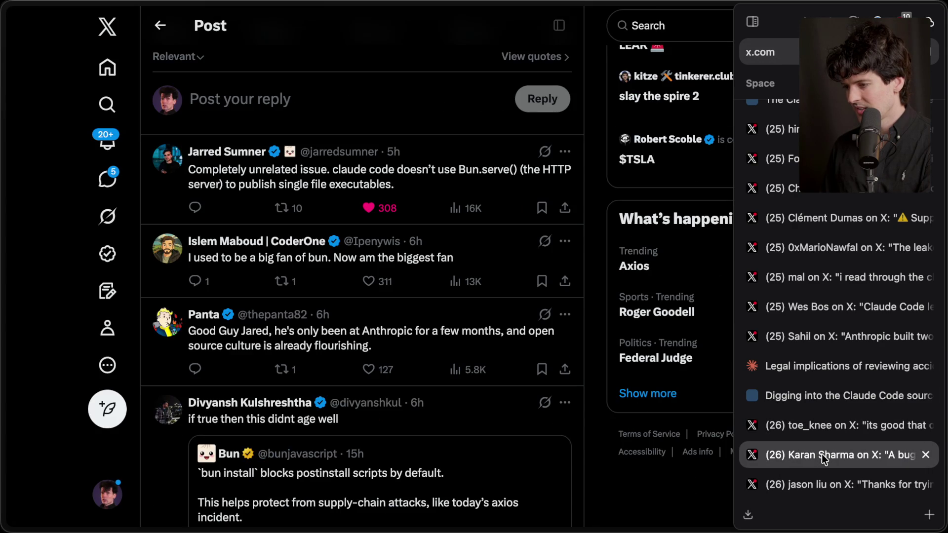
scroll(435, 321, "up", 8)
scroll(434, 322, "up", 4)
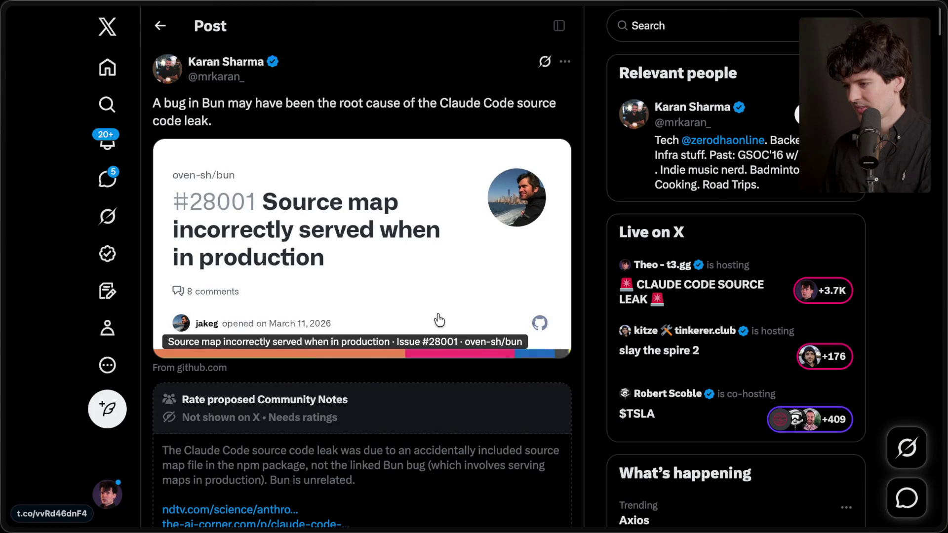
mouse_move(944, 345)
left_click(793, 424)
scroll(810, 281, "up", 3)
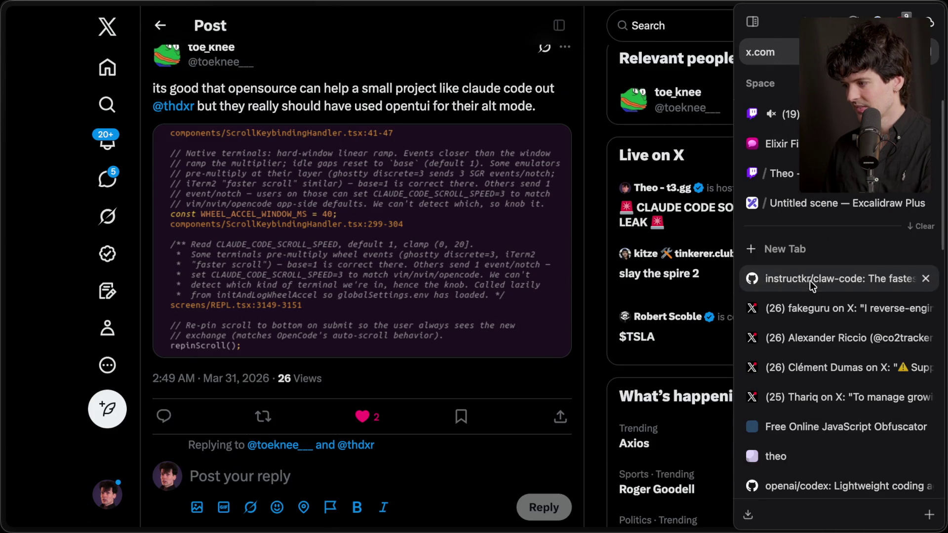
left_click(842, 203)
Step: Add the two-line note "Competitors will use this to make their harnesses better!" under 2. Debunking conspiracies
left_click(452, 234)
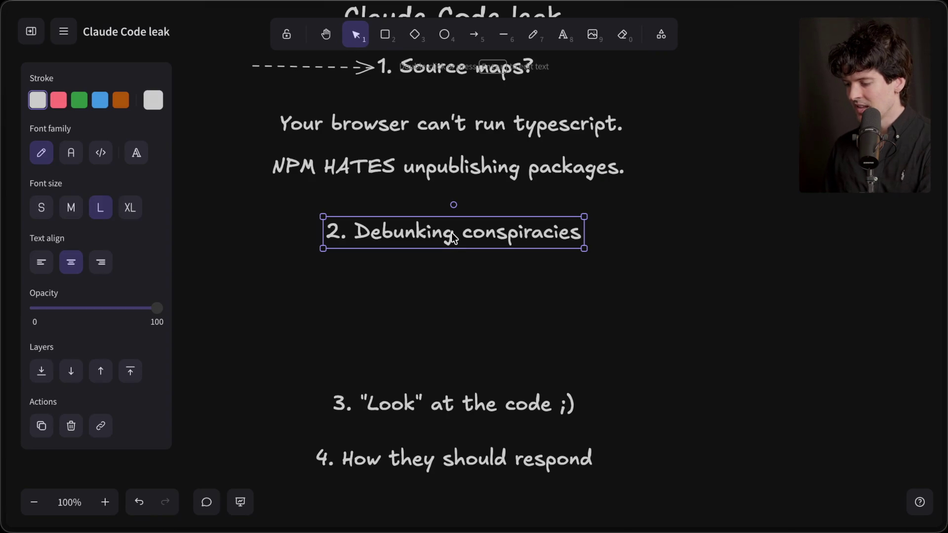
double_click(442, 271)
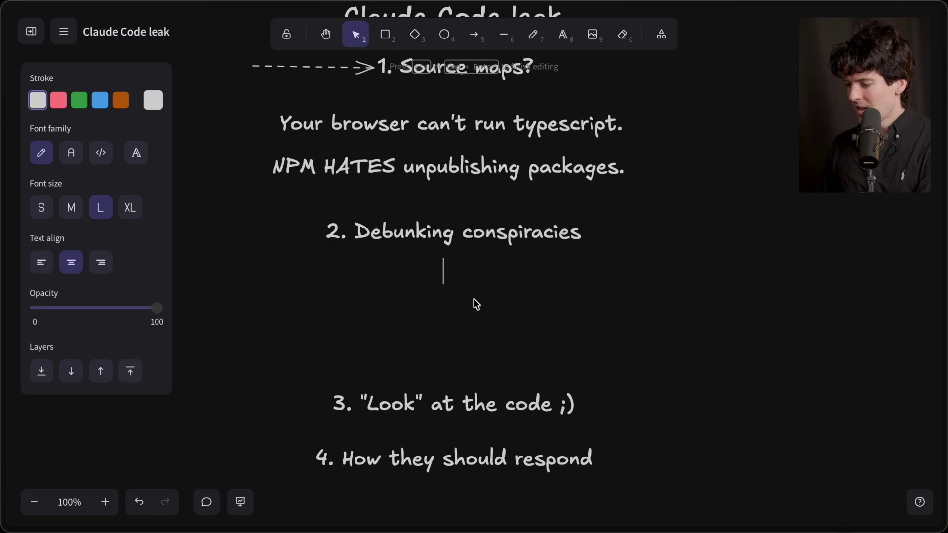
type("Com")
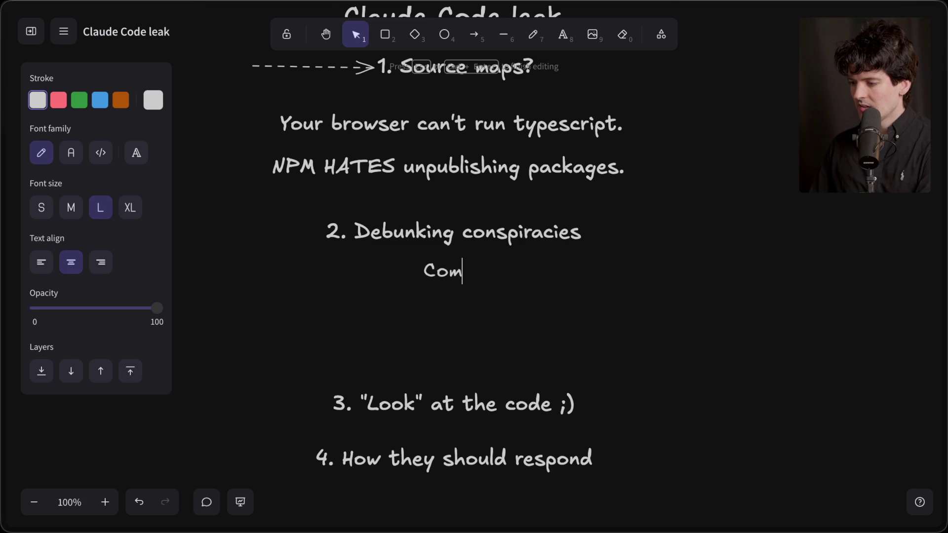
type("petitors will use this ")
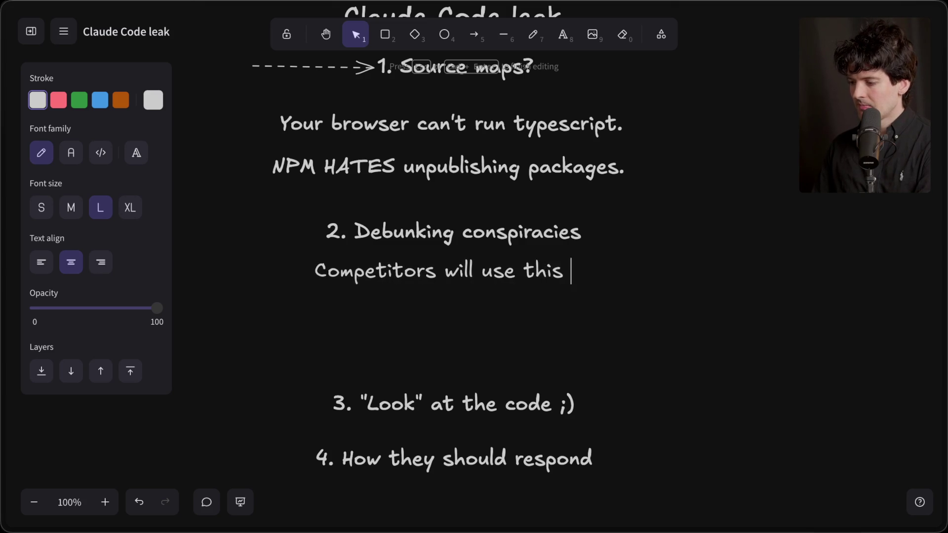
type("to make their")
key("Return")
type("harnes")
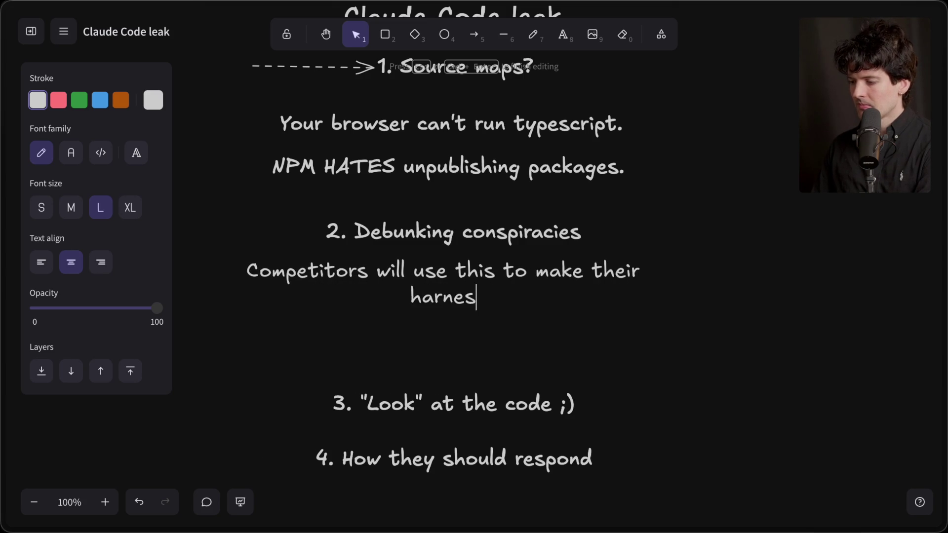
type("ses better")
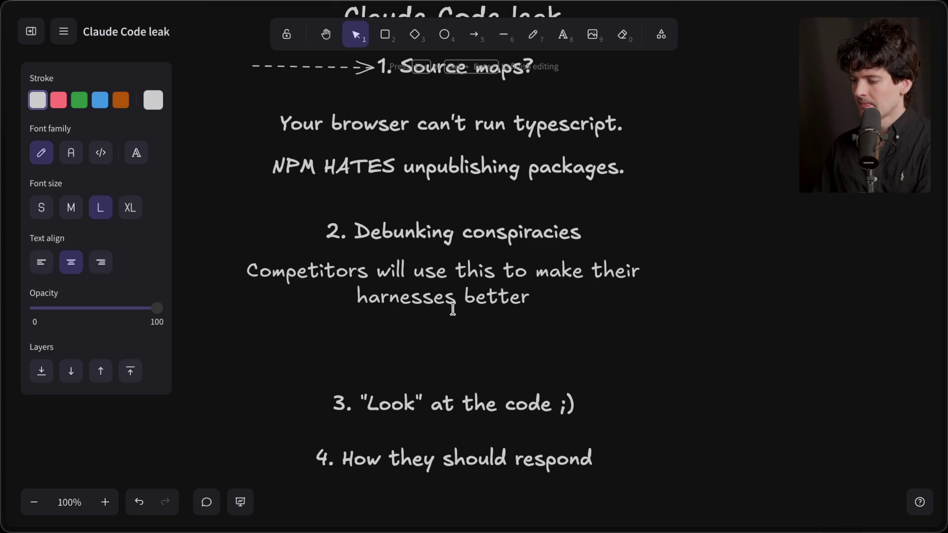
type("\"")
key("Left")
type("!")
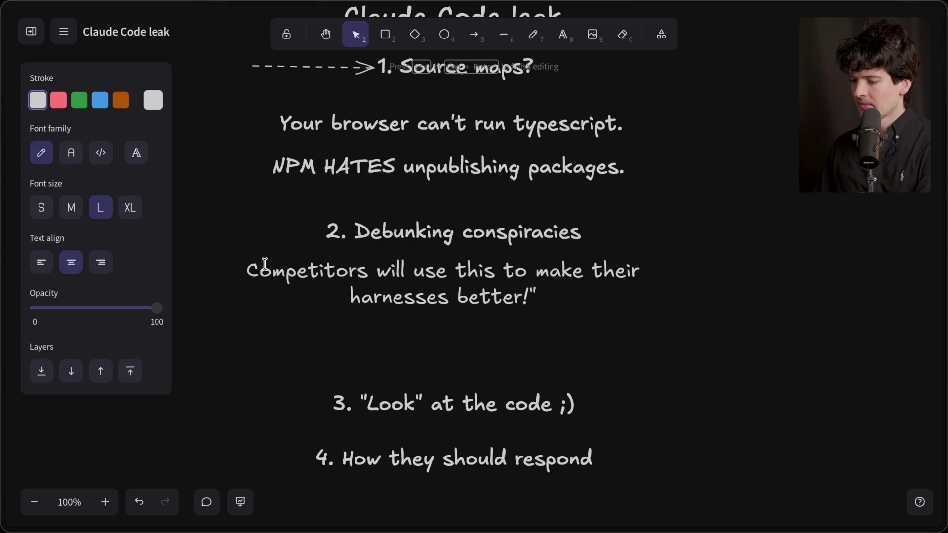
type("\"")
left_click(316, 328)
Step: Move the quote slightly lower beneath the heading and deselect it
left_click(450, 298)
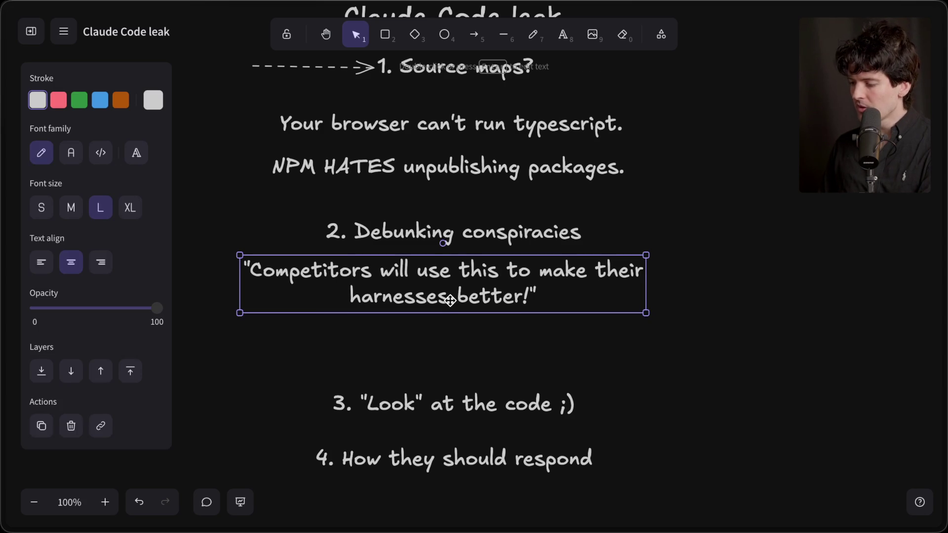
left_click_drag(450, 298, 450, 308)
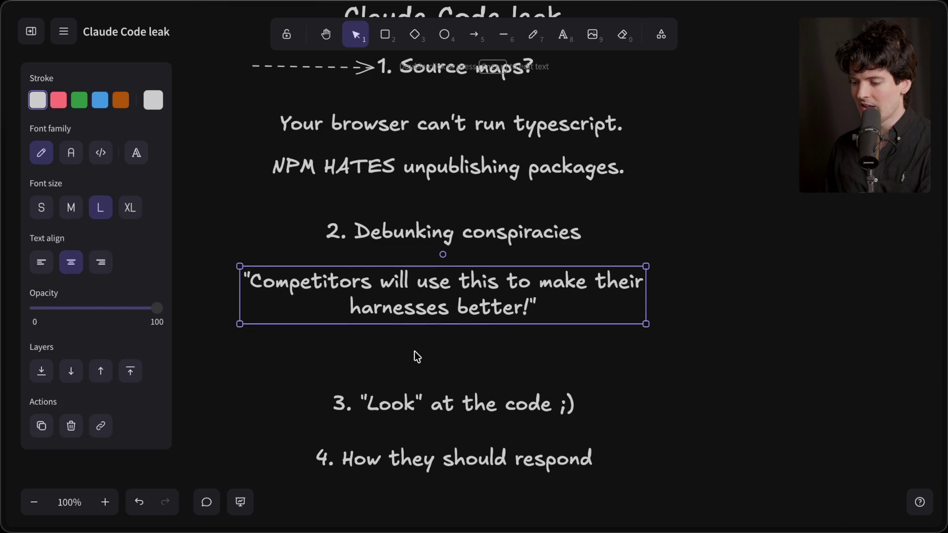
left_click(413, 351)
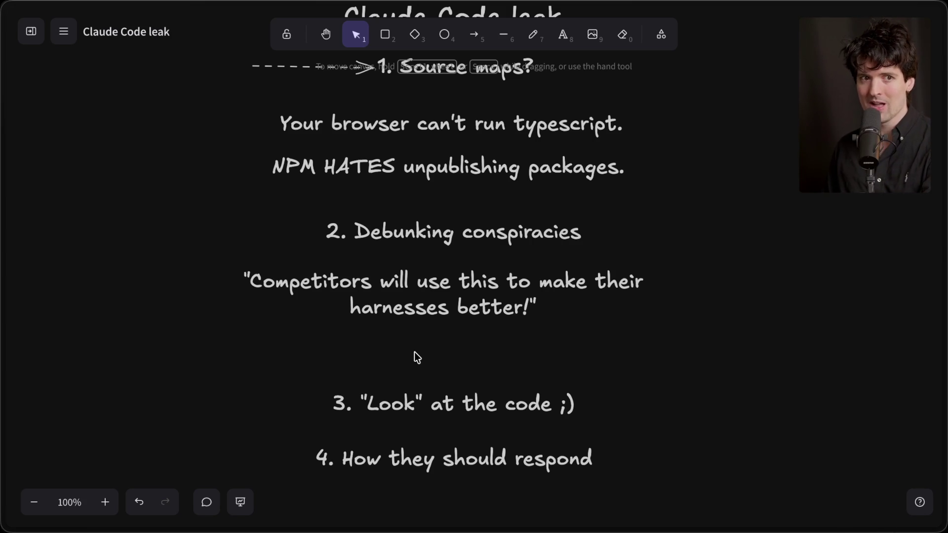
key("super+t")
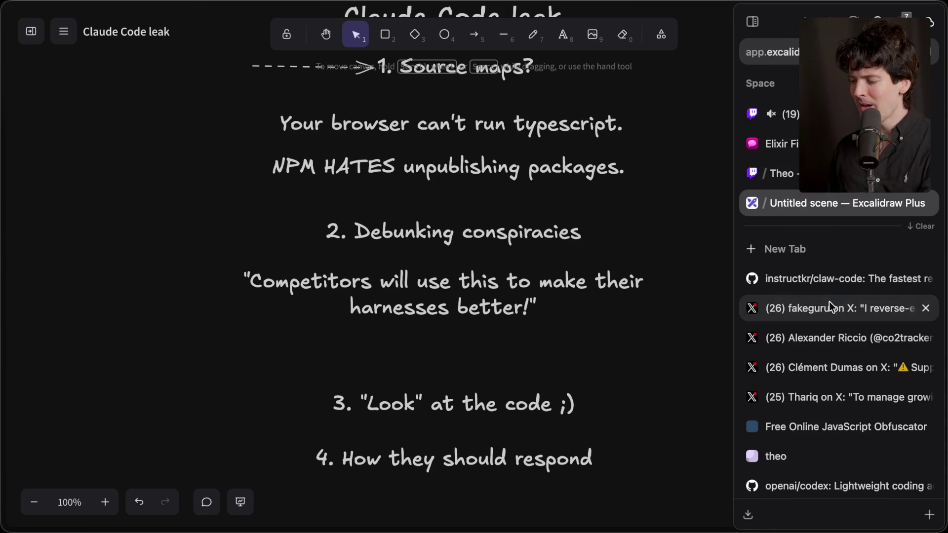
Step: Load x.com, scroll down to the Mar 30 post, and open its quoted Cursor benchmark post
type("x.com")
key("Return")
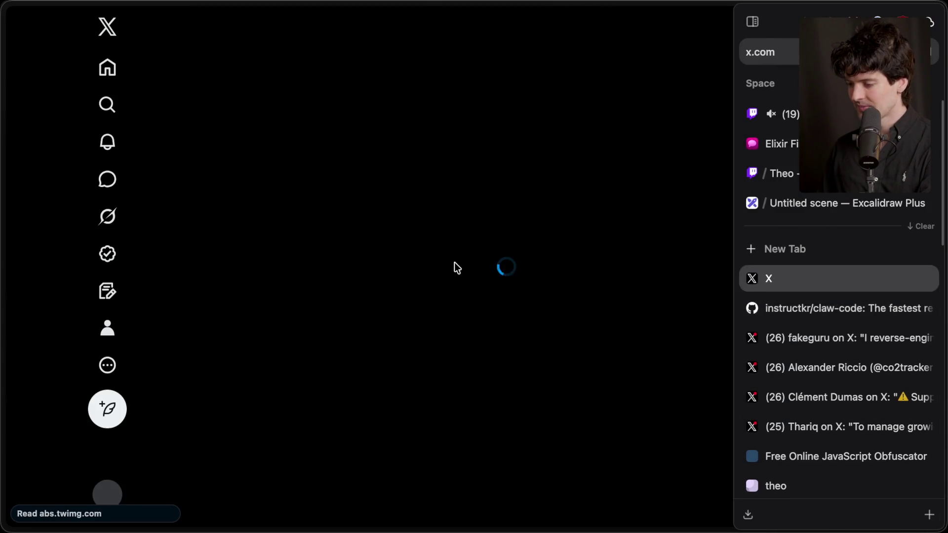
scroll(455, 262, "down", 5)
scroll(455, 262, "down", 10)
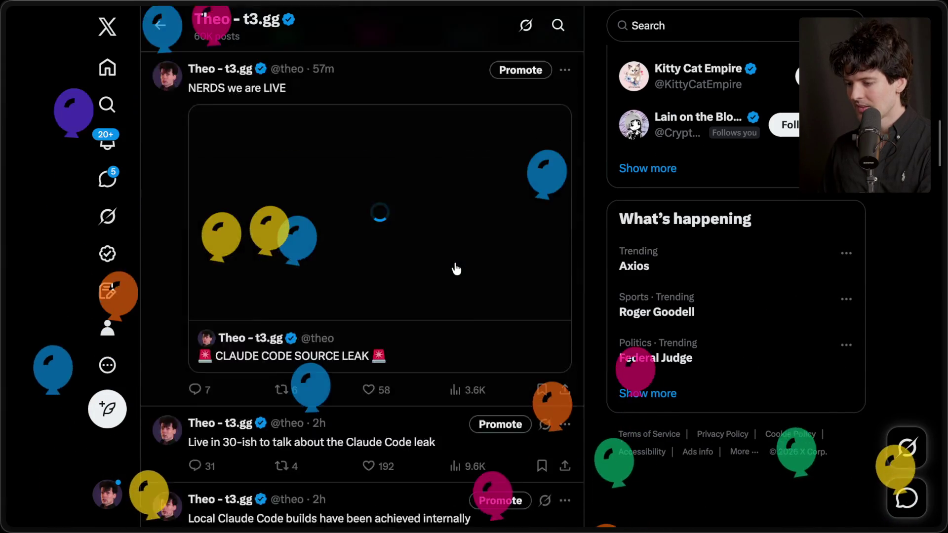
scroll(457, 269, "down", 15)
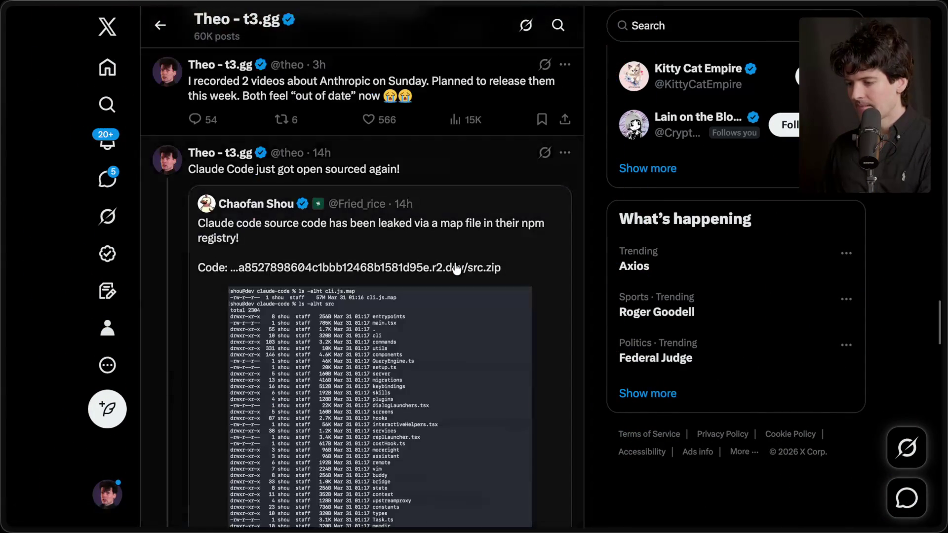
scroll(456, 269, "down", 15)
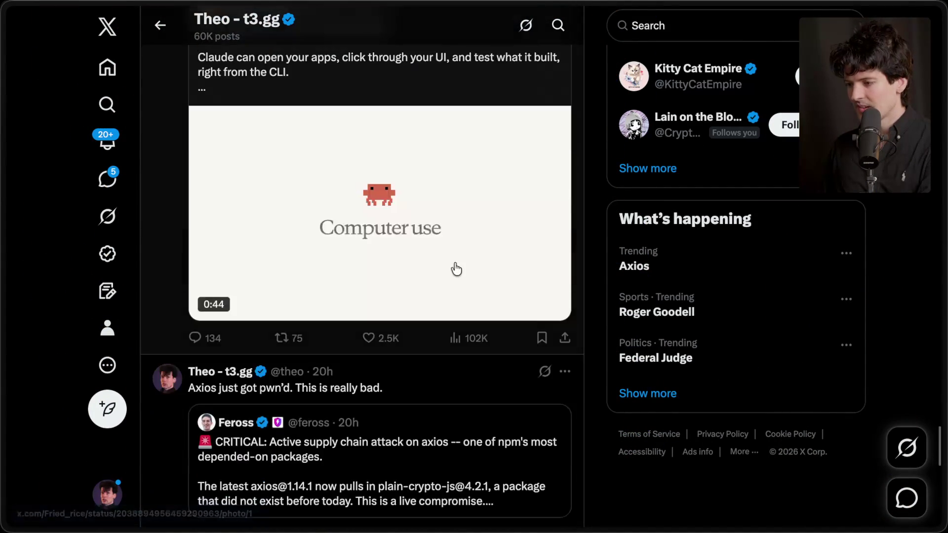
scroll(456, 264, "up", 5)
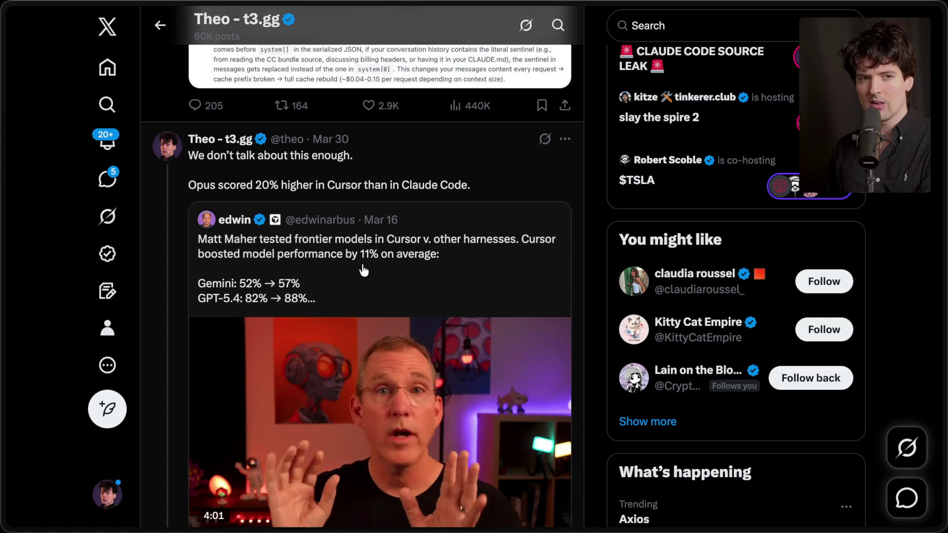
left_click(362, 264)
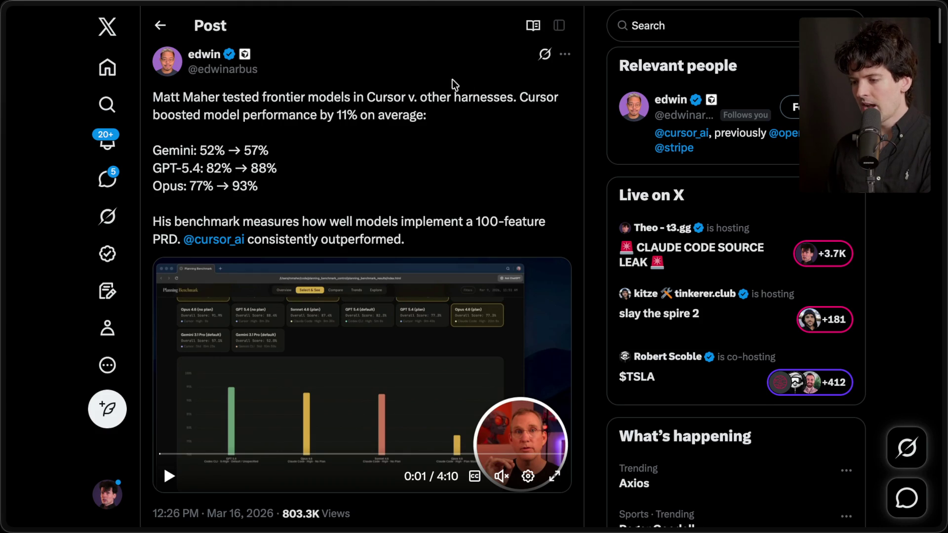
Step: Highlight Gemini's 52% score and GPT-5.4's 82% and 88% scores in the quoted post
double_click(164, 151)
left_click_drag(199, 149, 296, 153)
left_click(296, 154)
left_click_drag(205, 169, 300, 171)
left_click(299, 172)
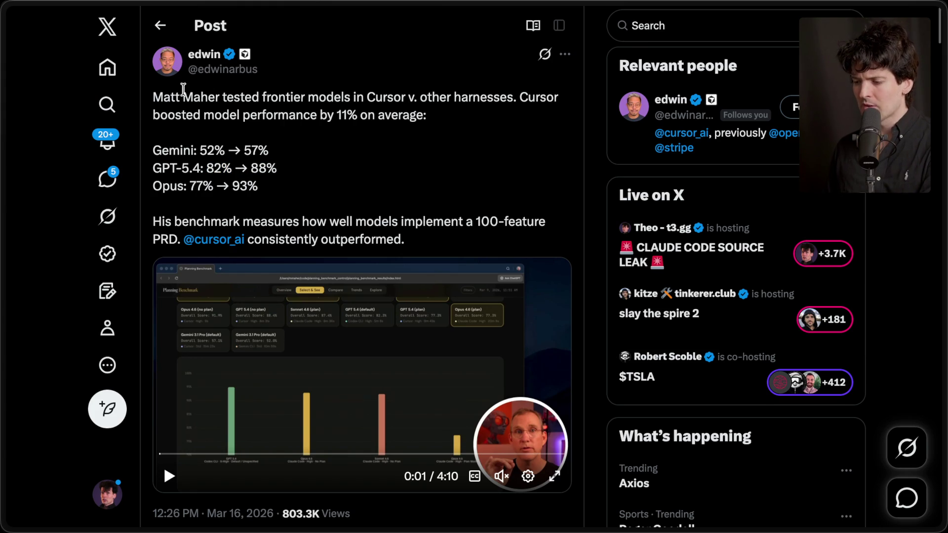
left_click_drag(211, 187, 187, 187)
left_click(198, 187)
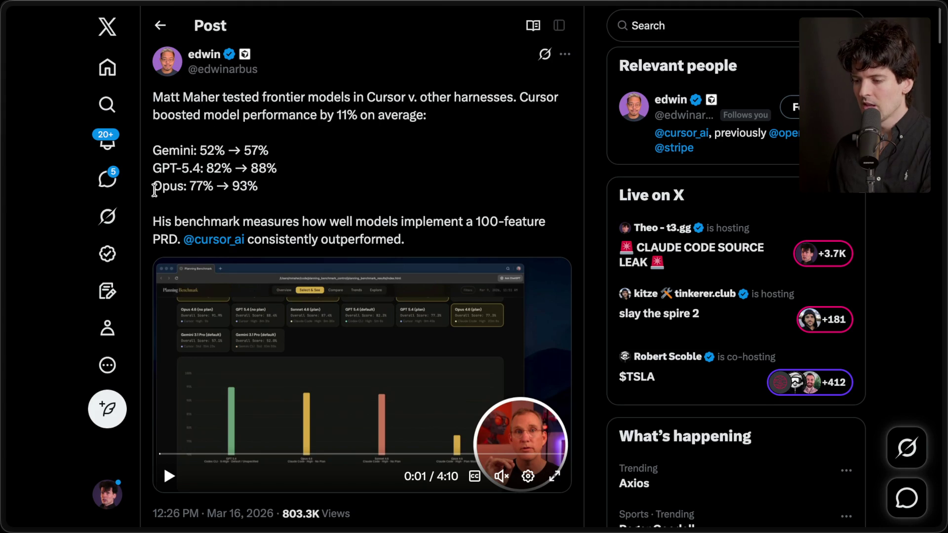
Step: Highlight the Opus 77% and 93% scores, then bring up the stream chat
left_click_drag(212, 186, 193, 187)
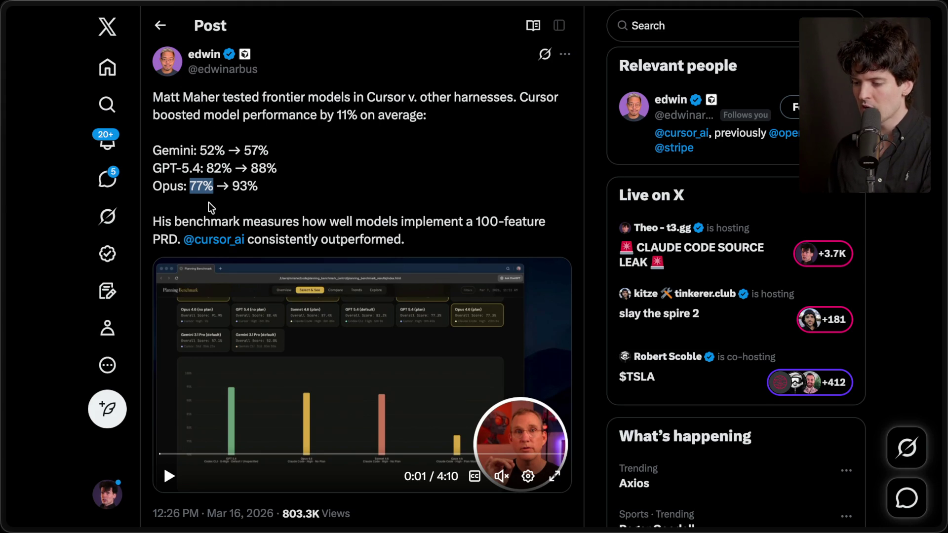
left_click_drag(234, 186, 268, 186)
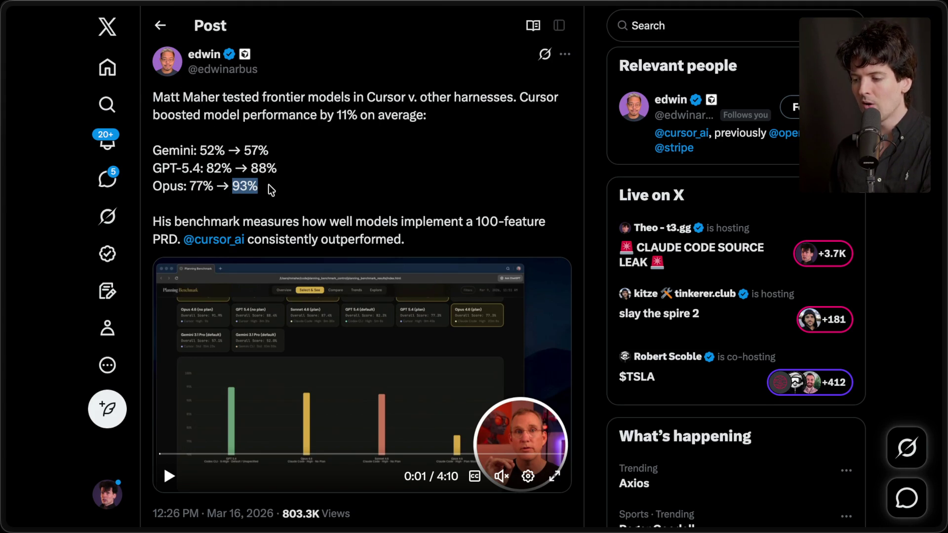
left_click(269, 186)
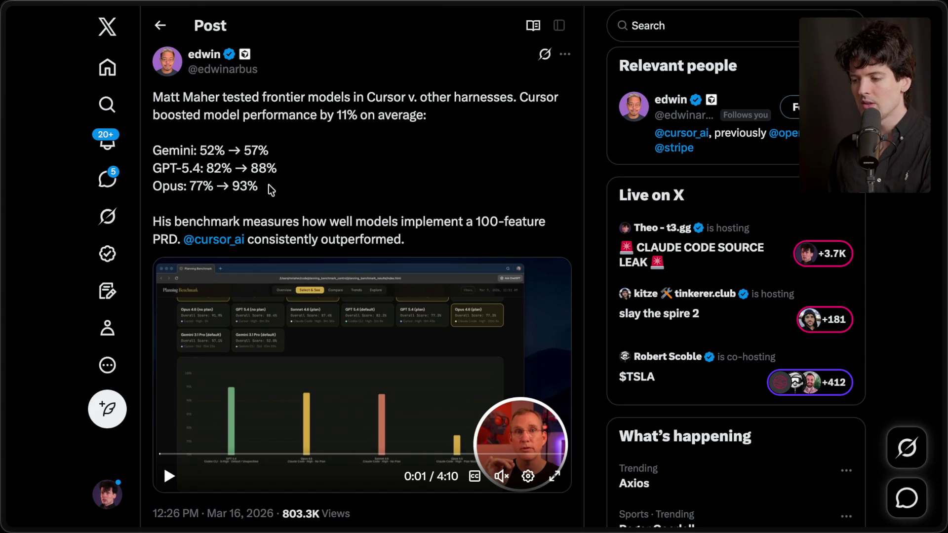
left_click_drag(268, 186, 234, 188)
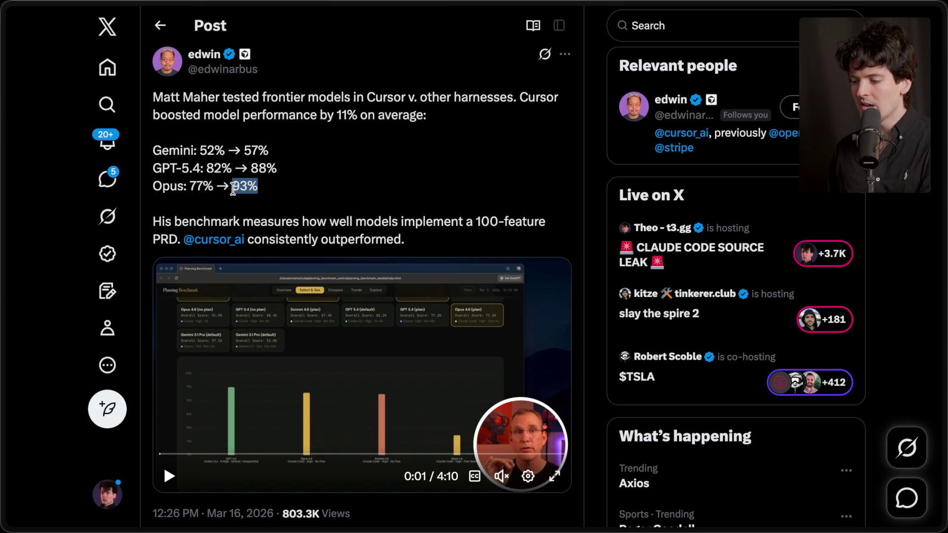
left_click(321, 189)
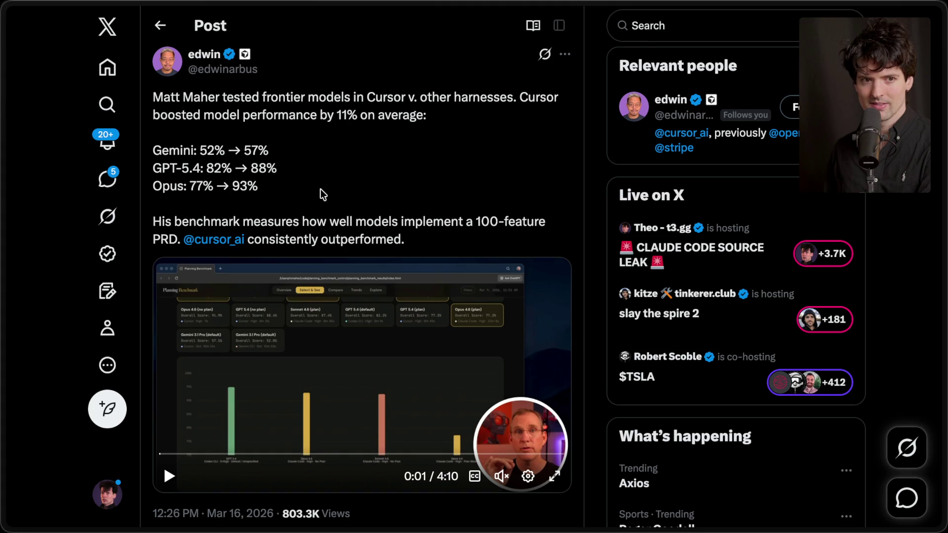
left_click(767, 114)
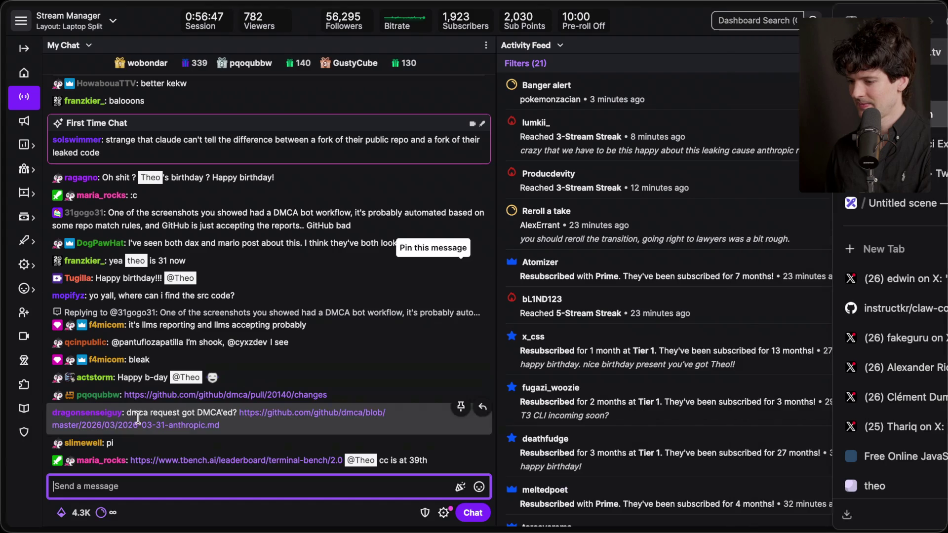
Step: Open the tbench.ai link from chat and select Claude Code's rank-39, 58.0% leaderboard entry
left_click(78, 70)
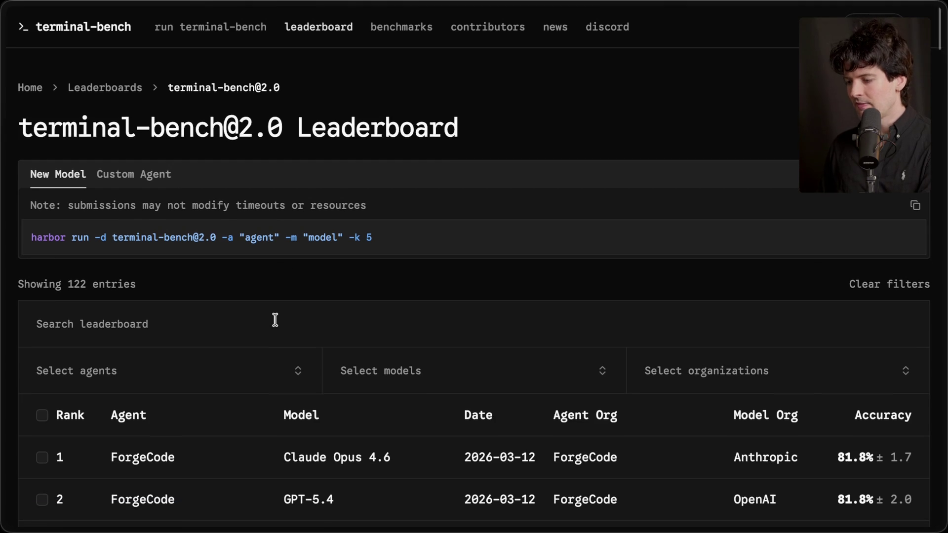
scroll(275, 318, "down", 10)
scroll(274, 319, "down", 15)
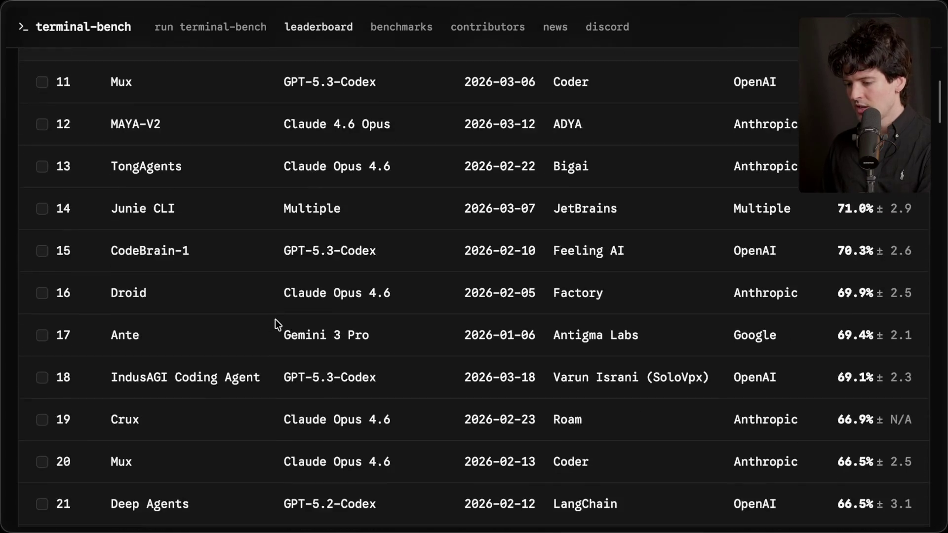
scroll(275, 319, "down", 7)
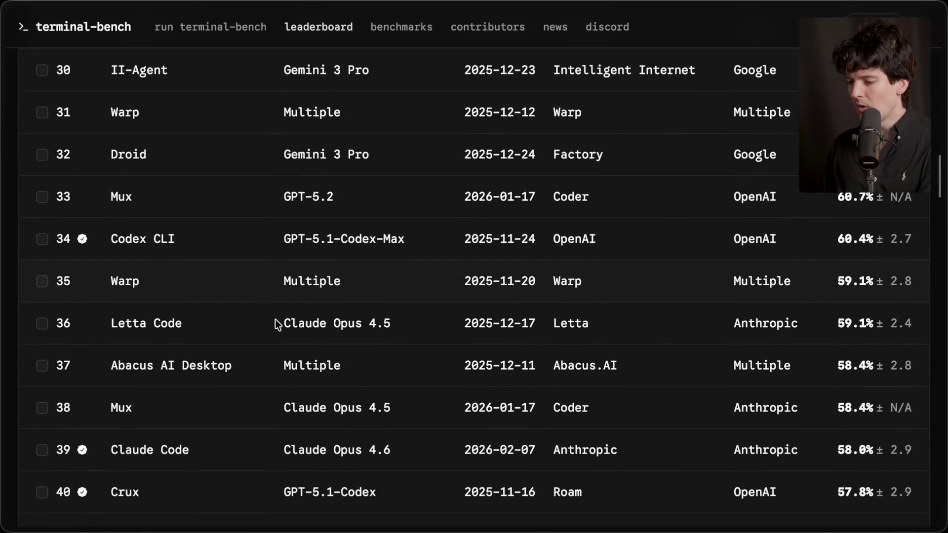
left_click_drag(109, 407, 361, 407)
left_click(250, 406)
scroll(250, 407, "left", 5)
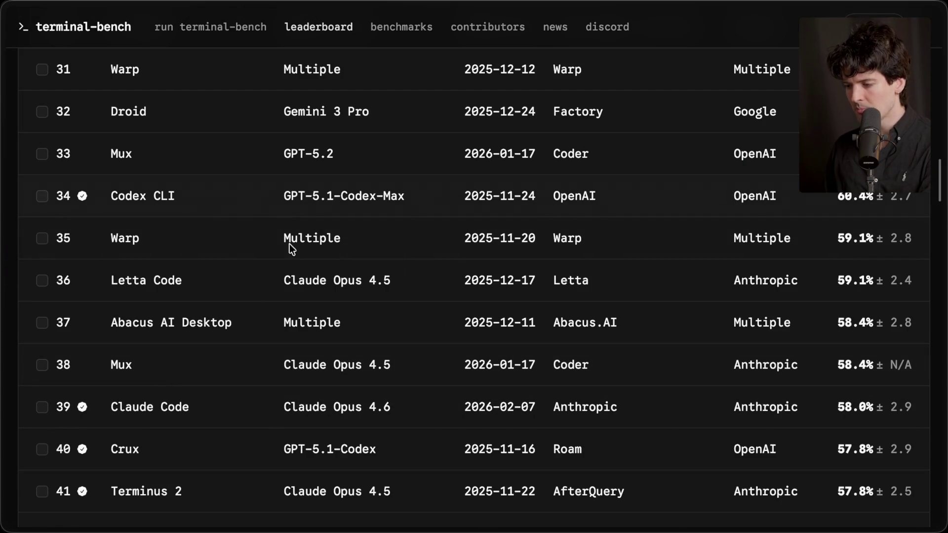
scroll(247, 397, "up", 10)
scroll(247, 403, "up", 15)
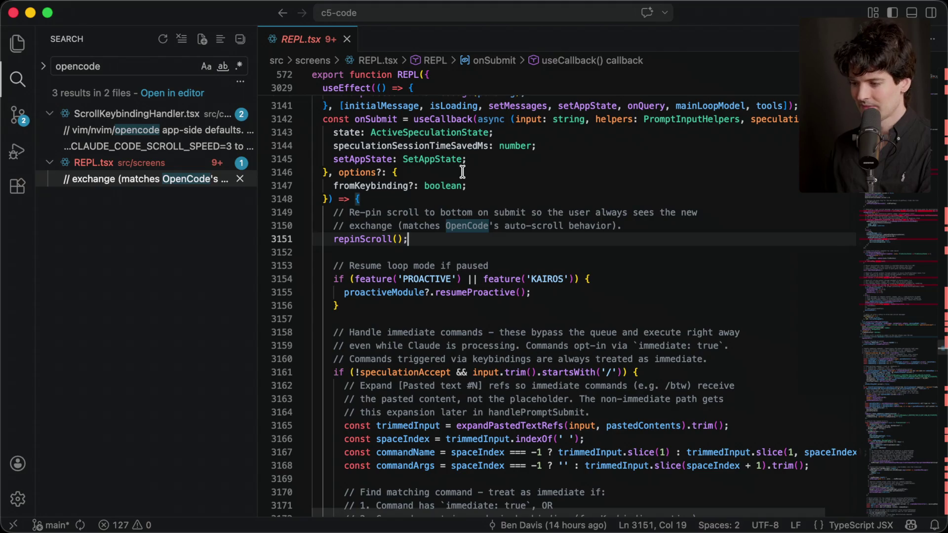
Step: Cycle through the three terminal tabs, settling back on the c5-code tab
key("super+Tab")
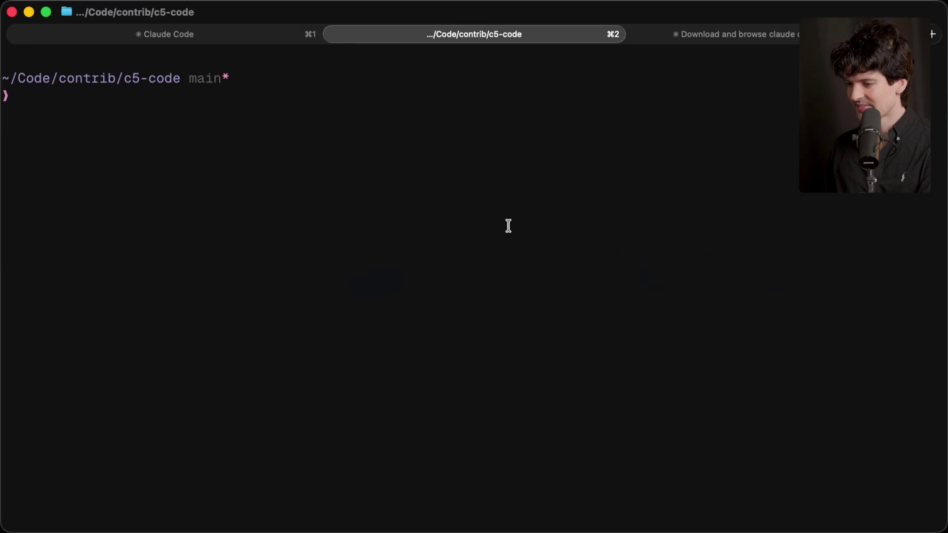
key("super+1")
key("super+2")
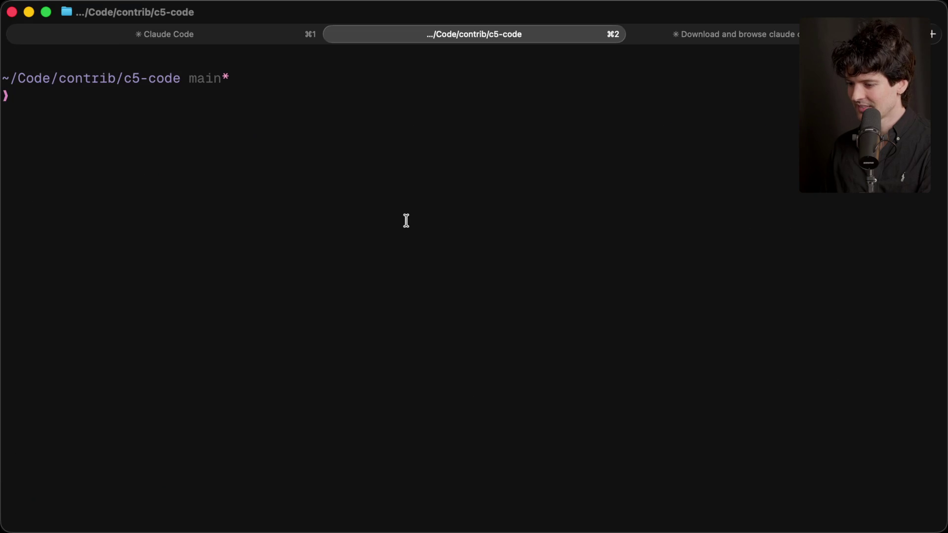
key("super+3")
key("super+2")
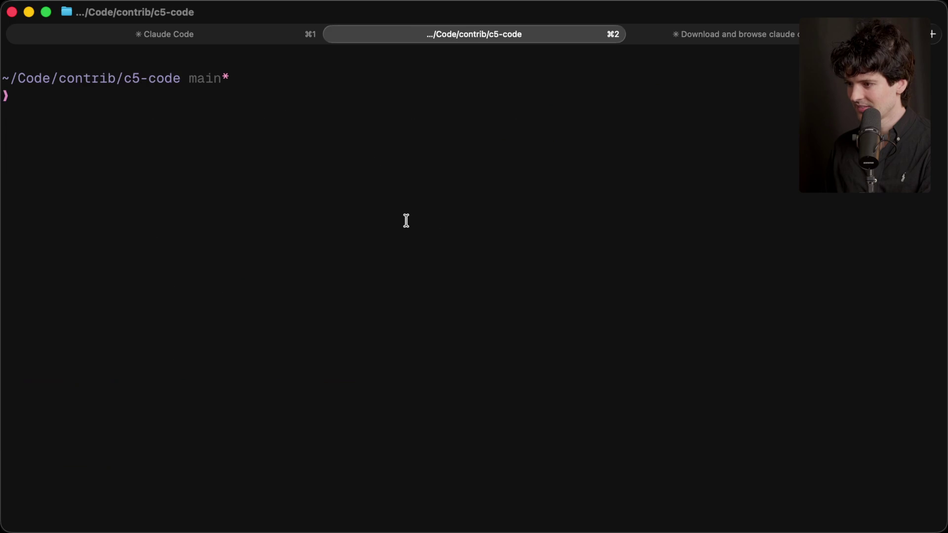
key("super+1")
key("super+2")
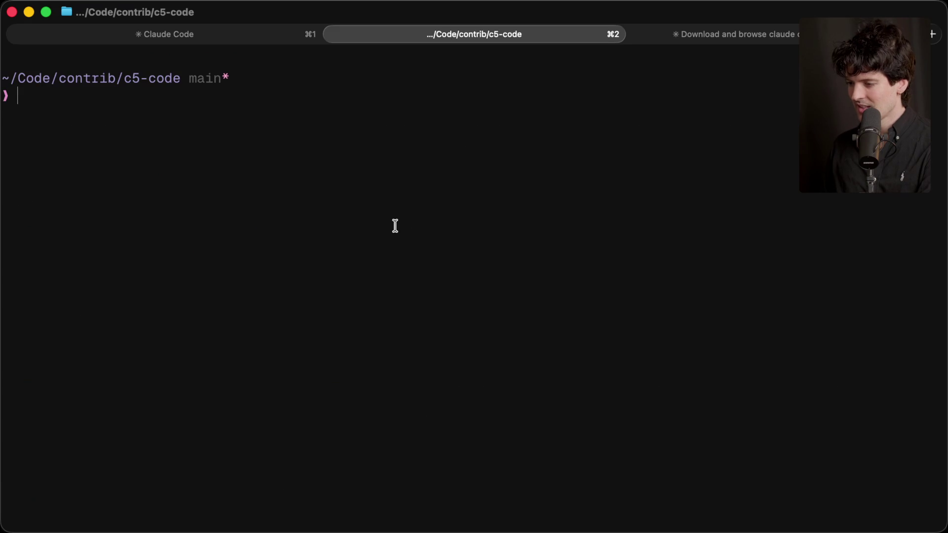
key("super+Tab")
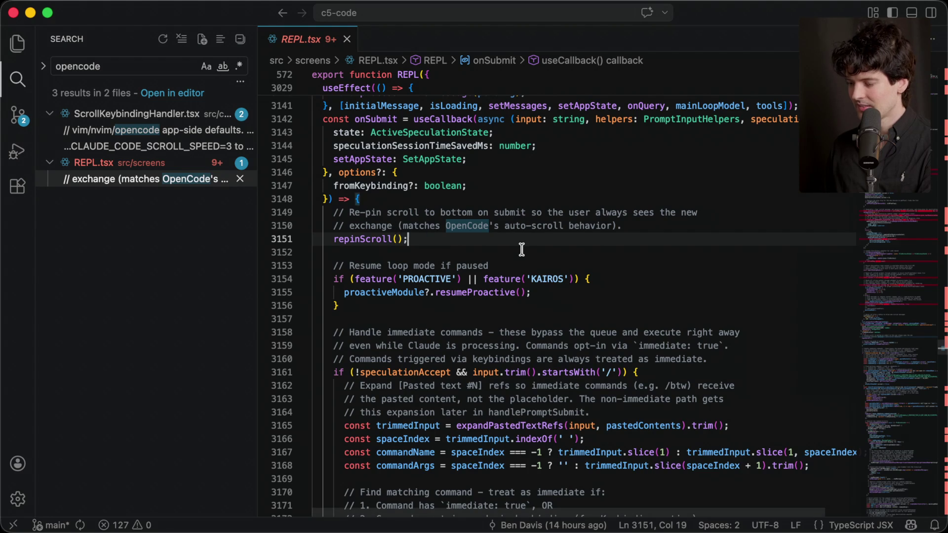
key("super+Tab")
key("super+Tab")
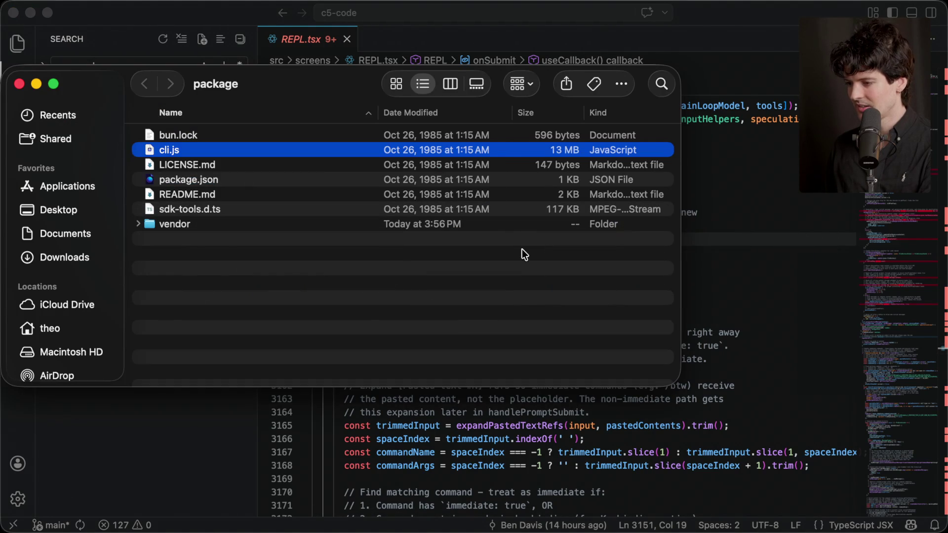
Step: Open the src folder under Downloads in Finder, scroll through it, and close the window
key("super+Up")
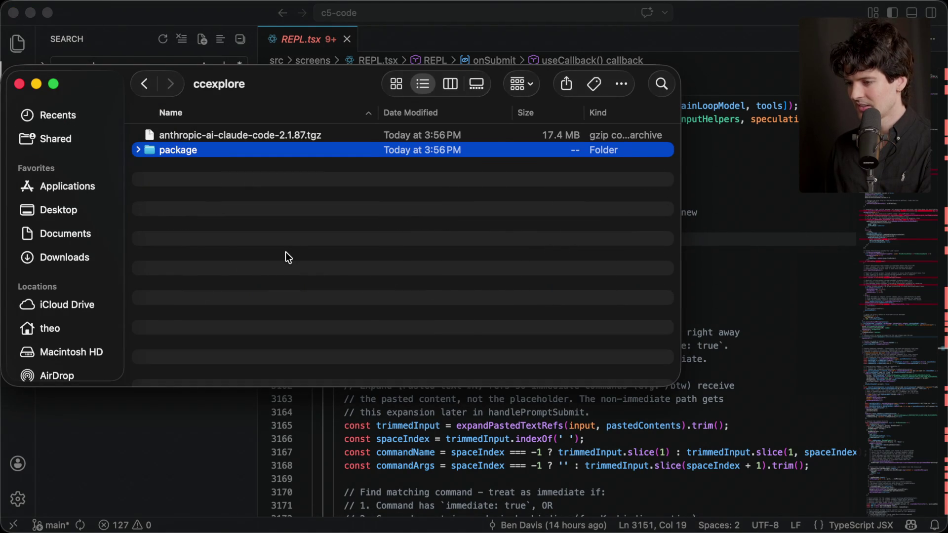
left_click(58, 256)
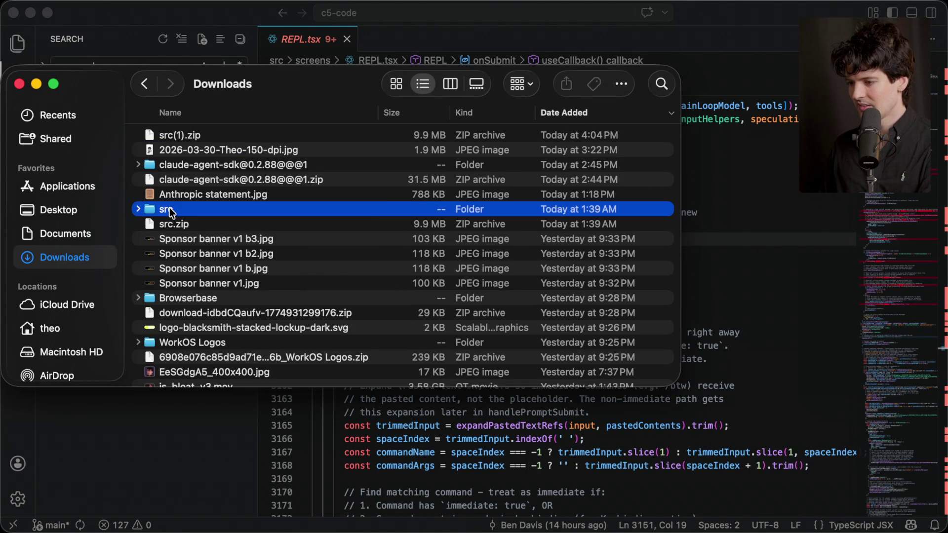
double_click(168, 210)
scroll(192, 190, "down", 2)
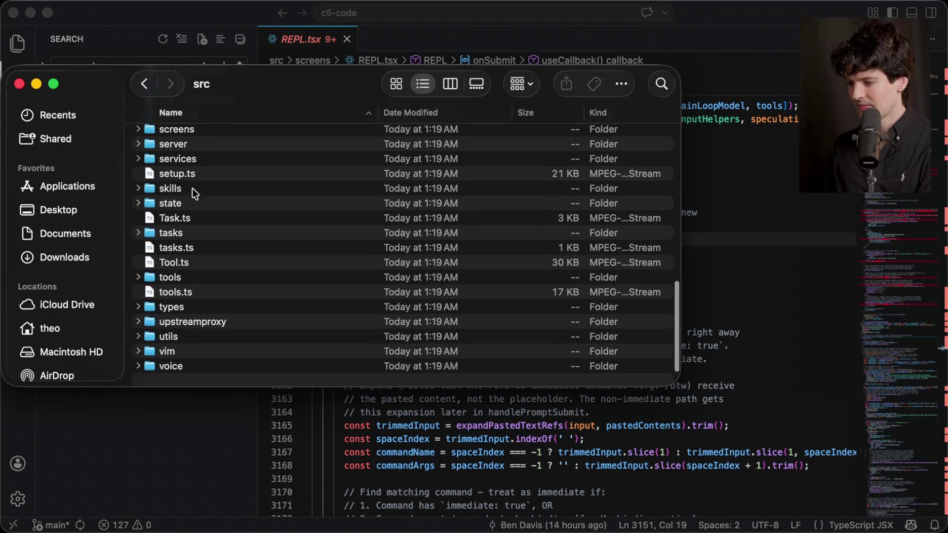
scroll(193, 191, "up", 10)
scroll(192, 190, "up", 10)
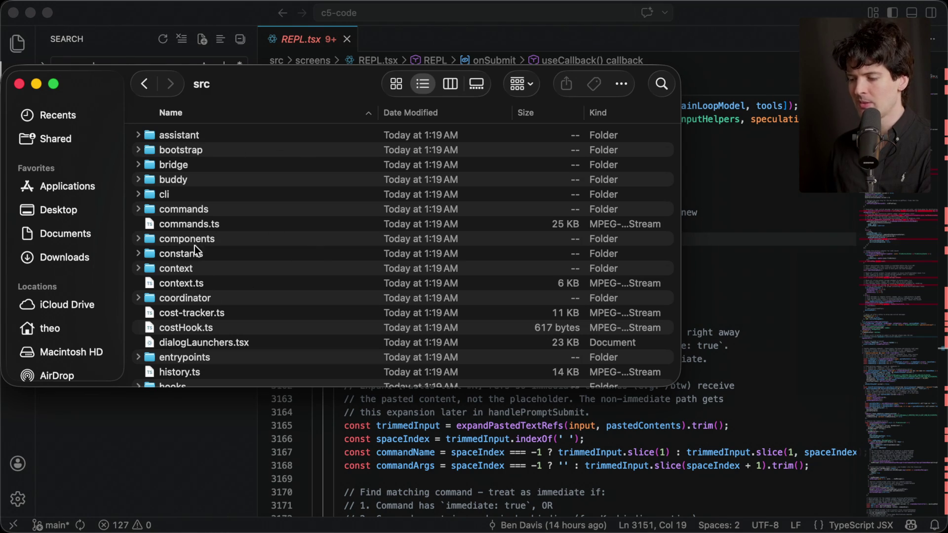
scroll(224, 283, "down", 5)
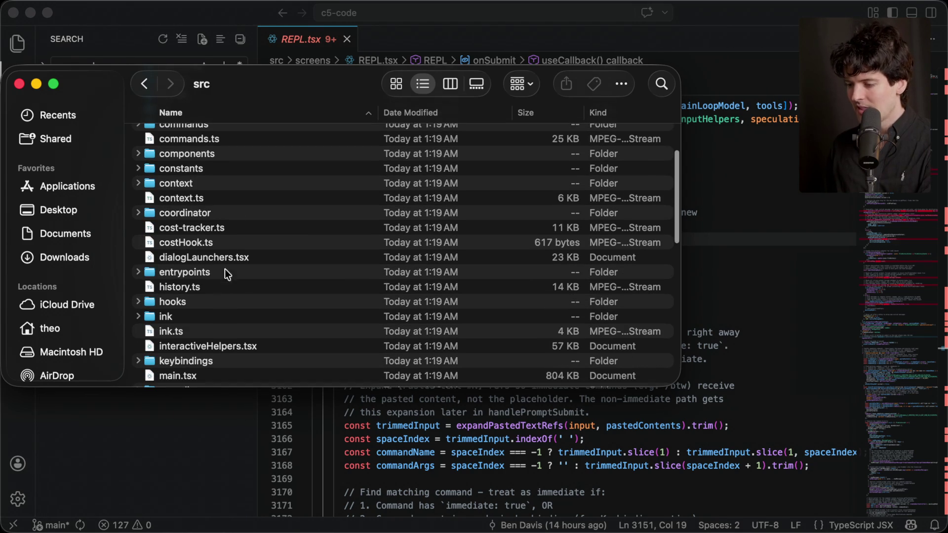
scroll(232, 338, "down", 5)
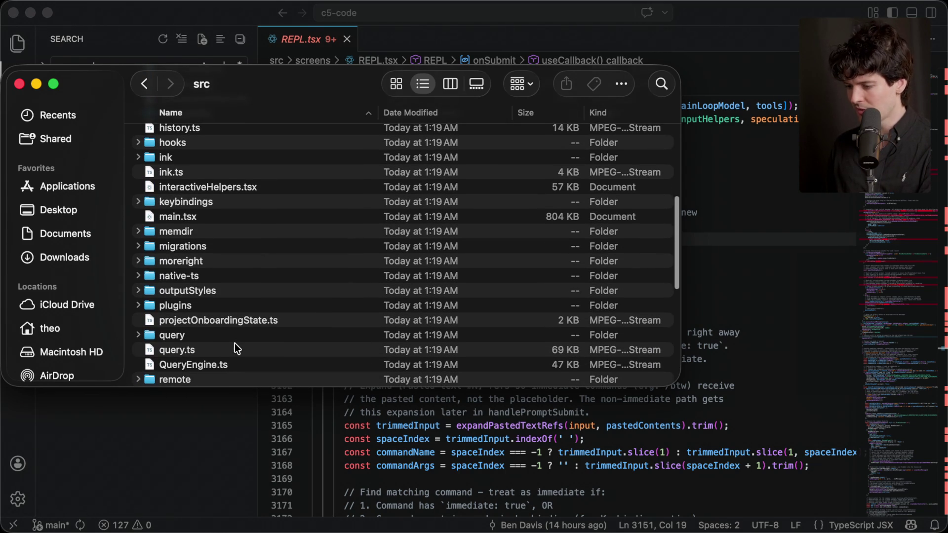
scroll(235, 344, "down", 5)
scroll(235, 343, "down", 5)
key("super+w")
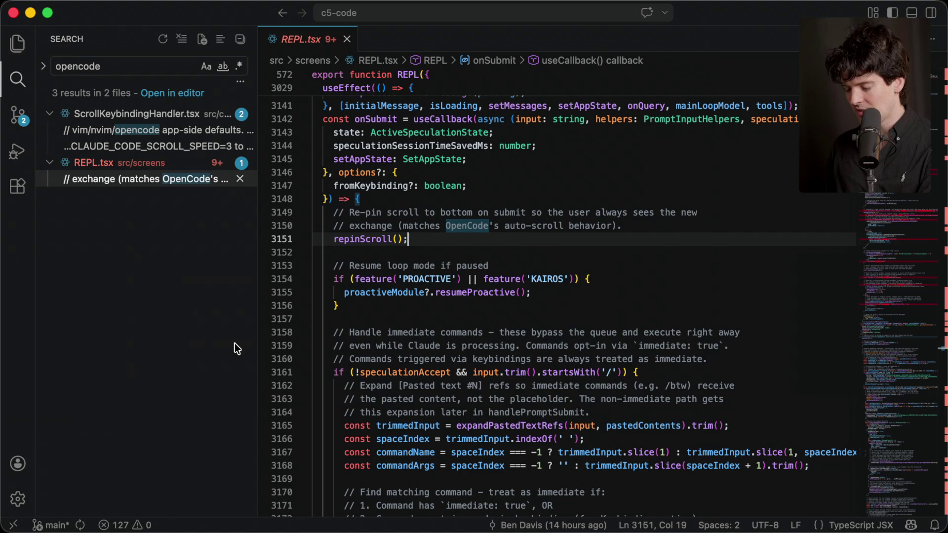
Step: Clear the opencode search, open package.json, and select the color-diff-napi entry on line 53
left_click(140, 67)
key("super+a")
key("BackSpace")
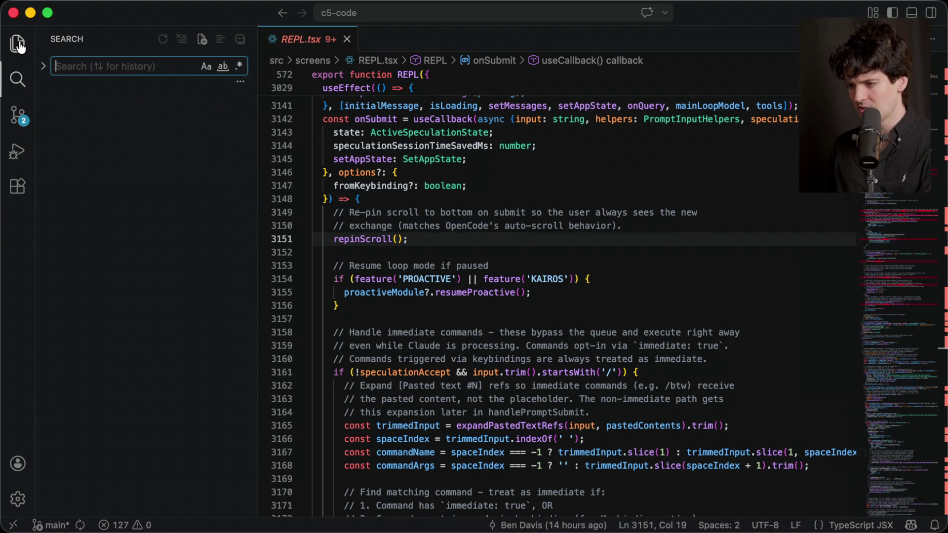
key("super+shift+e")
scroll(143, 368, "down", 8)
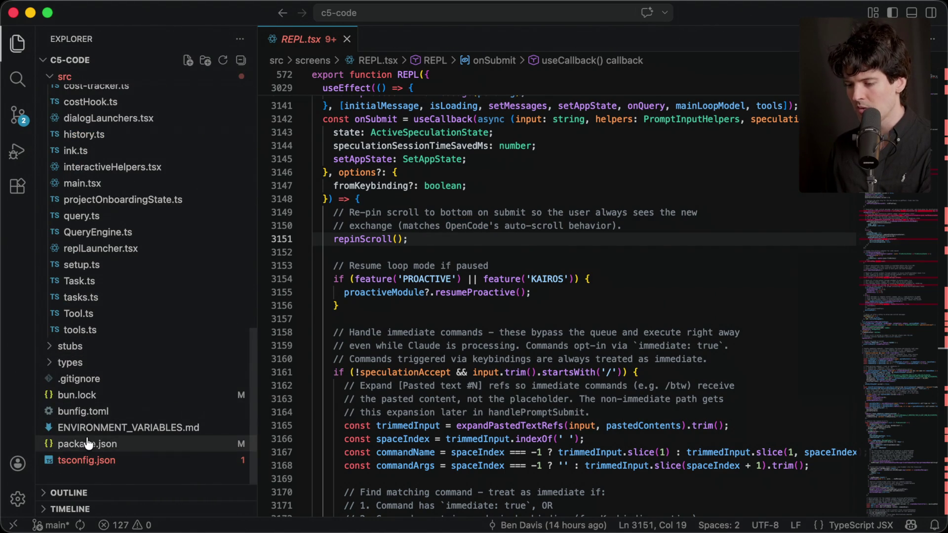
left_click(81, 444)
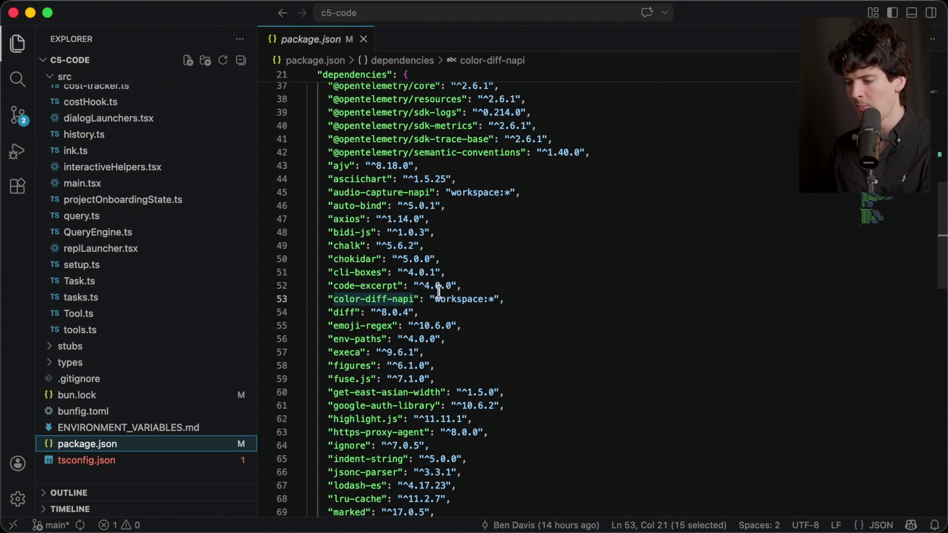
left_click(328, 300)
left_click_drag(328, 300, 504, 300)
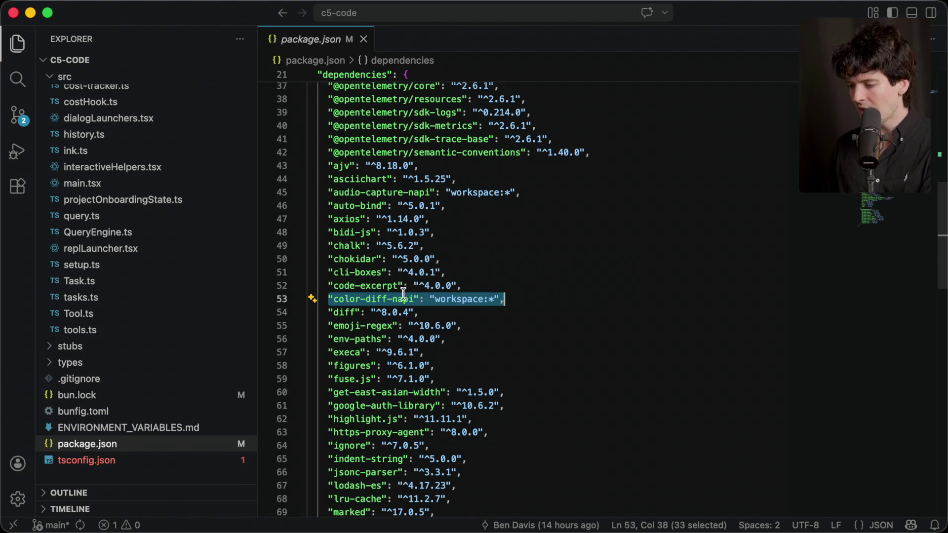
left_click(514, 302)
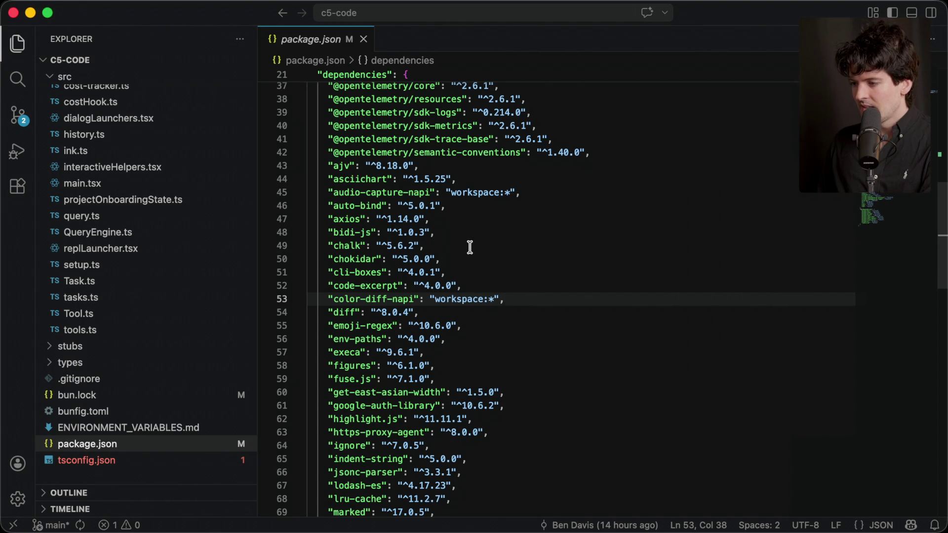
Step: Collapse the src folder in the Explorer sidebar
scroll(469, 247, "up", 7)
scroll(470, 247, "down", 3)
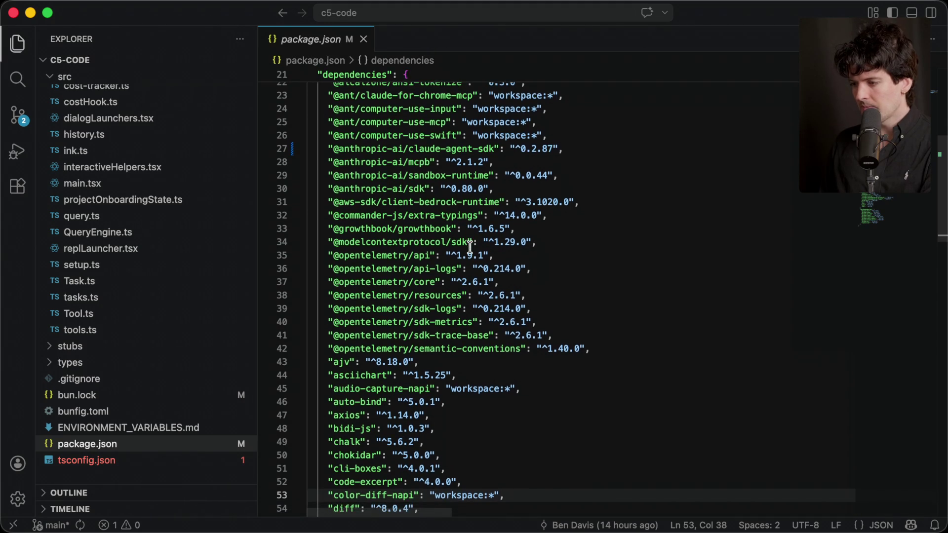
scroll(469, 246, "up", 2)
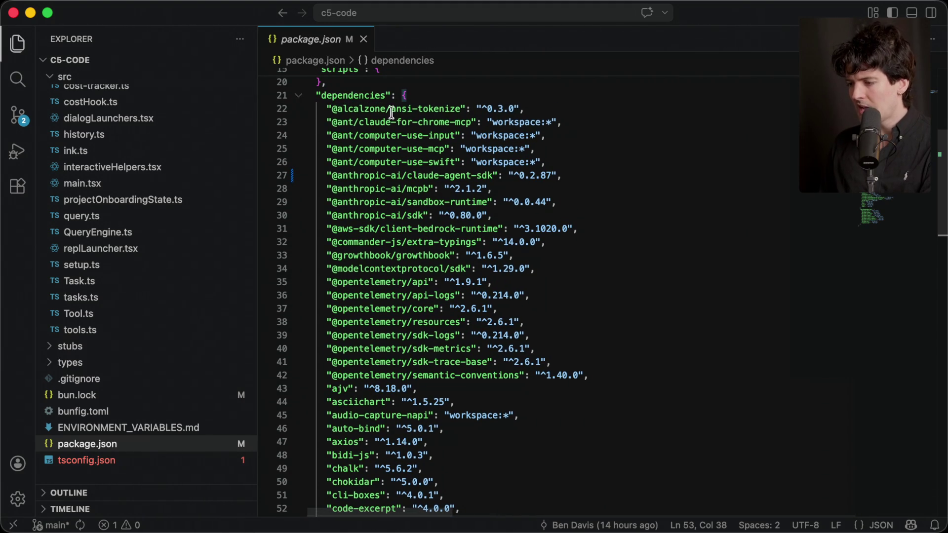
scroll(388, 118, "left", 1)
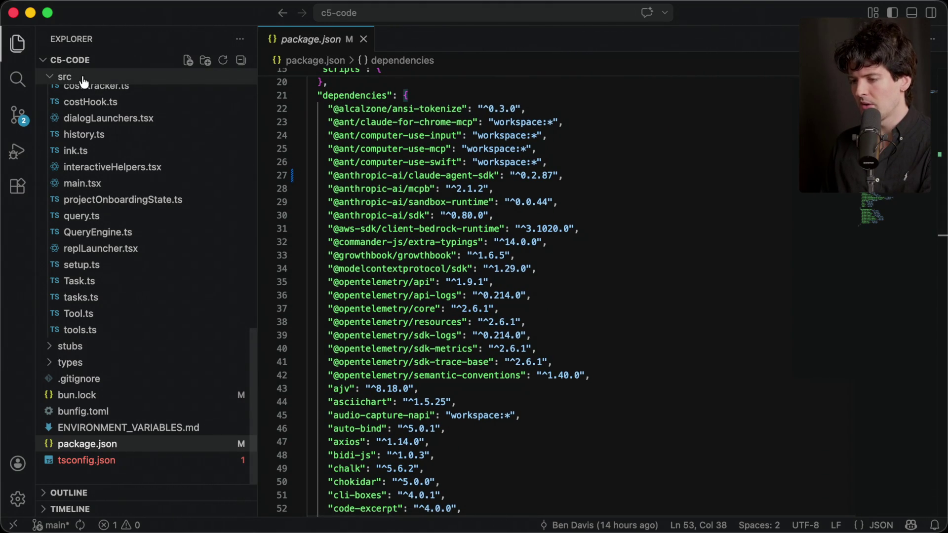
left_click(102, 77)
left_click(102, 77)
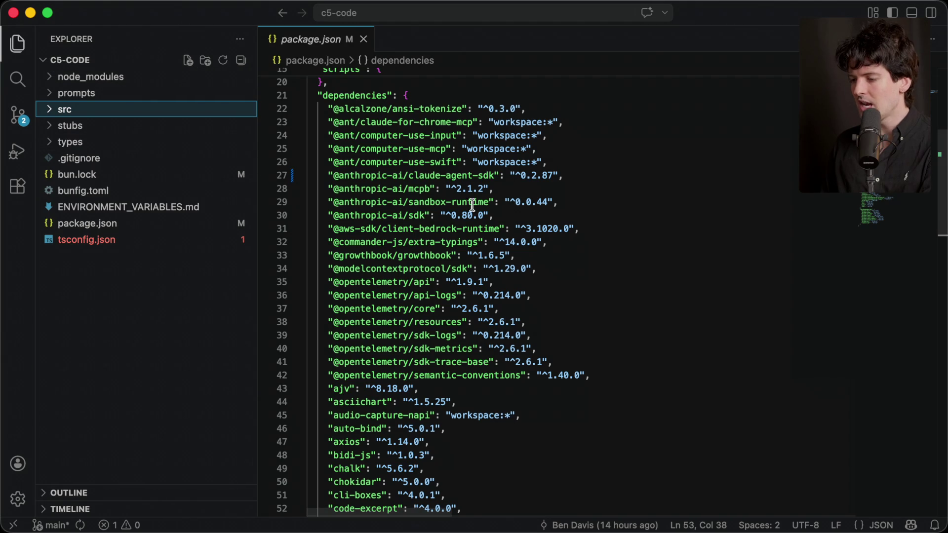
Step: Scroll the dependencies, selecting the color-diff-napi and modifiers-napi "workspace:*" lines
left_click(475, 429)
scroll(474, 431, "down", 6)
scroll(473, 431, "down", 10)
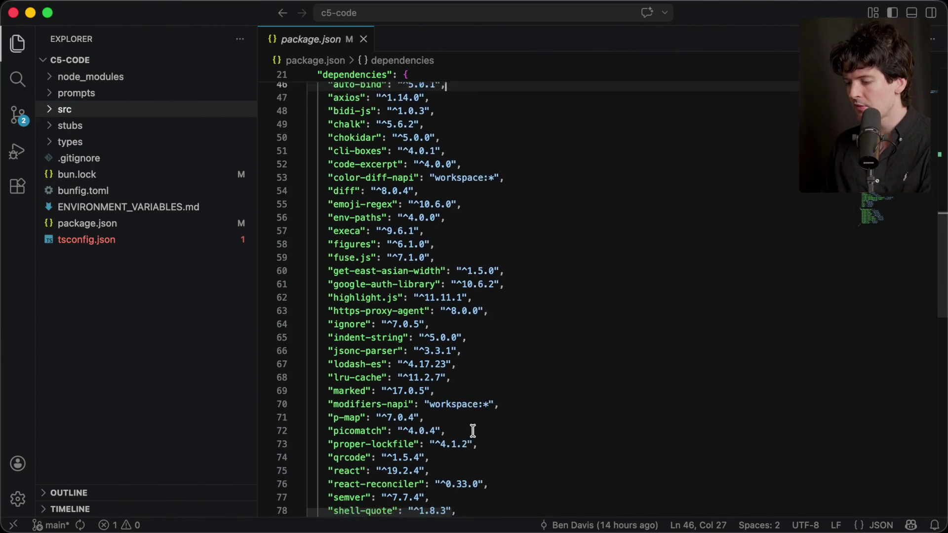
scroll(472, 431, "down", 10)
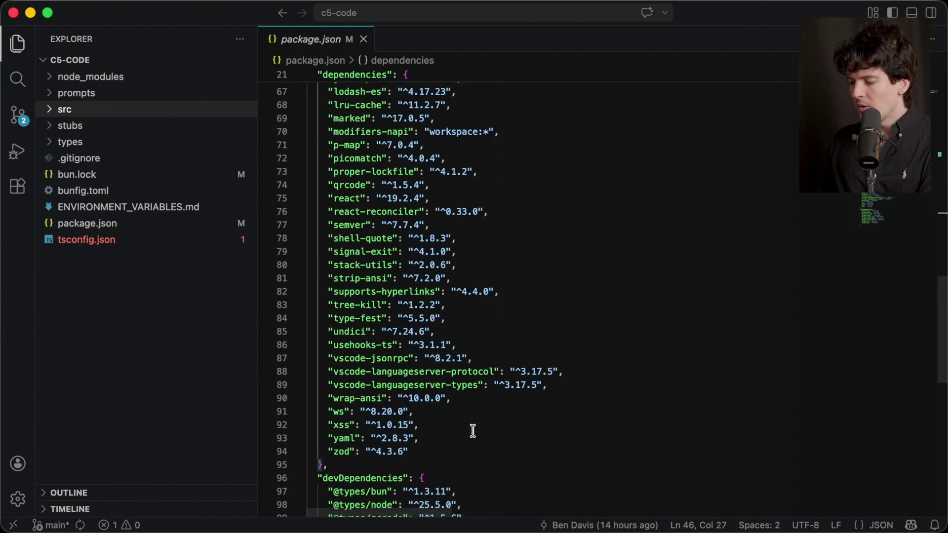
scroll(472, 431, "up", 20)
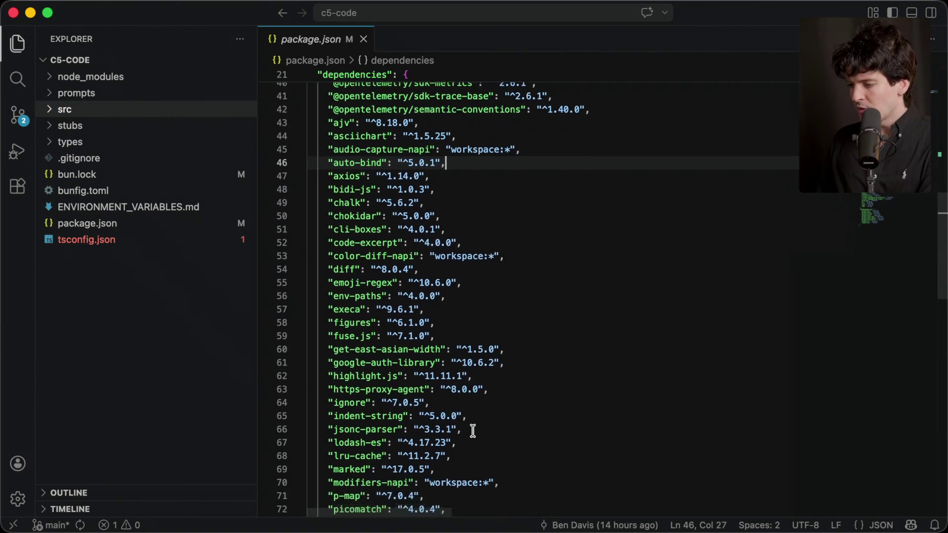
scroll(333, 120, "up", 2)
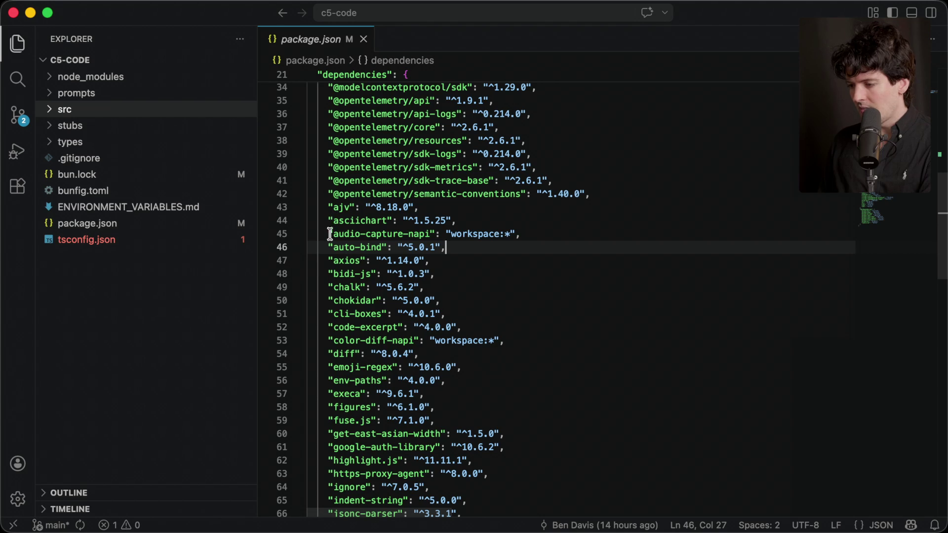
left_click_drag(329, 233, 555, 233)
left_click_drag(524, 341, 254, 341)
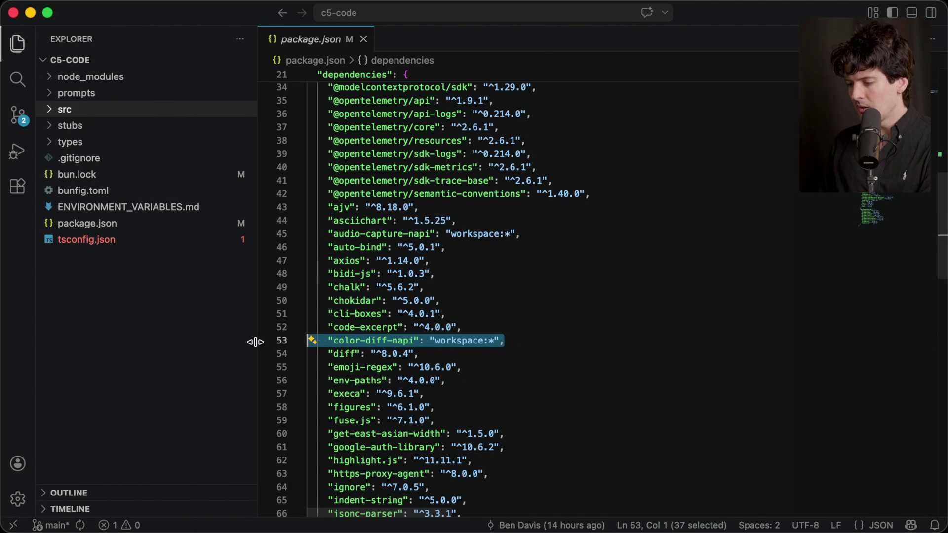
scroll(510, 372, "down", 10)
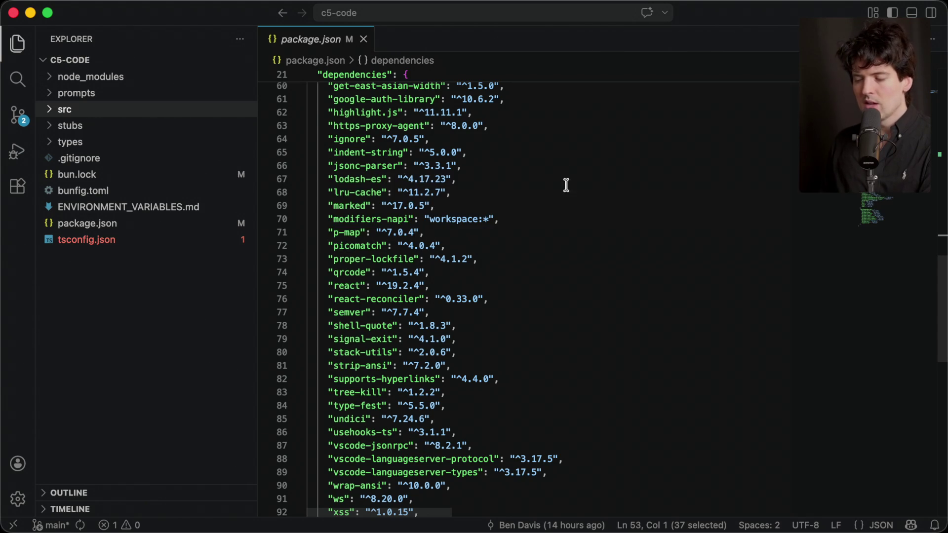
left_click_drag(509, 218, 268, 230)
scroll(346, 246, "up", 5)
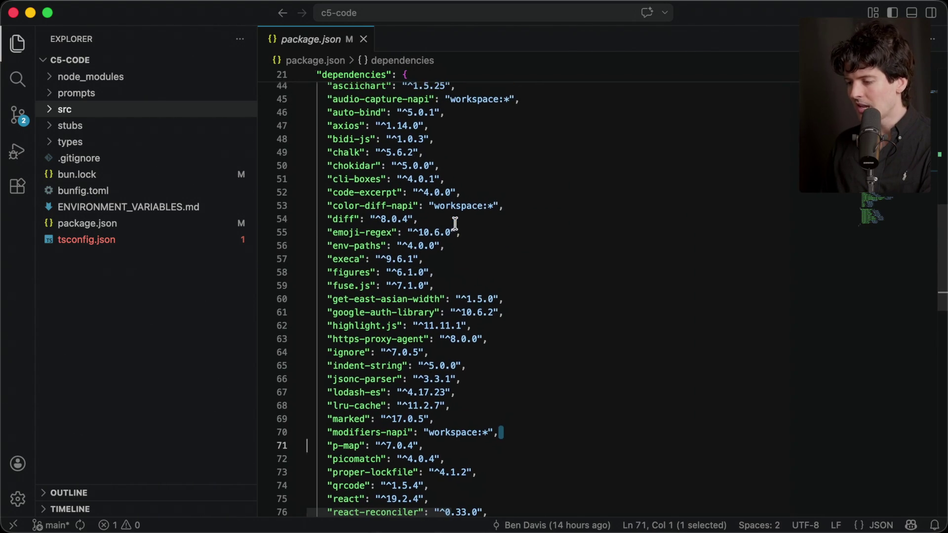
key("super+Tab")
key("super+Tab")
key("super+Tab")
key("super+Tab")
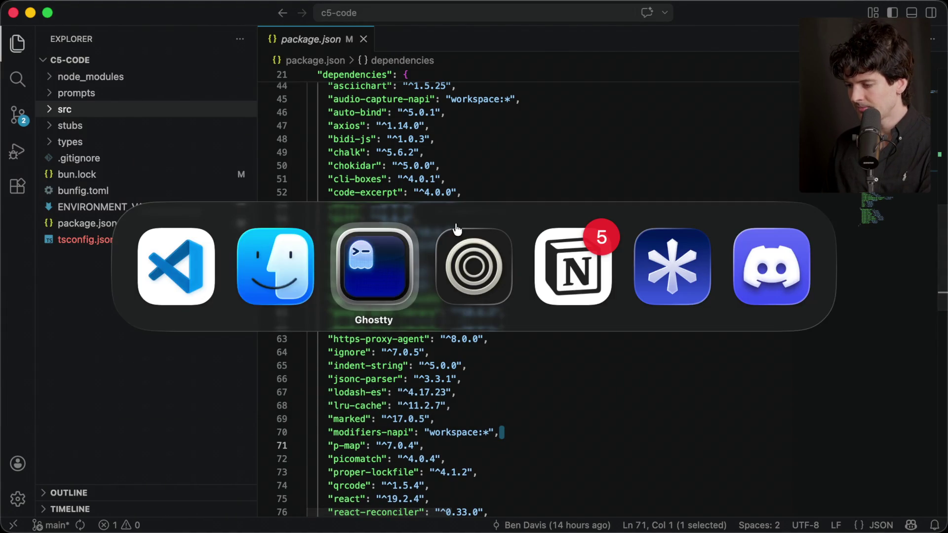
Step: Launch the dev build with bun run dev, send 'Sup nerds', then exit Claude Code
type("bun run dev")
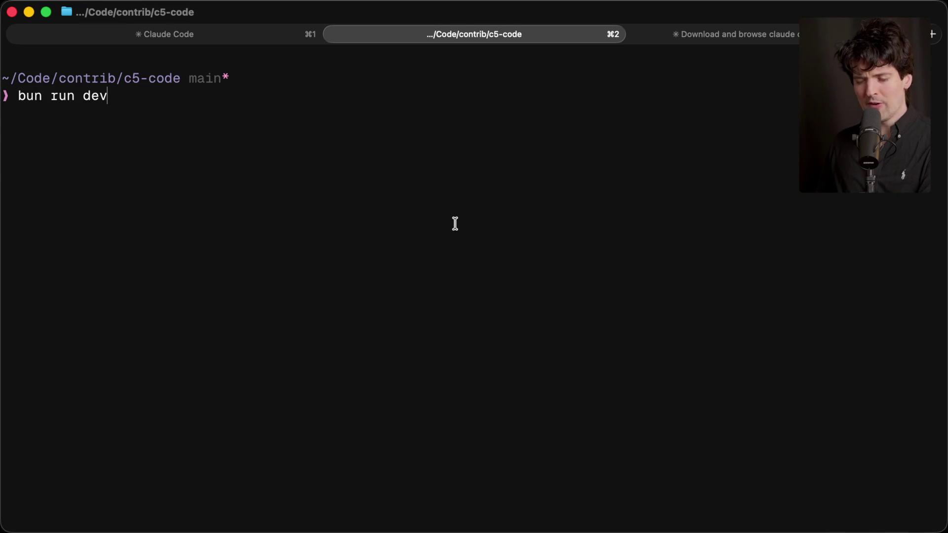
key("Return")
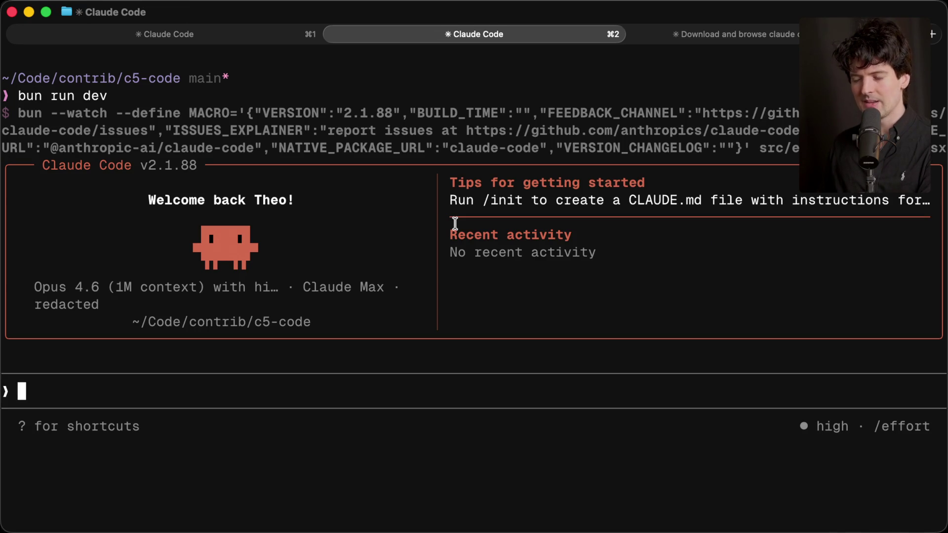
type("Sup nerds")
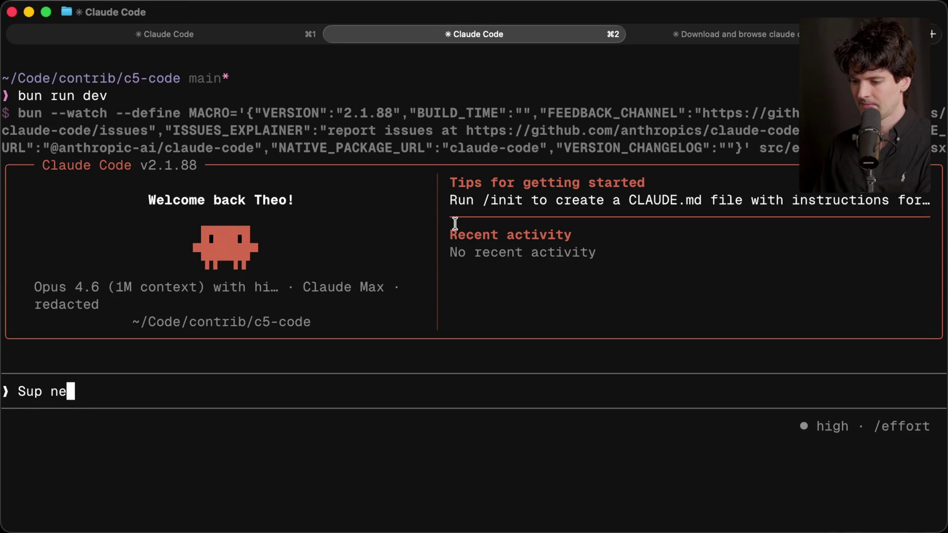
key("Return")
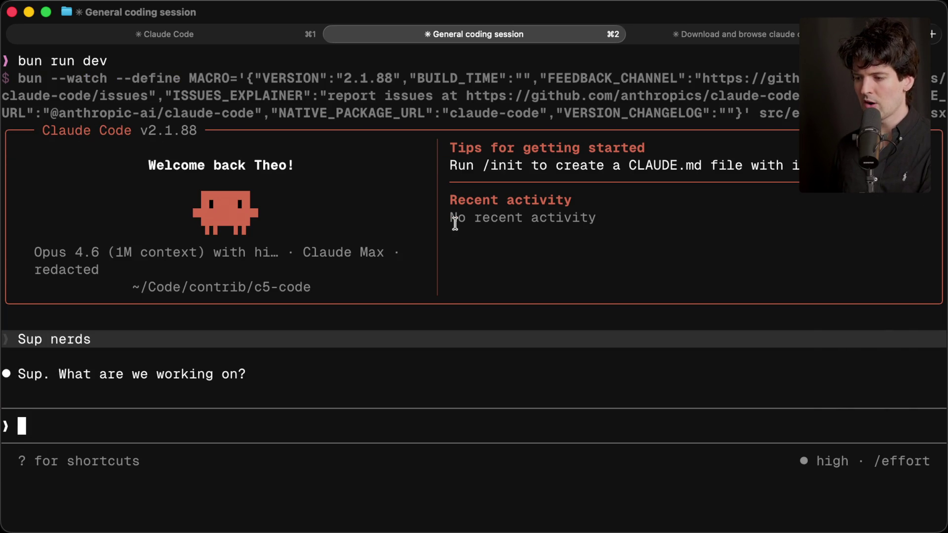
type("Can you c")
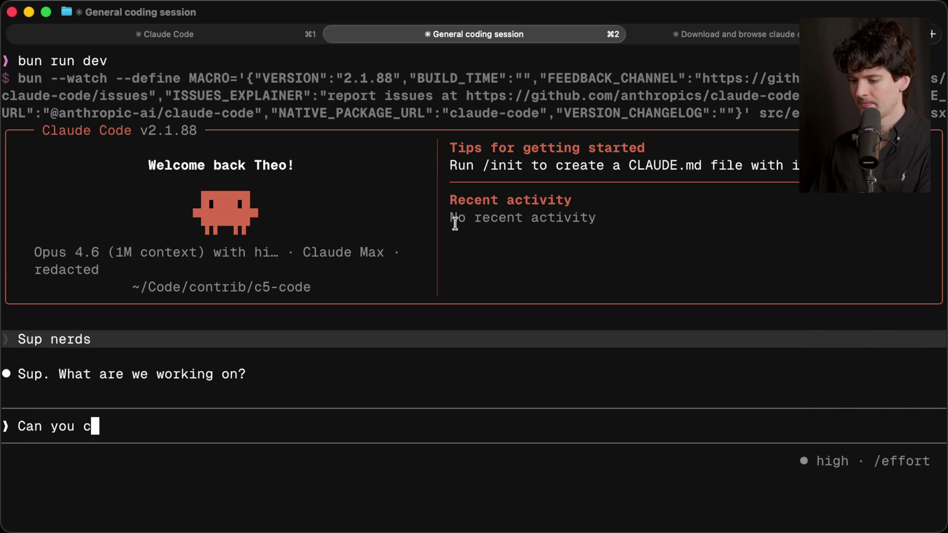
type("hange the")
key("alt+BackSpace")
key("alt+BackSpace")
key("ctrl+c")
key("ctrl+c")
Step: Run git status, stage everything with git add -A, and type git checkout -b theo/fix-build
type("git status")
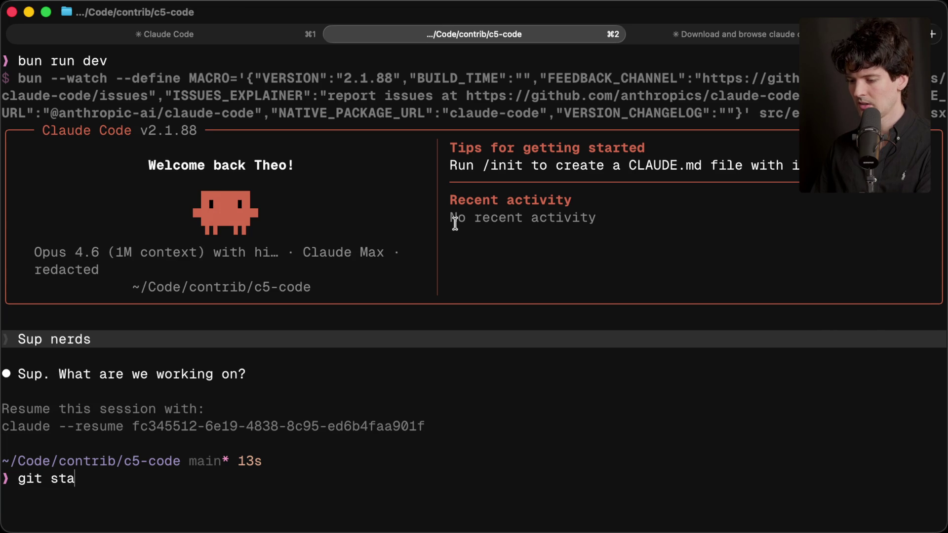
key("Return")
type("git add -A")
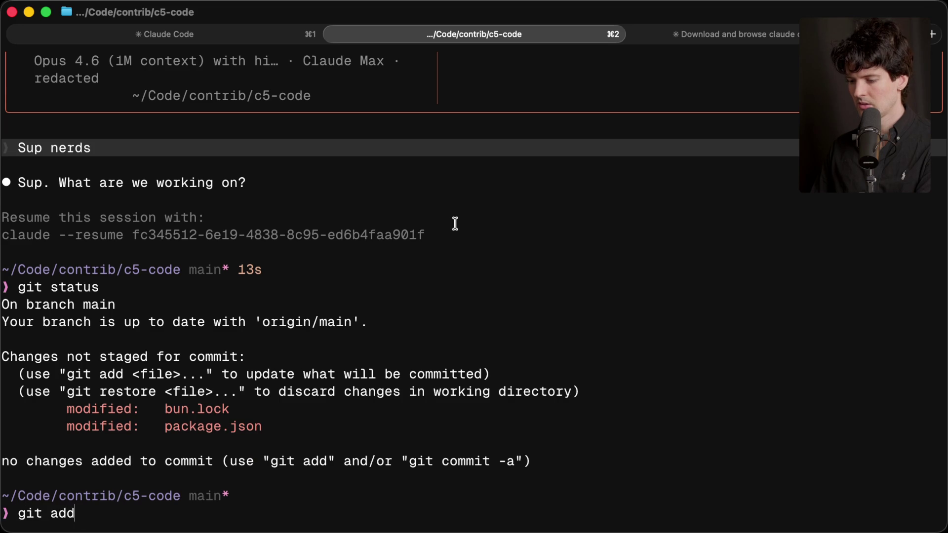
key("Return")
type("git checkout -b theo/fix-b")
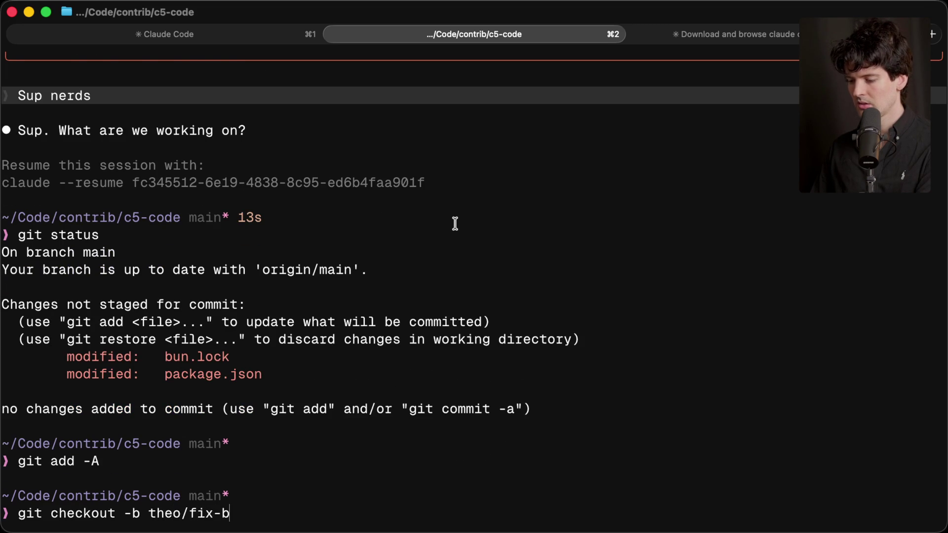
type("uild")
Step: Create the theo/fix-build branch and commit the staged changes as "fix build"
key("Return")
type("git commit -m \"fix build\"")
key("Return")
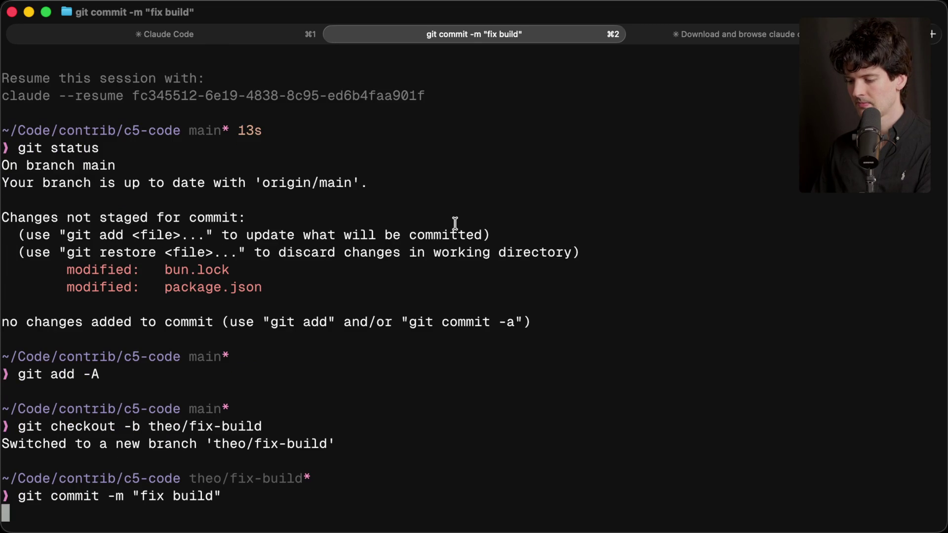
Step: Run bun run dev, ask to change the theme color from orange to pink, and always allow the search
type("bun run dev")
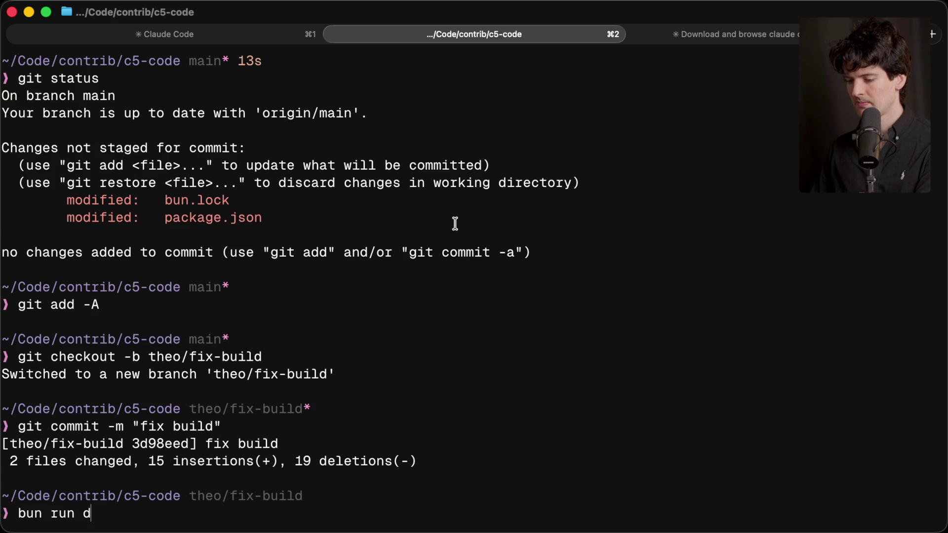
key("Return")
type("Can y")
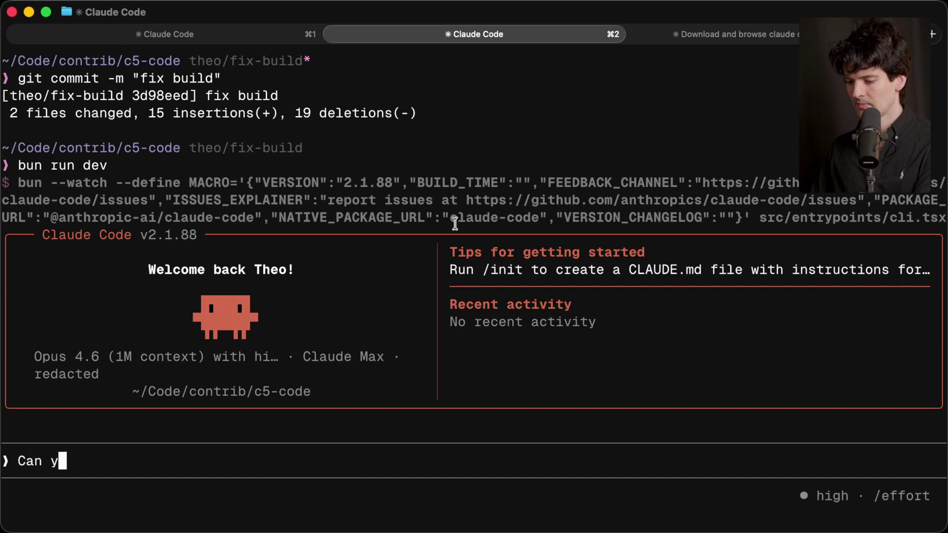
type("ou change the theme col")
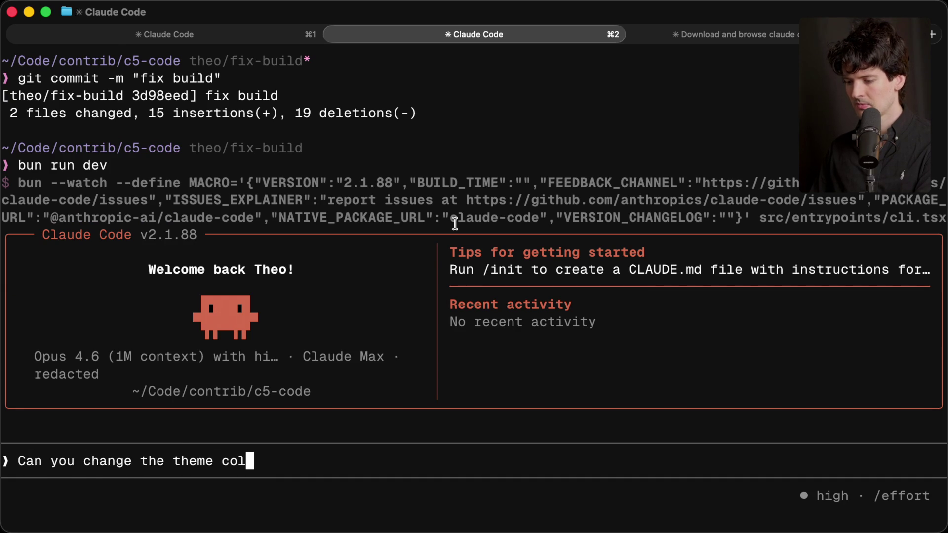
type("or from orange t")
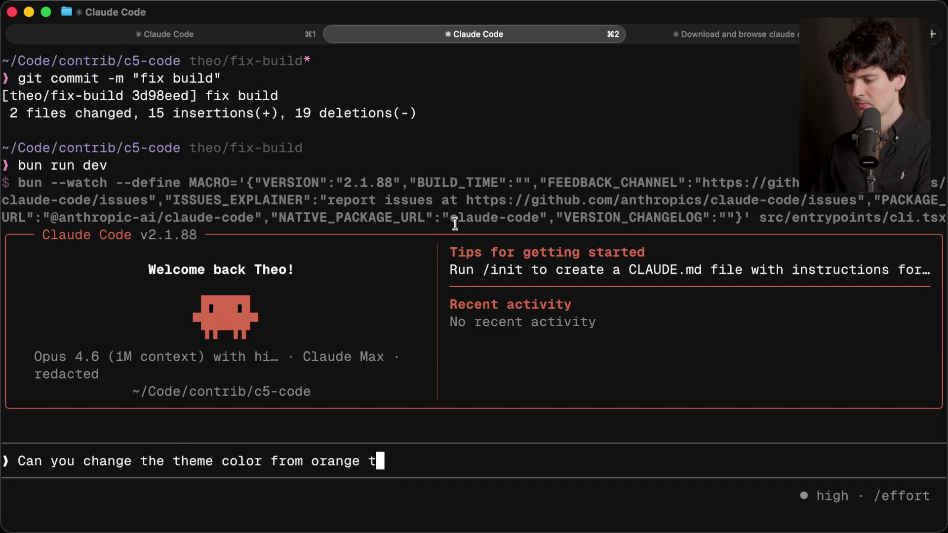
type("o pink?")
key("Return")
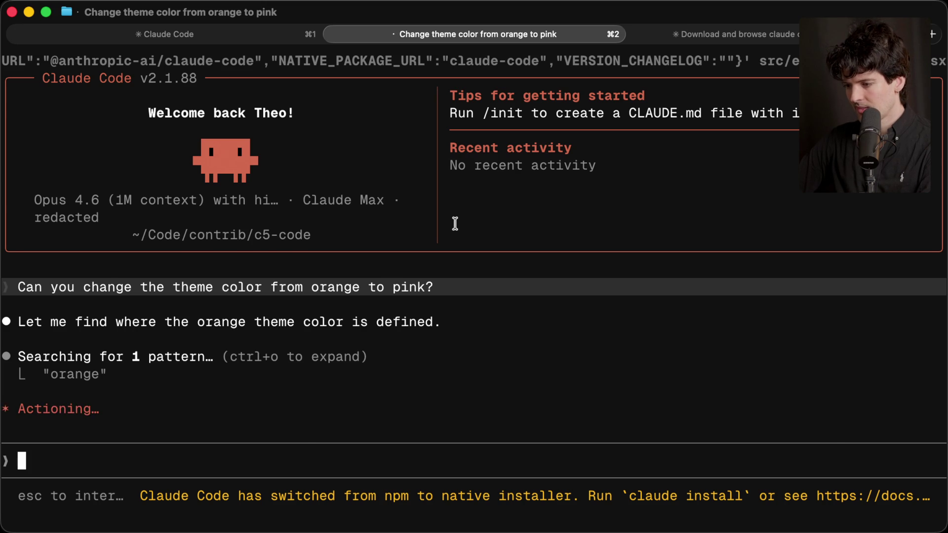
key("Down")
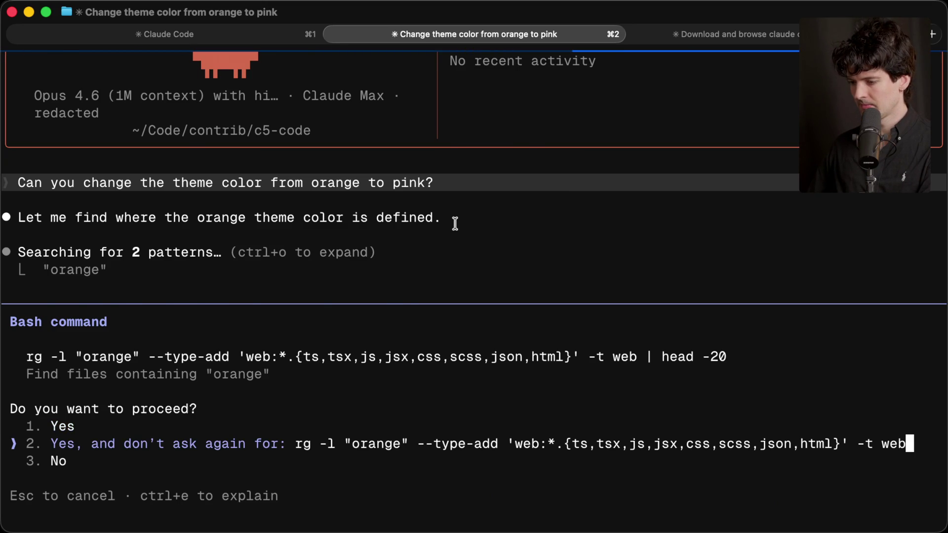
key("Return")
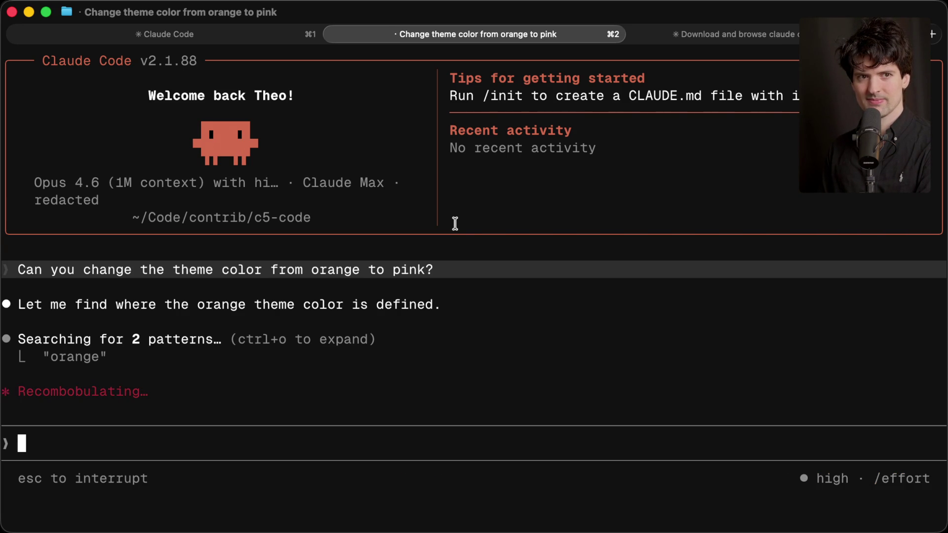
key("super+Tab")
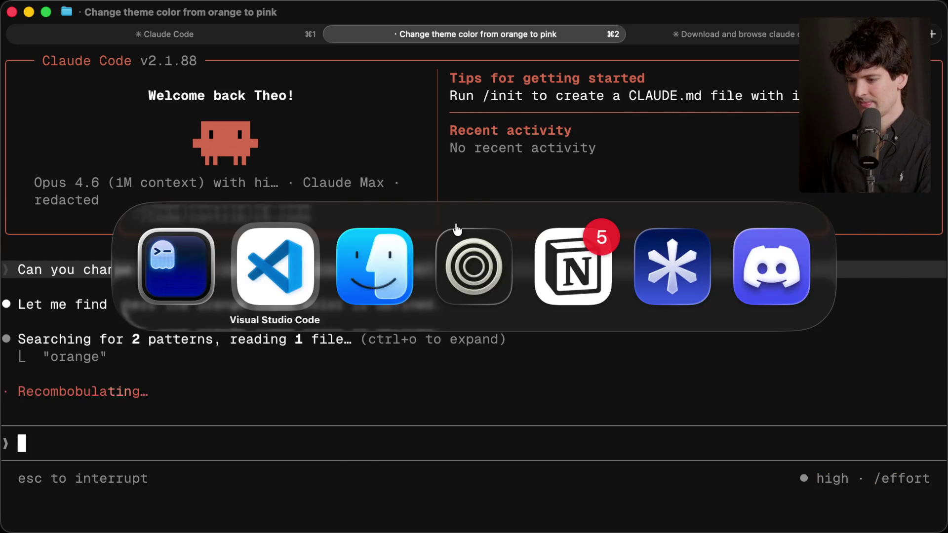
Step: Allow all edits this session, accepting the pink claude and claudeShimmer colours in theme.ts
key("super+Tab")
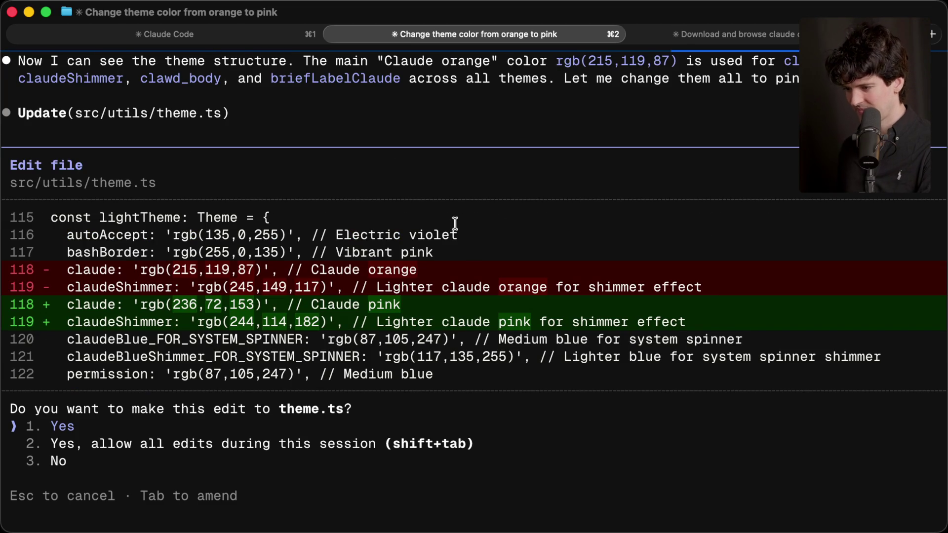
key("Down")
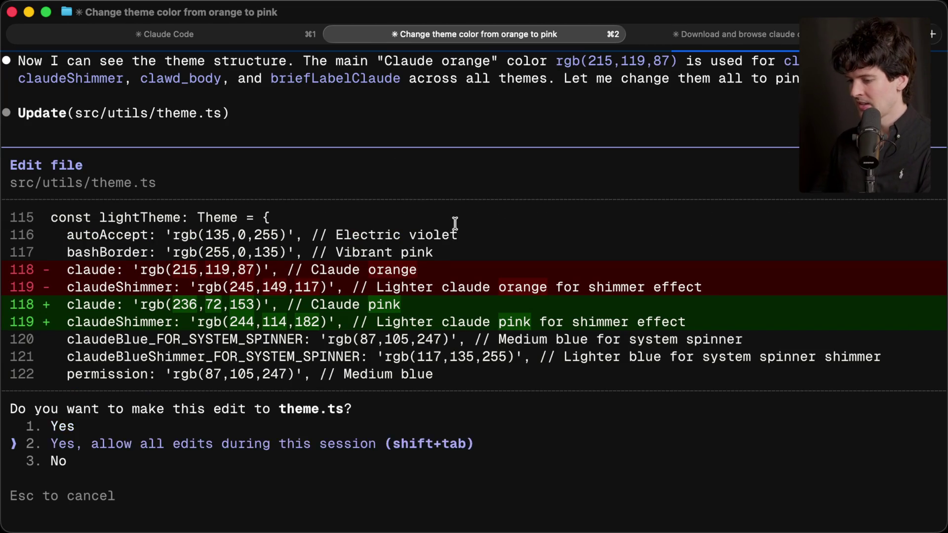
key("Return")
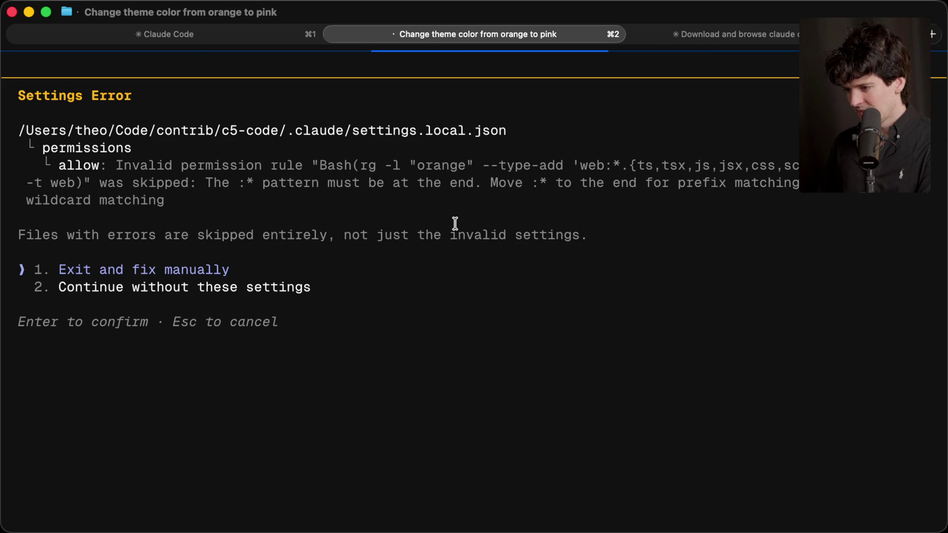
Step: Continue past the invalid settings error, exit, rerun bun run dev, and continue past it again
key("Down")
key("Return")
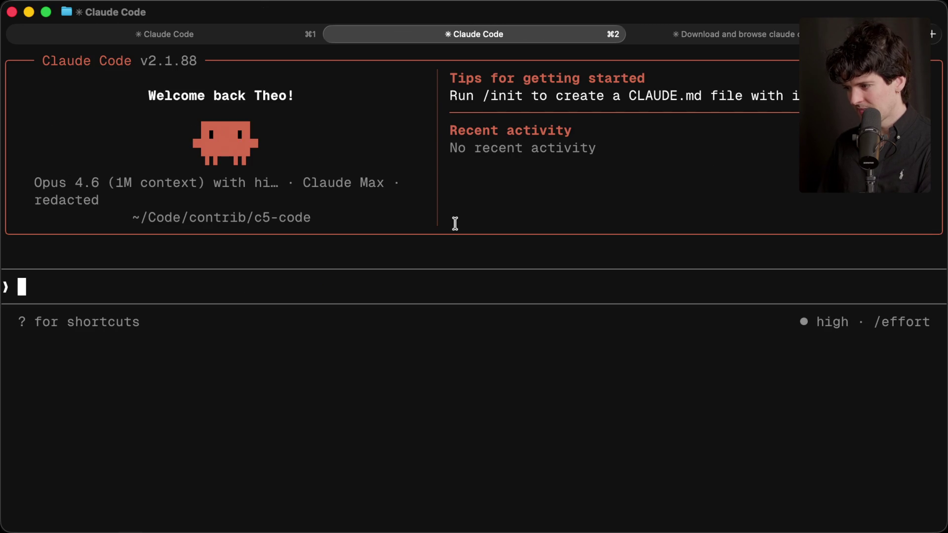
key("ctrl+c")
key("ctrl+c")
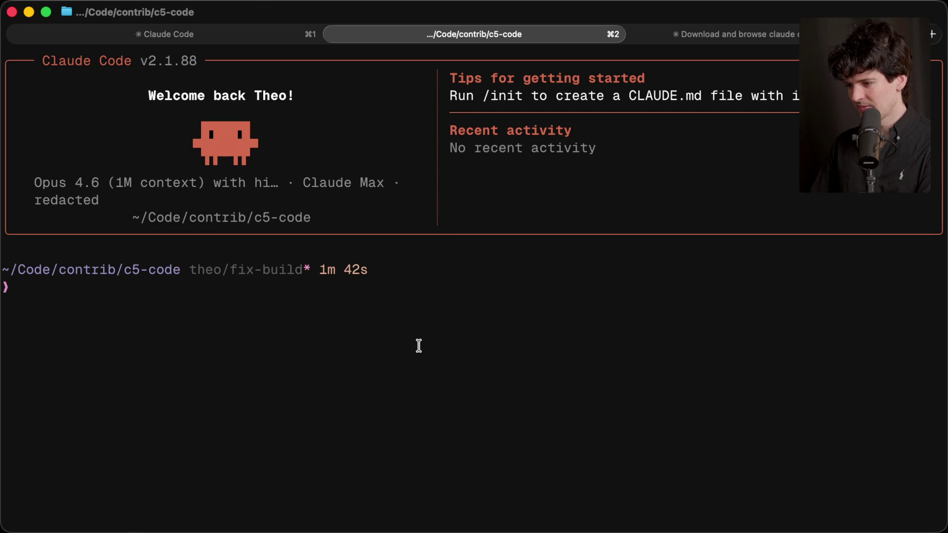
type("bun run dev")
key("Return")
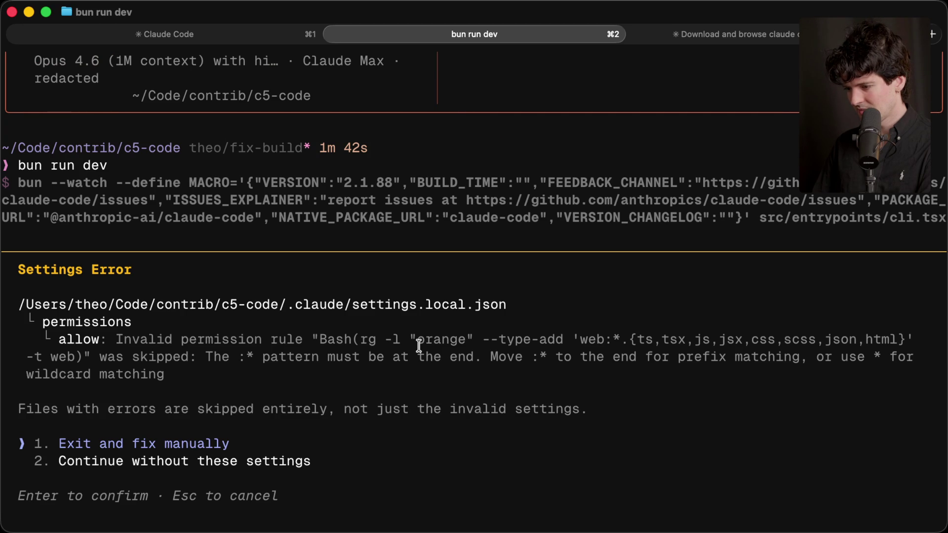
key("Down")
key("Up")
key("Down")
key("Return")
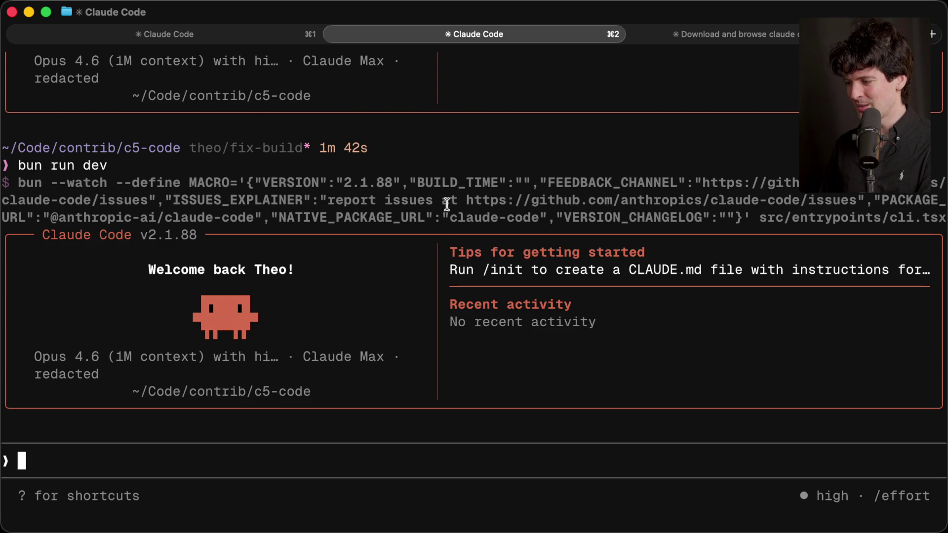
Step: Clear the terminal and launch the installed Claude Code with cc to inspect the settings.local.json error
key("ctrl+c")
key("ctrl+c")
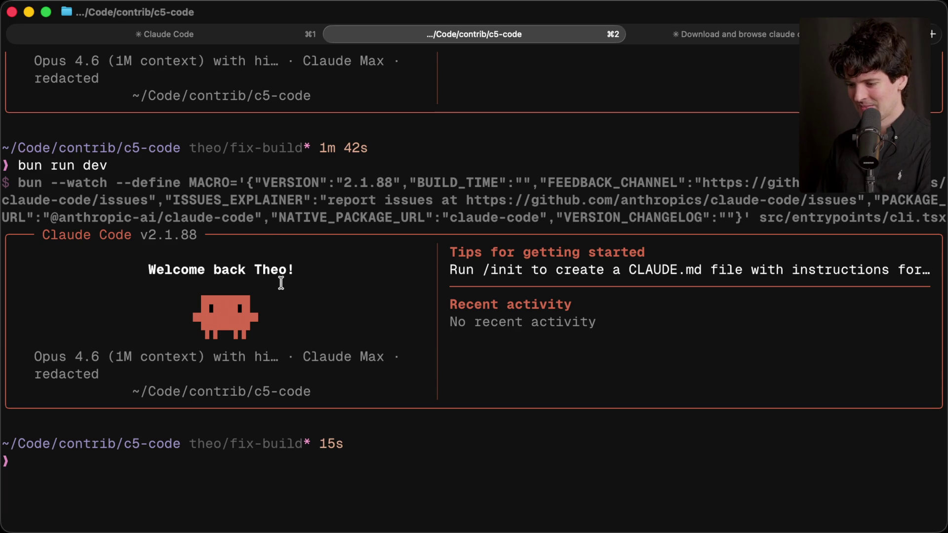
key("ctrl+l")
type("cc")
key("Return")
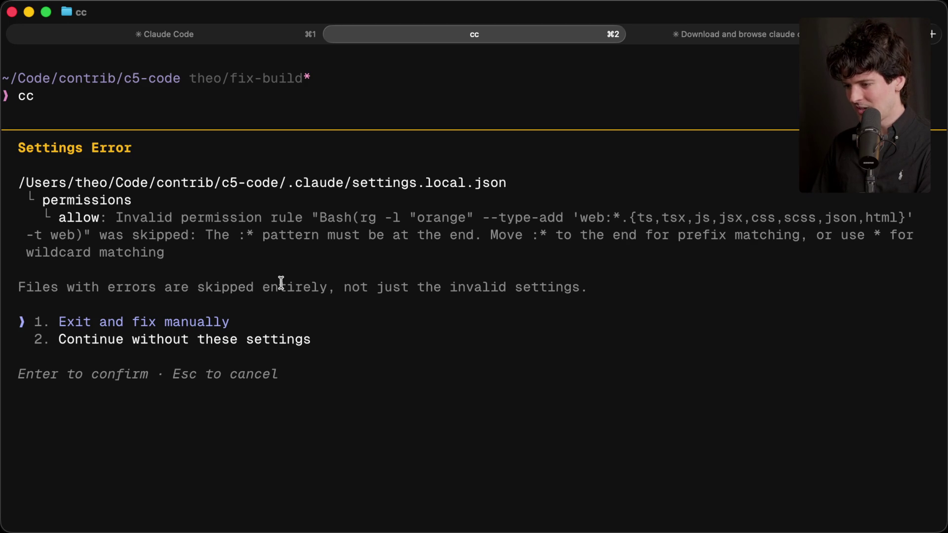
left_click_drag(352, 187, 509, 183)
left_click(444, 184)
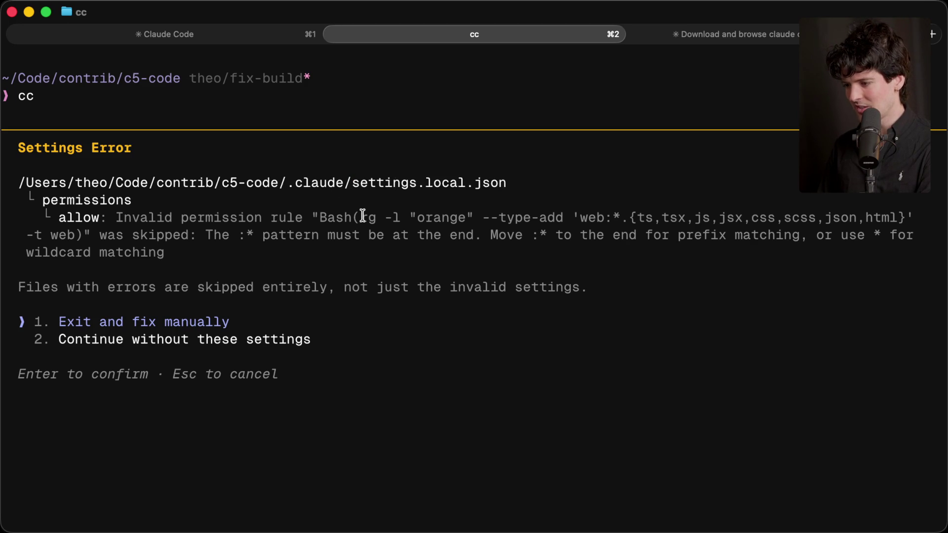
key("ctrl+c")
key("ctrl+c")
Step: Delete the .claude folder and rerun bun run dev with --dangerously-skip-permissions
type("clear")
key("Return")
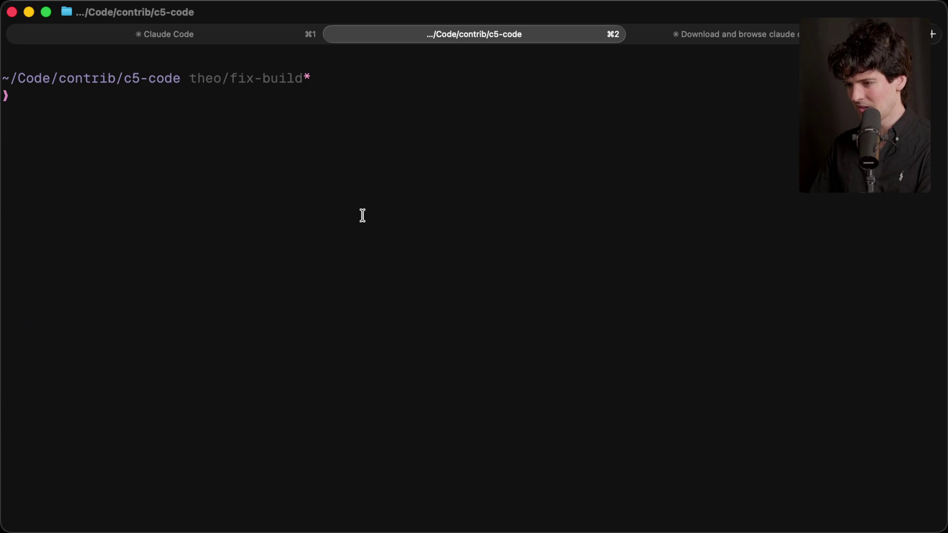
type("ls")
key("Return")
type("rf .claude")
key("Return")
type("cc")
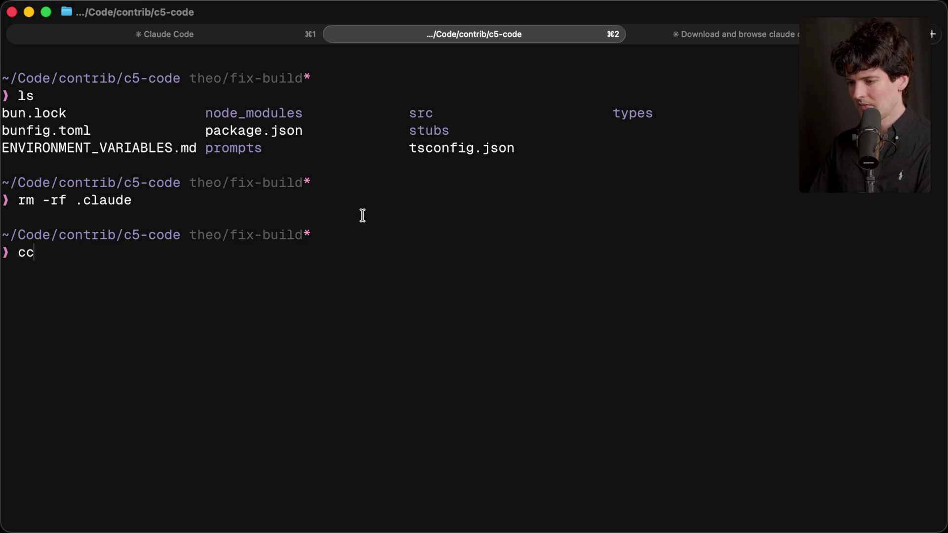
key("Up")
type("dang")
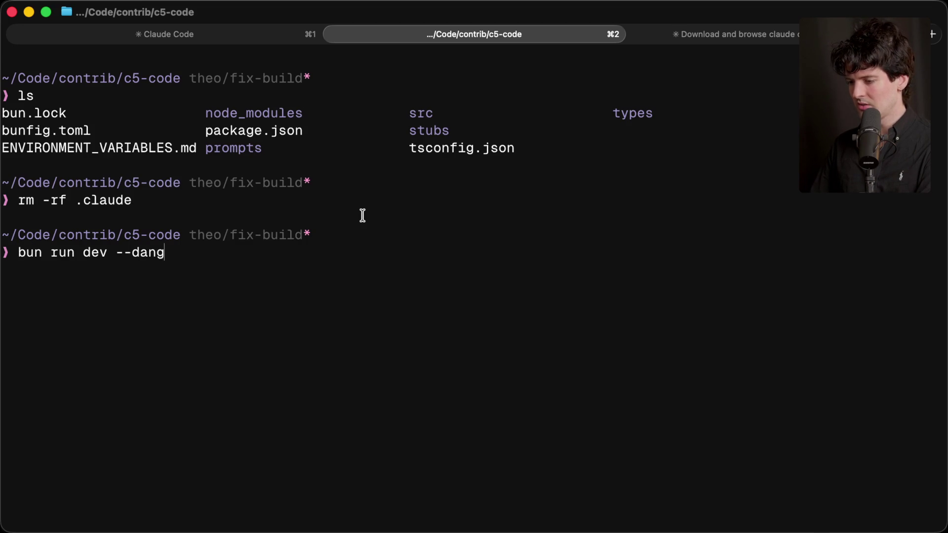
type("erously-skip-permissions")
key("Return")
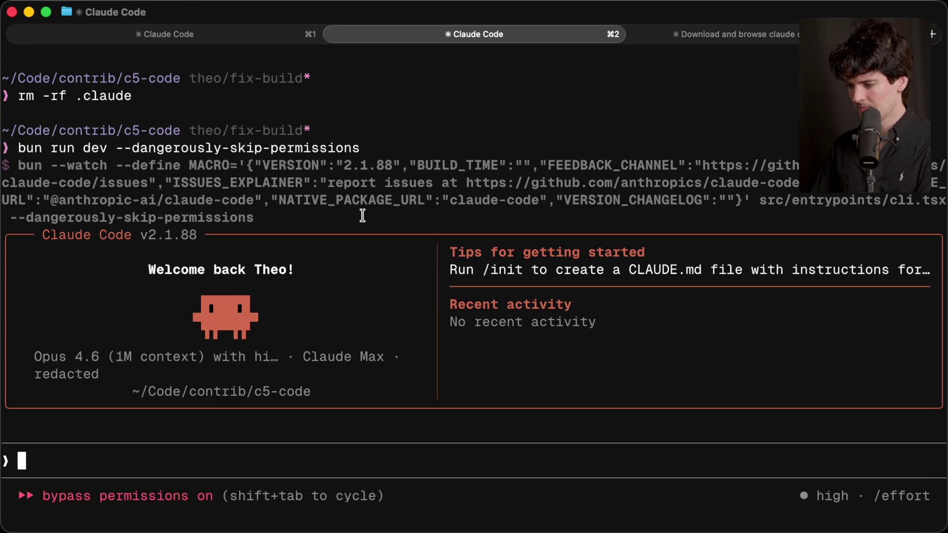
Step: Resend 'Can you change the theme color from orange to pink?', then show the Twitch dashboard
key("Up")
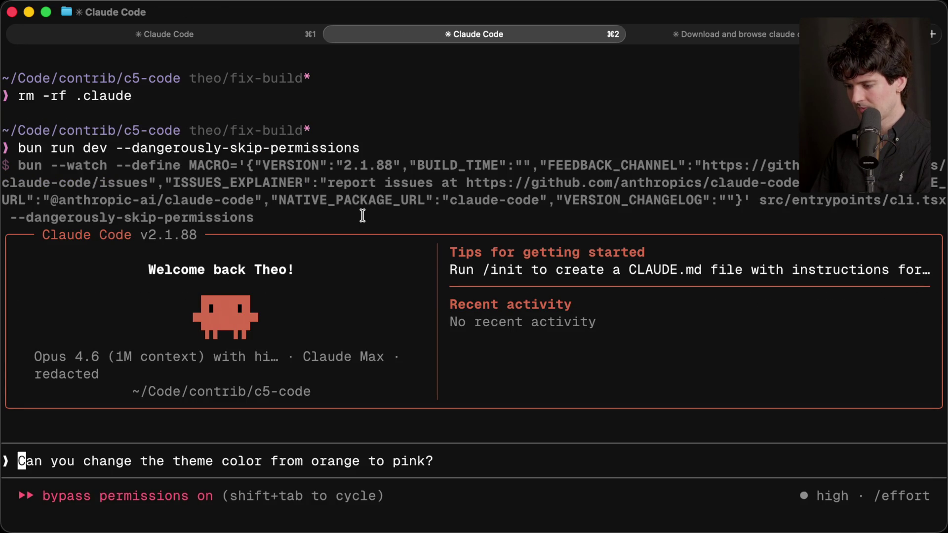
key("Return")
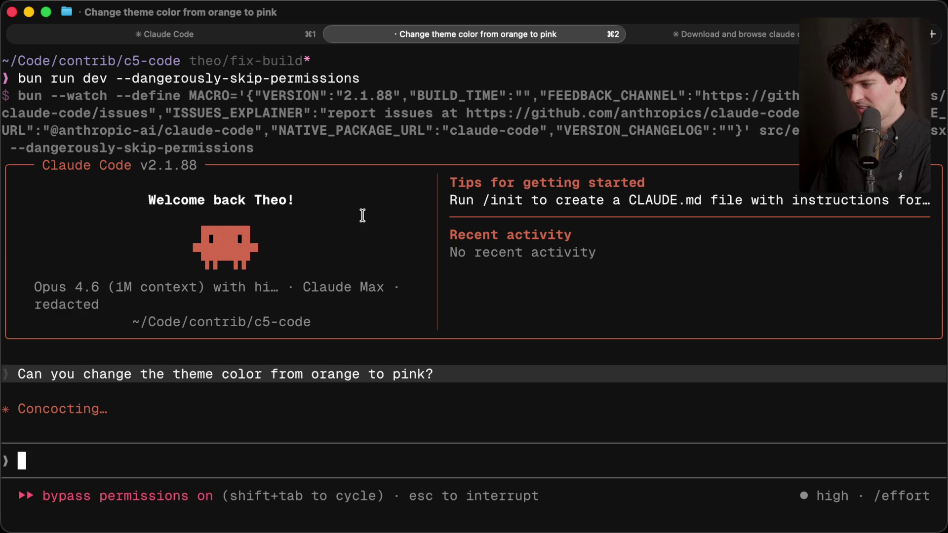
key("super+1")
key("super+2")
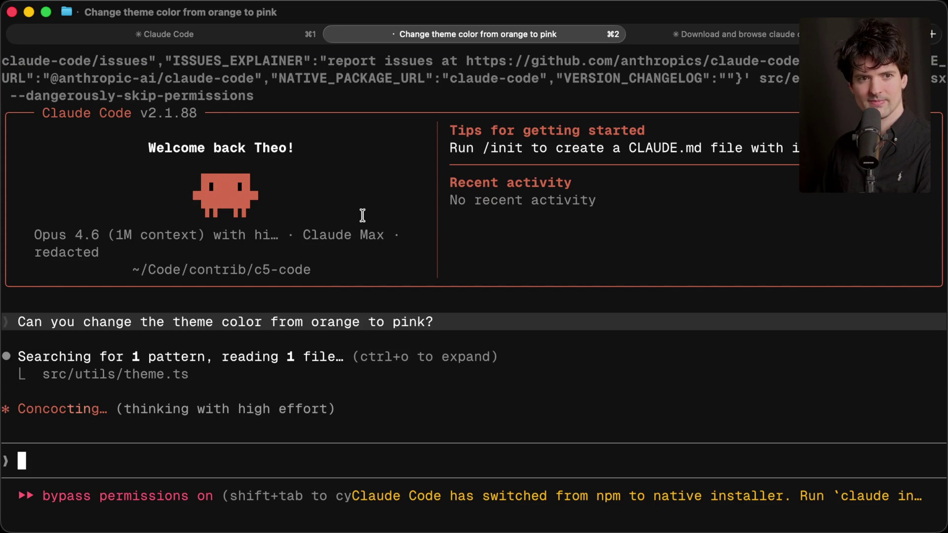
key("super+Tab")
key("super+Tab")
key("super+Tab")
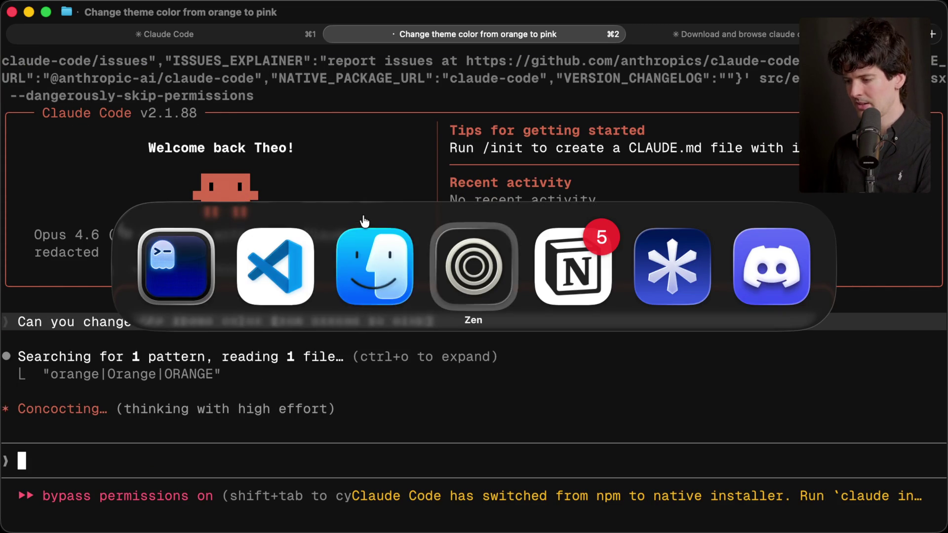
left_click(790, 114)
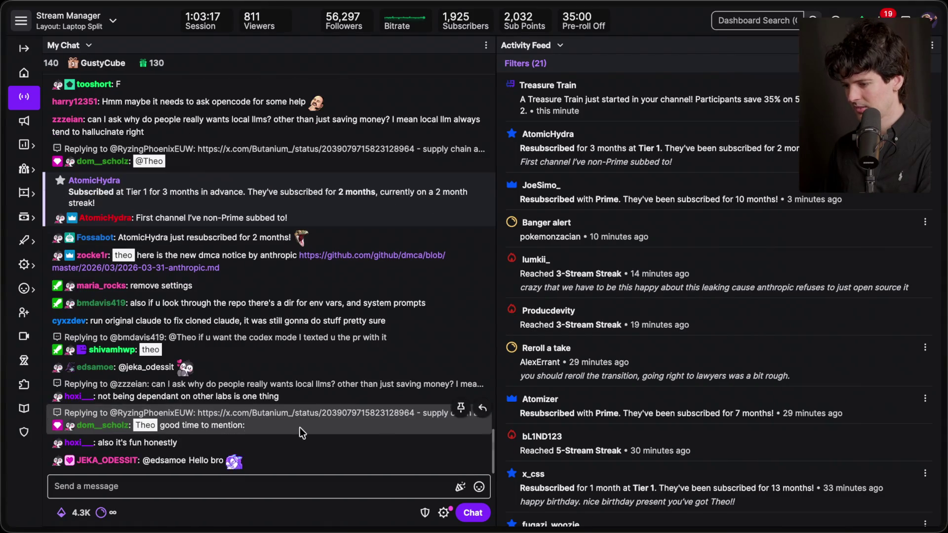
Step: Open the chat reply's linked X post warning about squatted packages, expanded to a full page
left_click(482, 400)
scroll(484, 395, "up", 1)
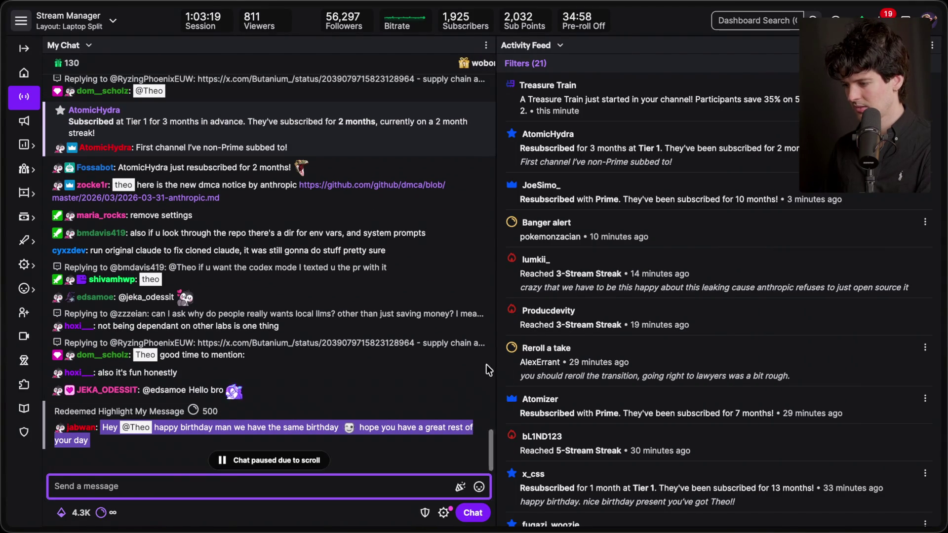
left_click(487, 368)
left_click(344, 403)
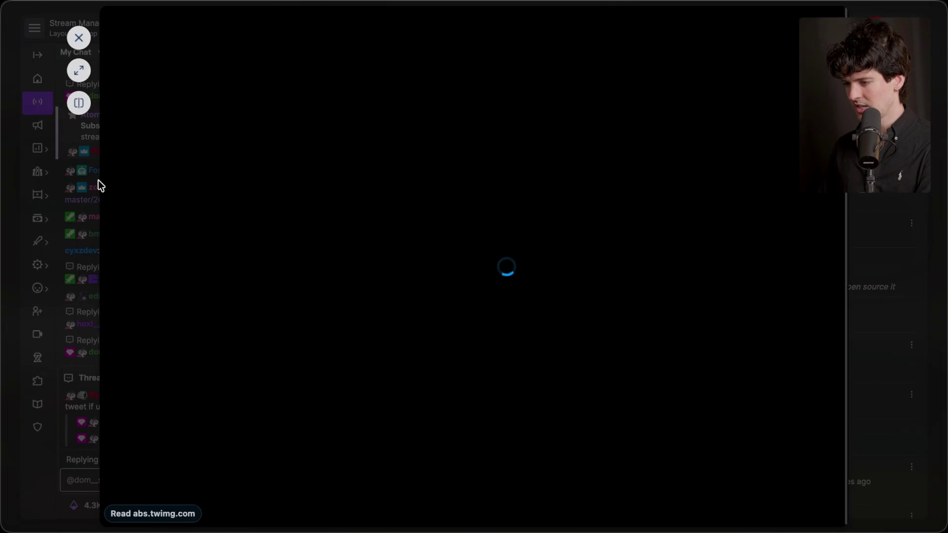
left_click(79, 69)
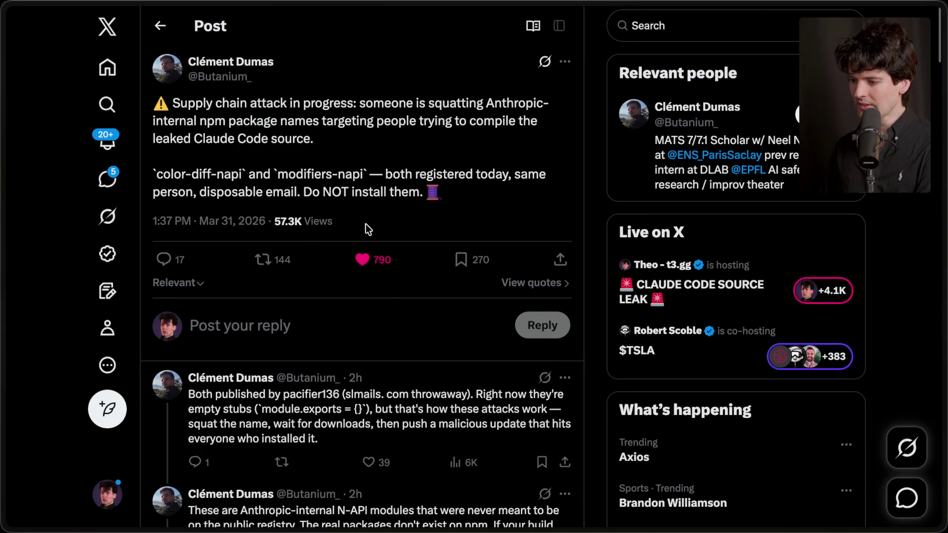
Step: Highlight color-diff-napi, the 'registered today' sentence and the whole warning in the post
key("super+Tab")
key("super+Tab")
key("super+Tab")
key("super+Tab")
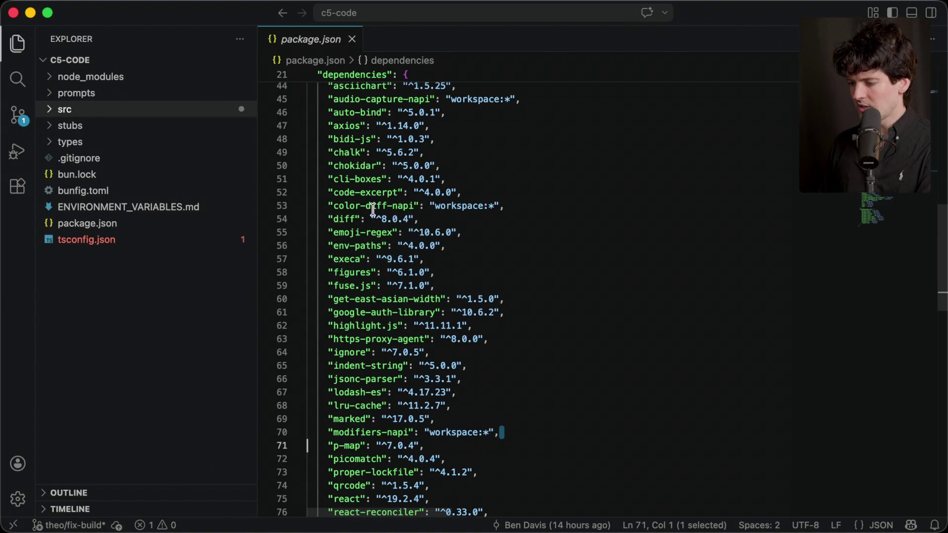
key("super+Tab")
left_click_drag(157, 173, 241, 176)
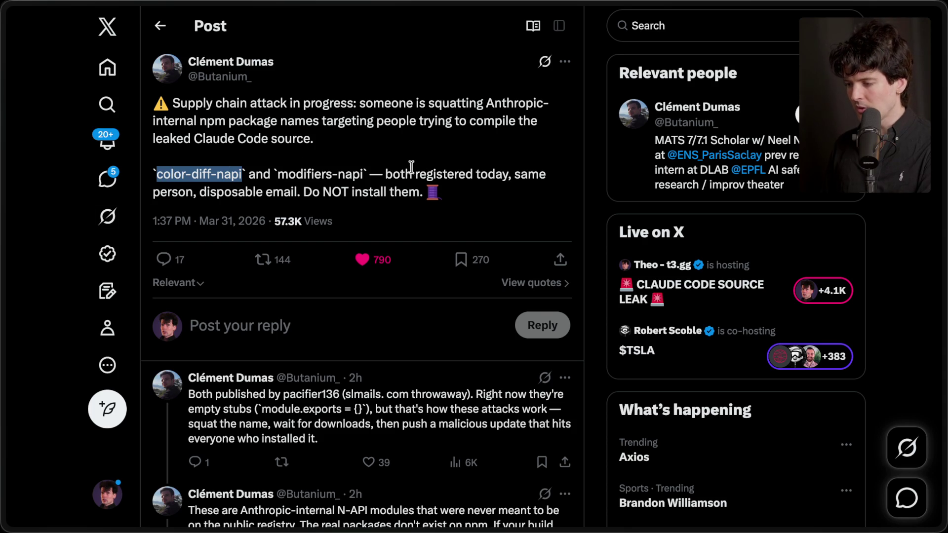
left_click_drag(385, 174, 454, 192)
left_click(228, 193)
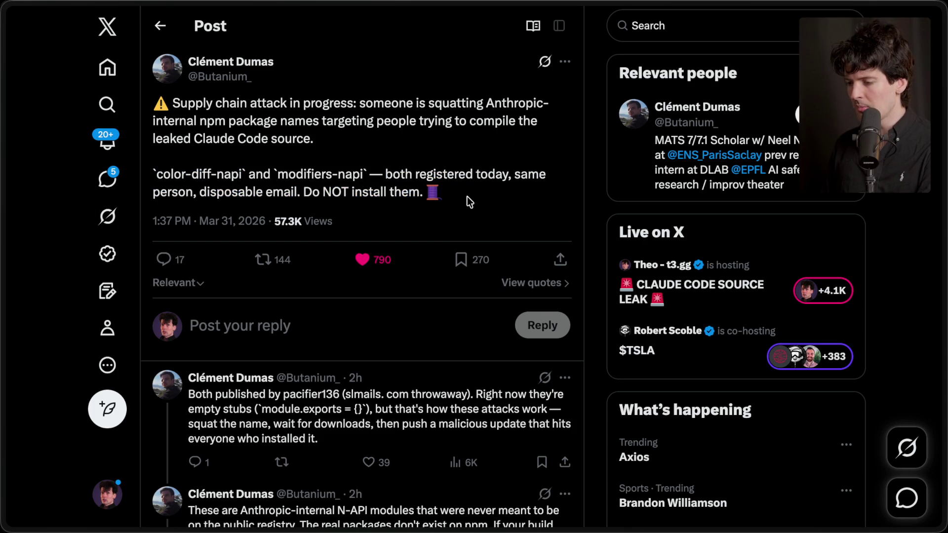
mouse_move(462, 193)
left_mouse_down()
mouse_move(266, 139)
mouse_move(250, 104)
left_mouse_up()
left_click(357, 164)
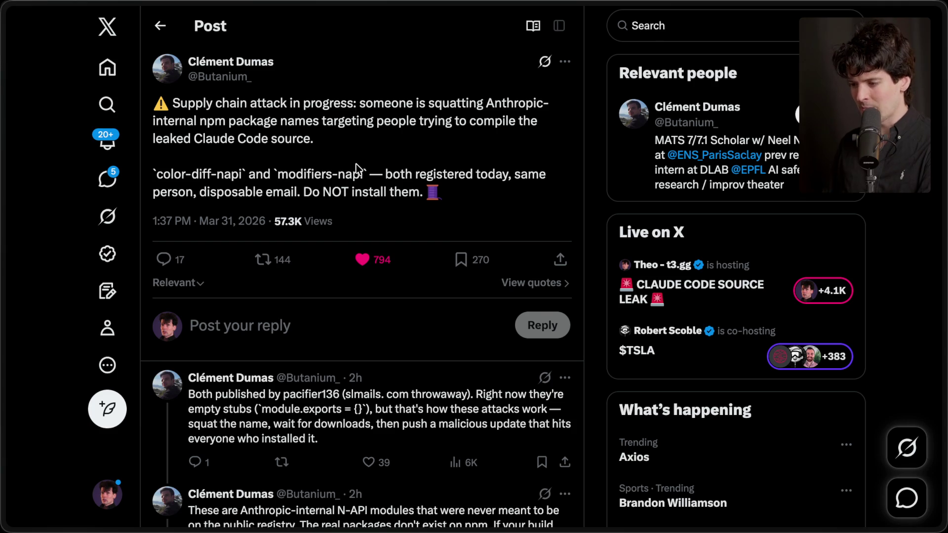
left_click_drag(245, 174, 155, 173)
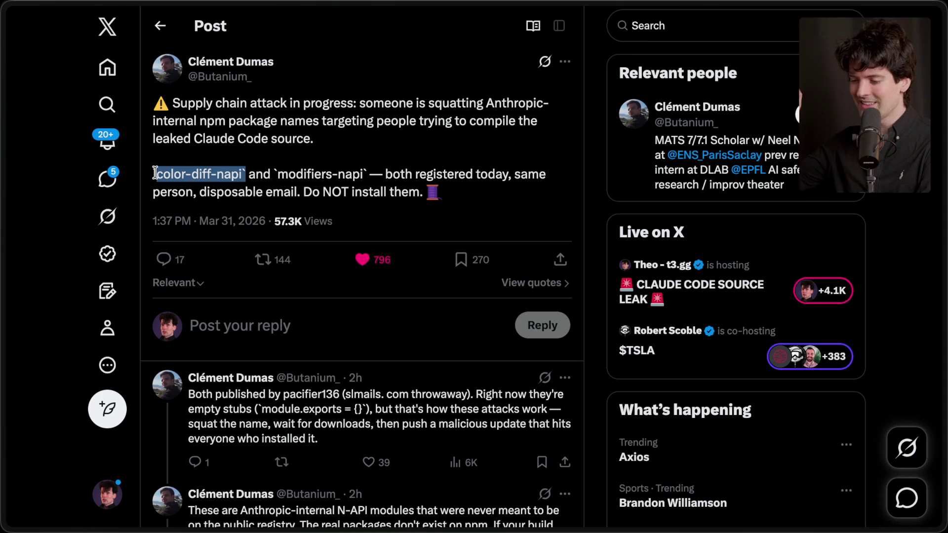
Step: Compare against package.json's dependencies, then return to the Claude Code terminal session
key("super+Tab")
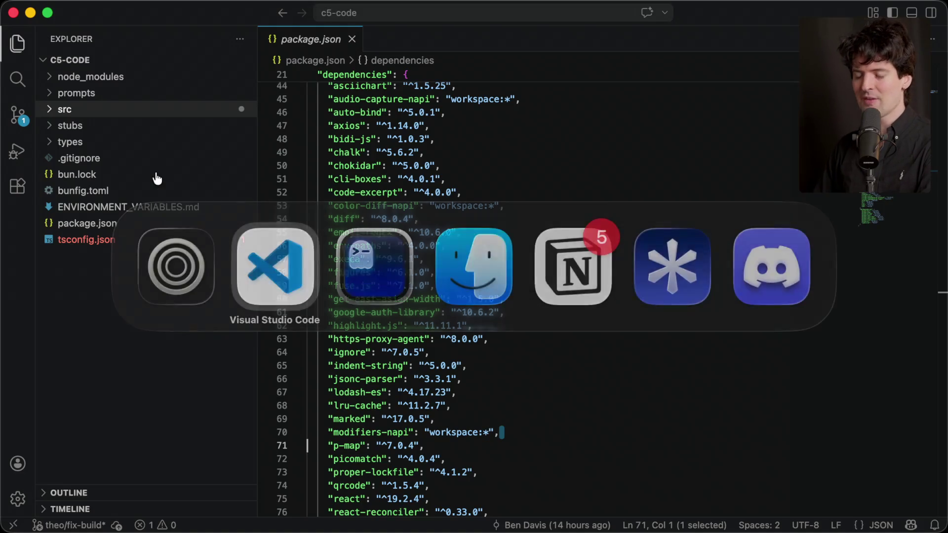
key("super+Tab")
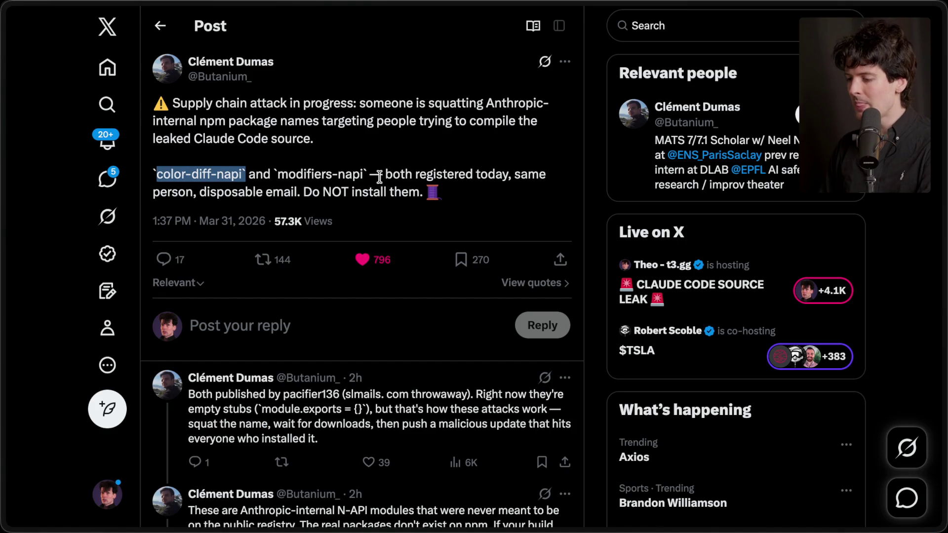
key("super+Tab")
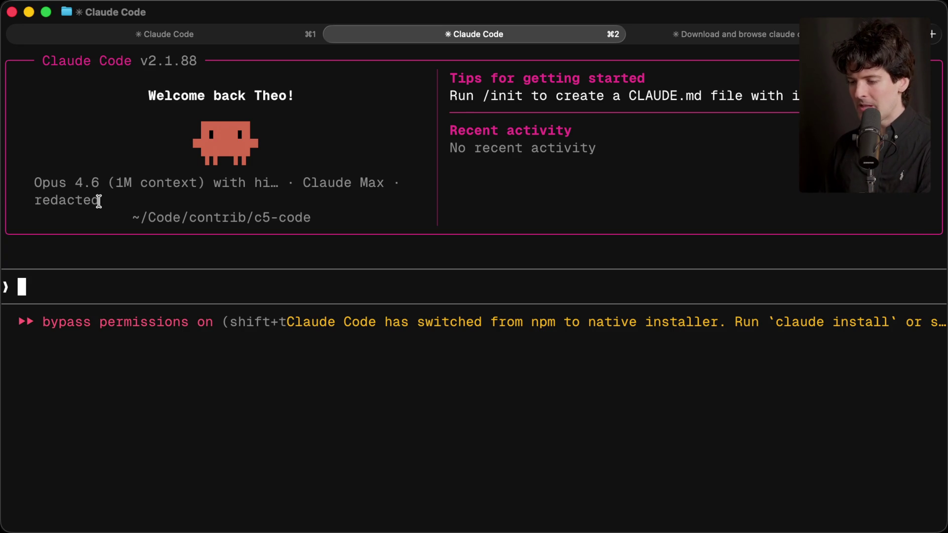
Step: Highlight 'redacted' and the version v2.1.88 in the Claude Code welcome banner
left_click_drag(102, 203, 33, 203)
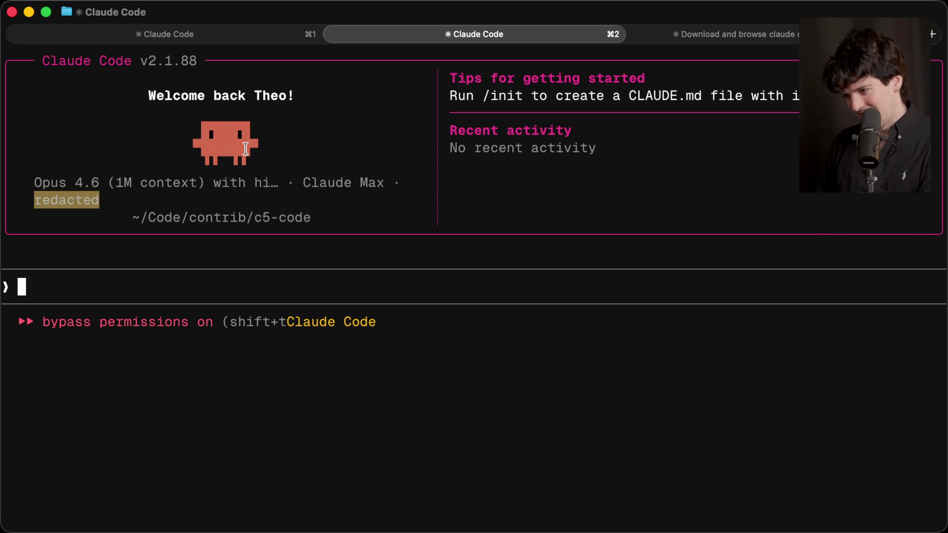
left_click(88, 163)
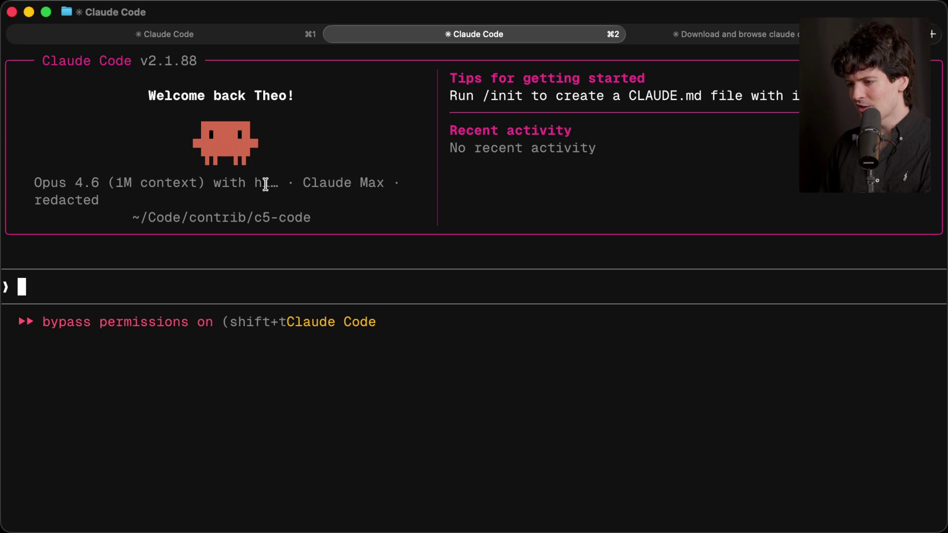
mouse_move(139, 64)
left_mouse_down()
mouse_move(204, 61)
mouse_move(195, 62)
left_mouse_up()
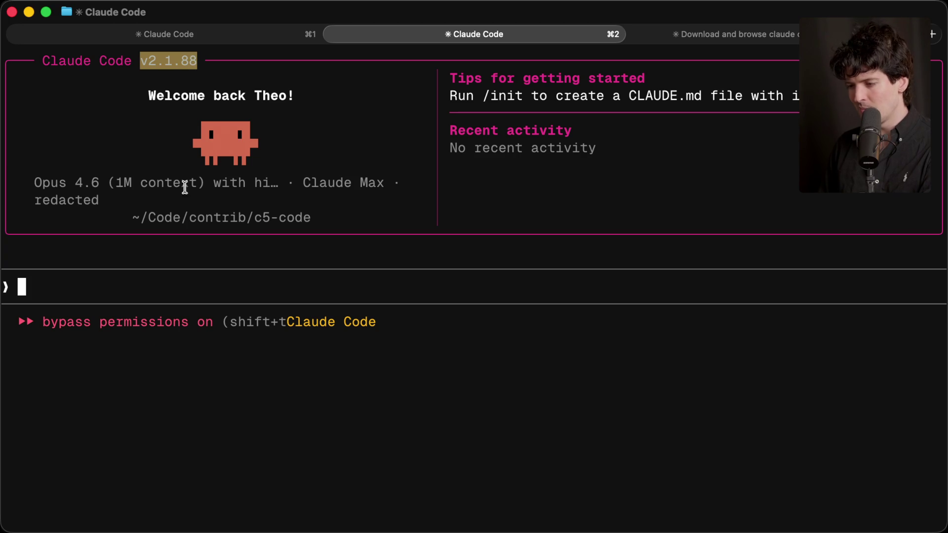
left_click(61, 235)
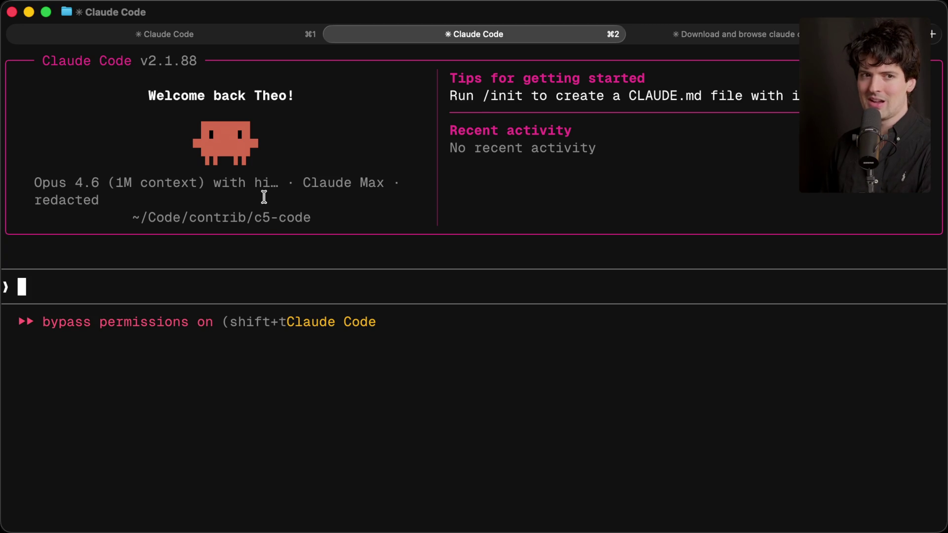
Step: Return to the browser's stream chat and close the reply thread to resume live chat
key("super+Tab")
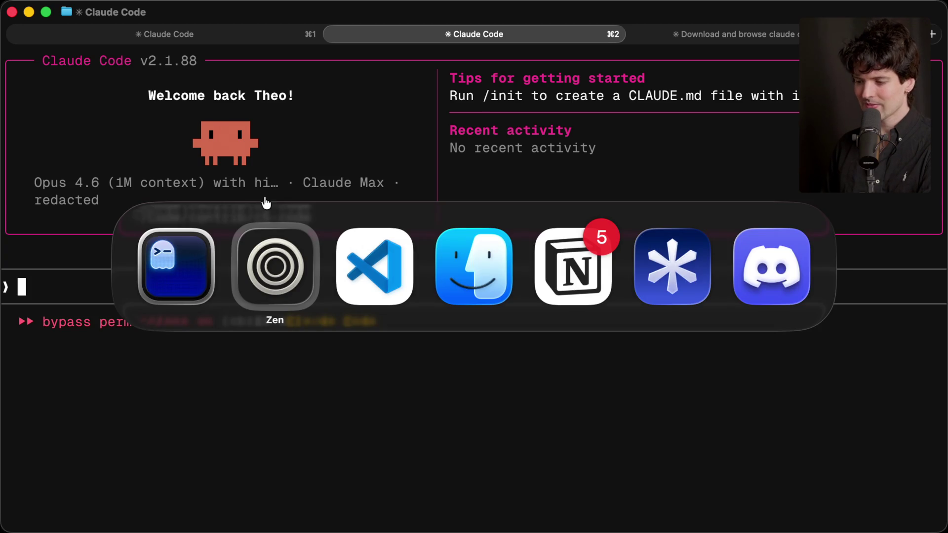
key("super+grave")
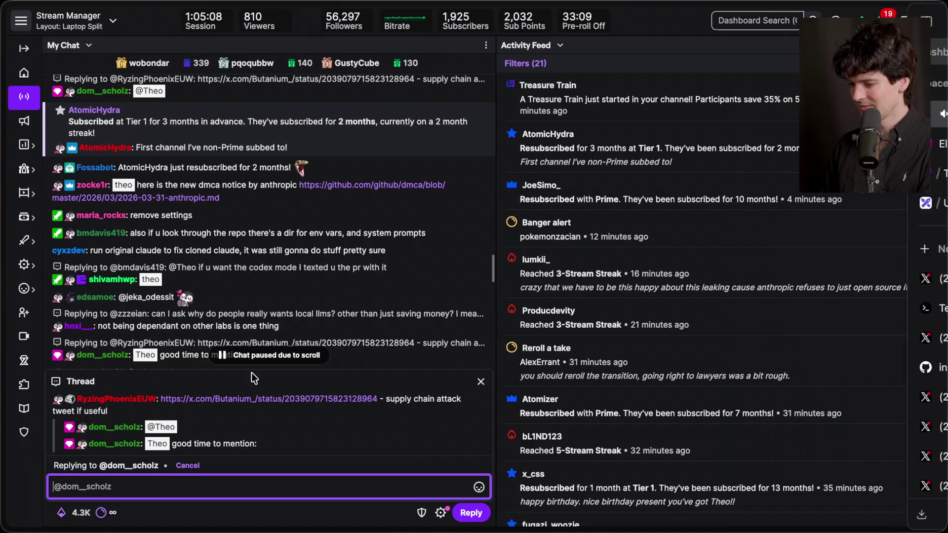
left_click(480, 381)
scroll(235, 380, "down", 10)
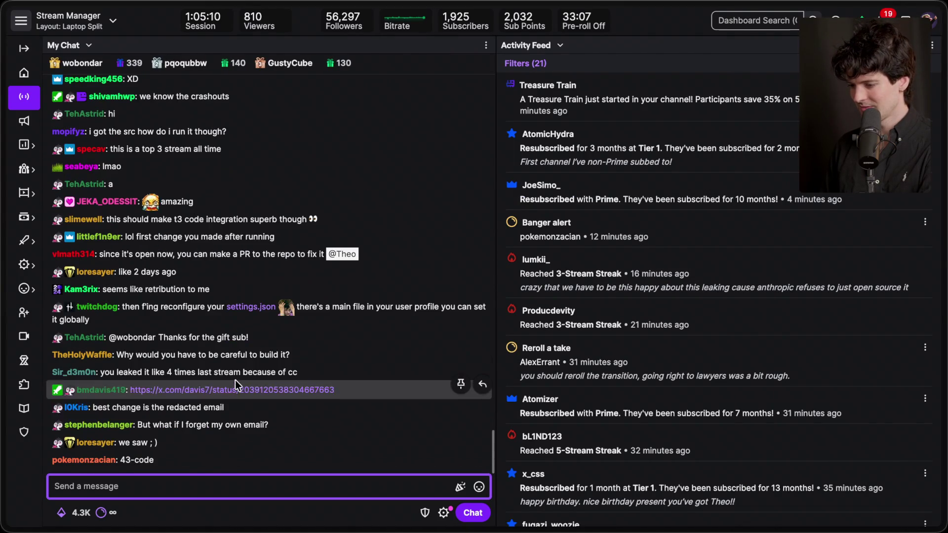
Step: Open the 'fixed it' x.com post from chat at full size and like it
left_click(208, 387)
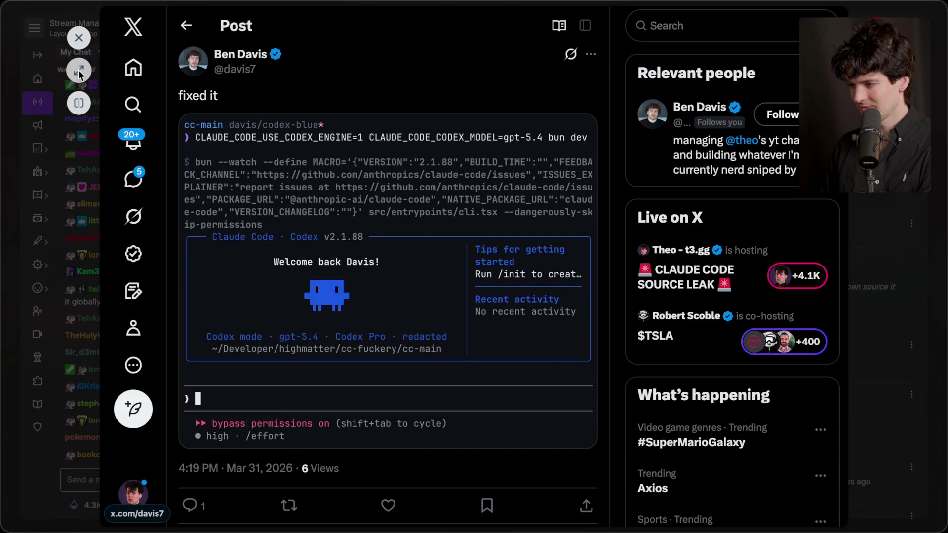
left_click(79, 71)
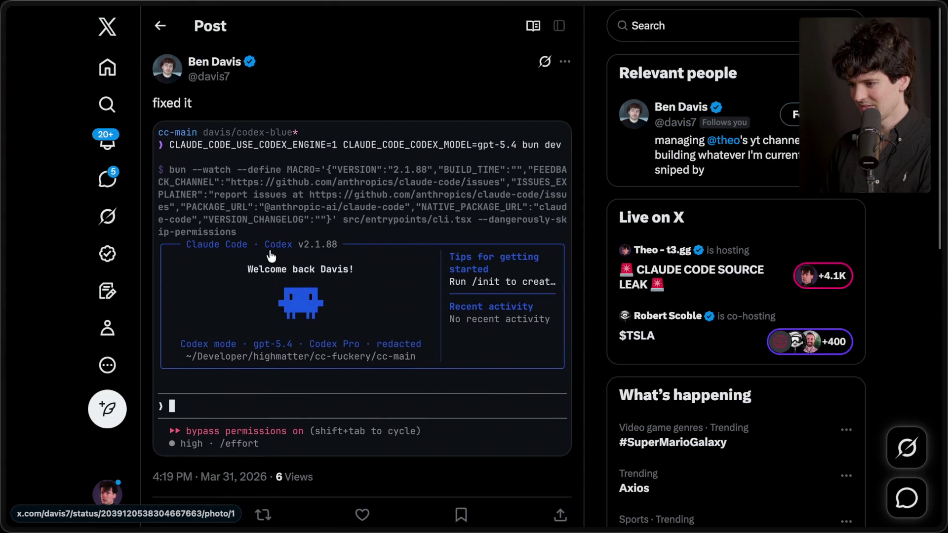
scroll(271, 254, "down", 3)
left_click(362, 387)
scroll(365, 346, "up", 3)
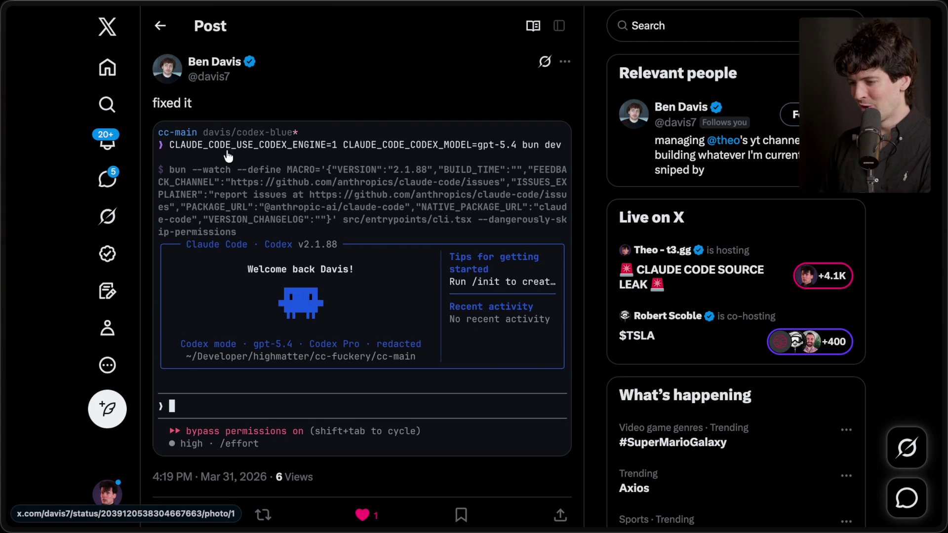
Step: View the follow-up reply's Codex Tool Breakdown screenshot full size, glance at the terminal, and return
scroll(218, 197, "down", 5)
scroll(218, 198, "down", 5)
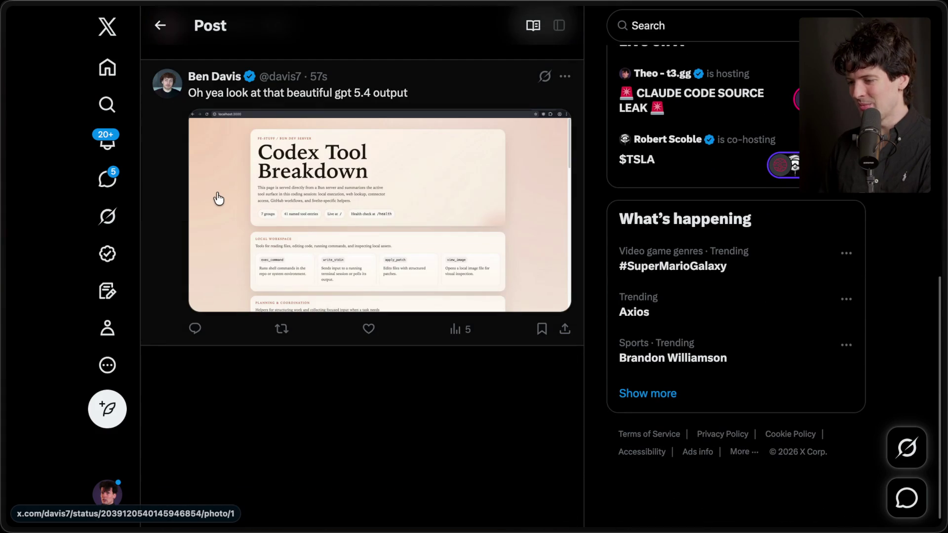
left_click(277, 189)
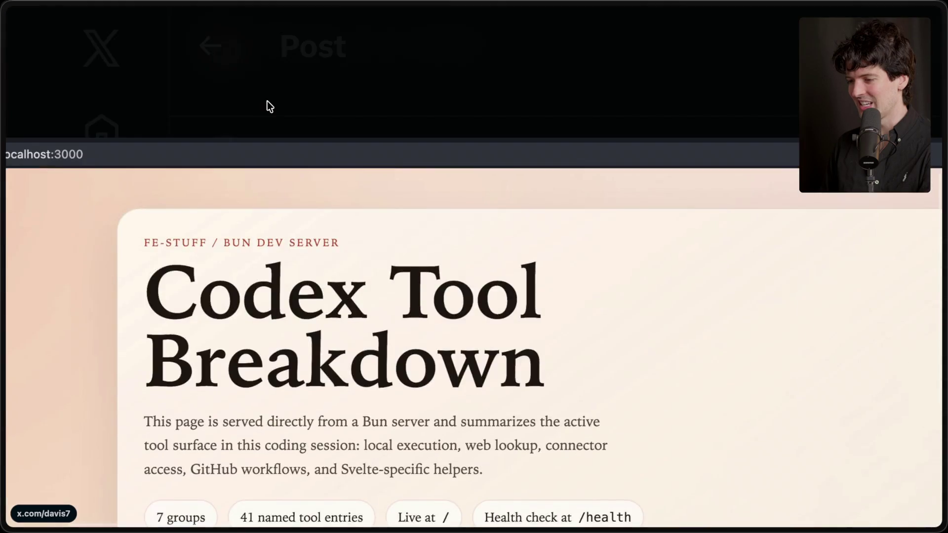
key("Escape")
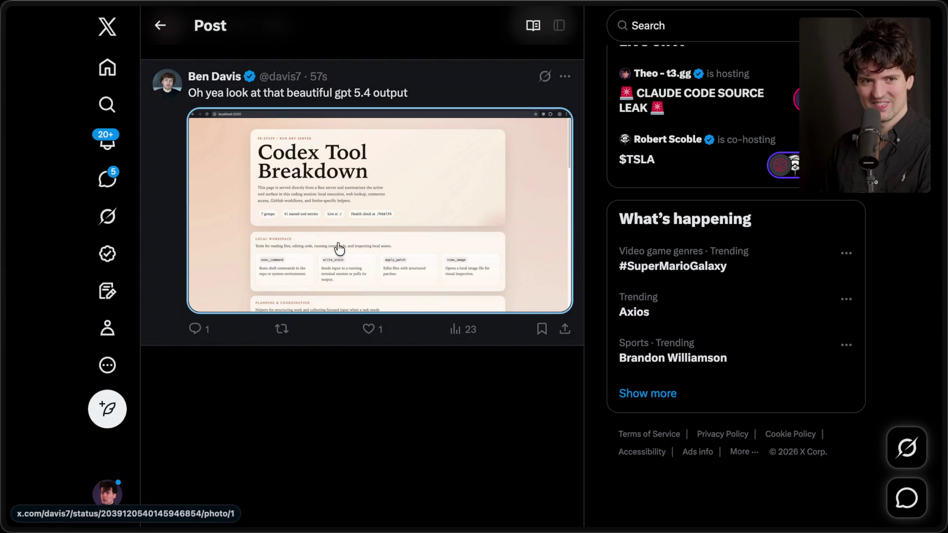
key("super+Tab")
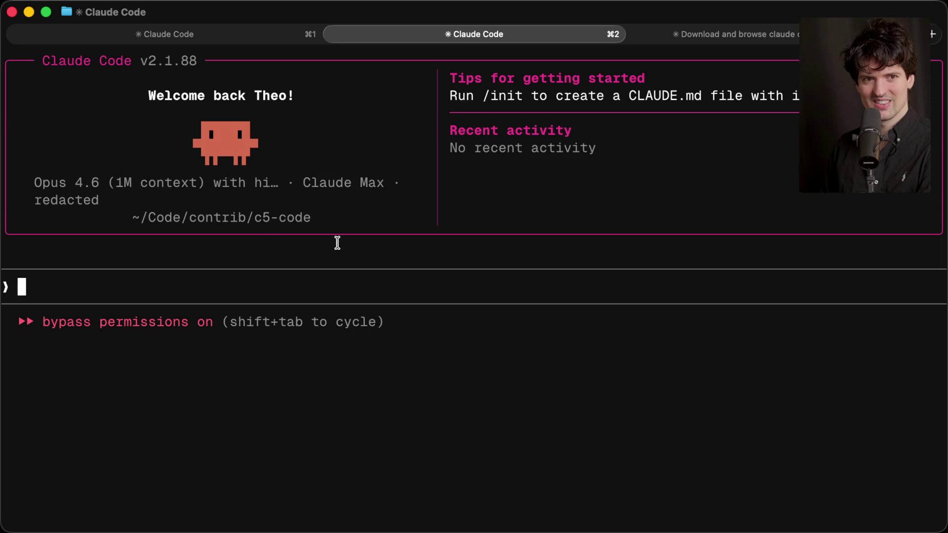
key("super+Tab")
mouse_move(944, 355)
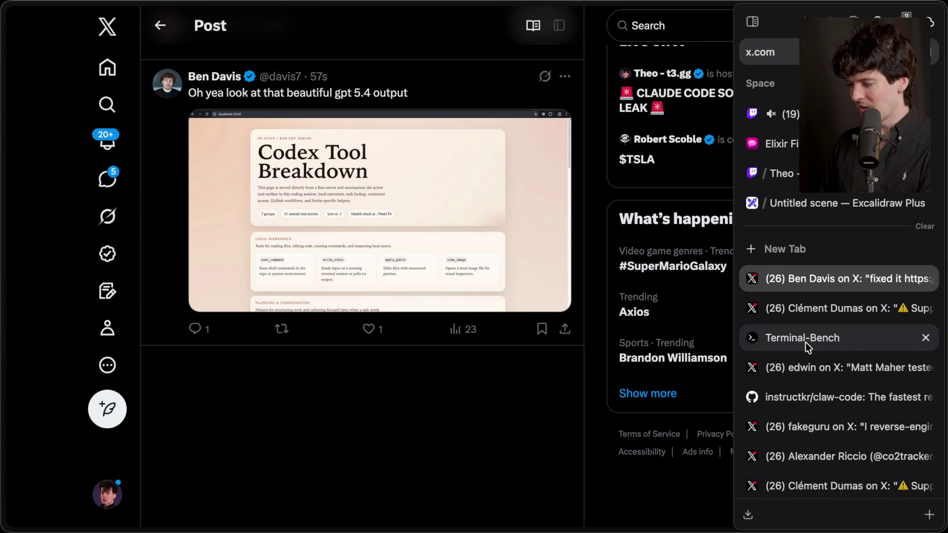
Step: Browse saved X posts: the Claude Code Source Leak article and the memory architecture post
scroll(799, 387, "down", 3)
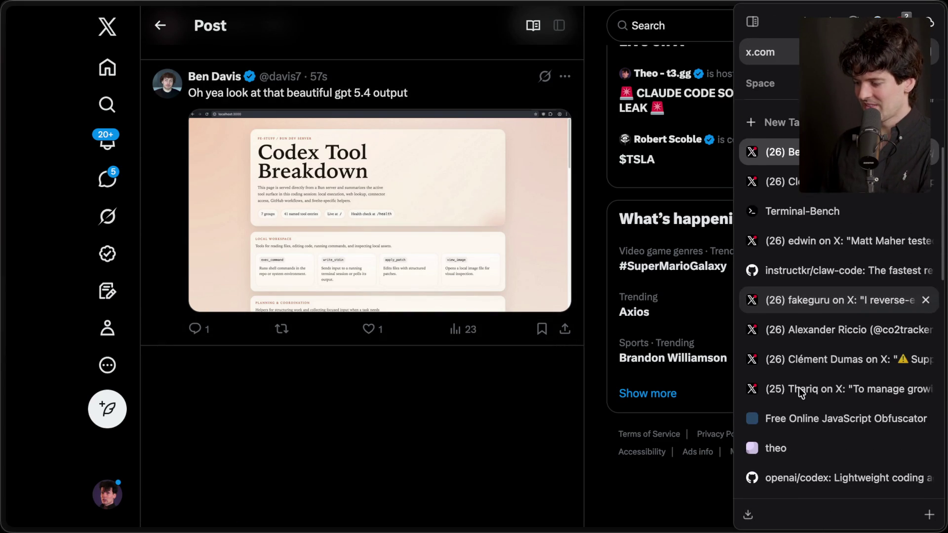
scroll(798, 388, "down", 5)
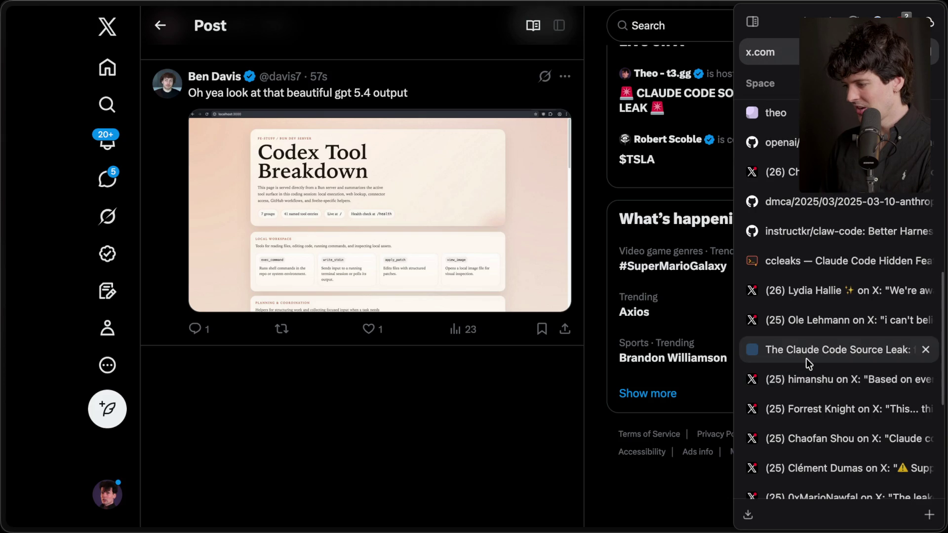
left_click(804, 357)
left_click(815, 324)
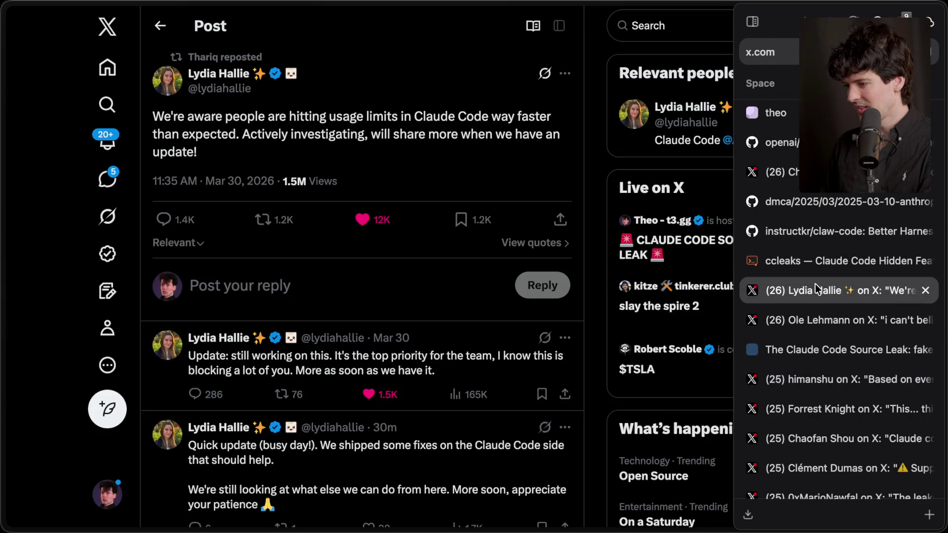
left_click(819, 345)
left_click(819, 378)
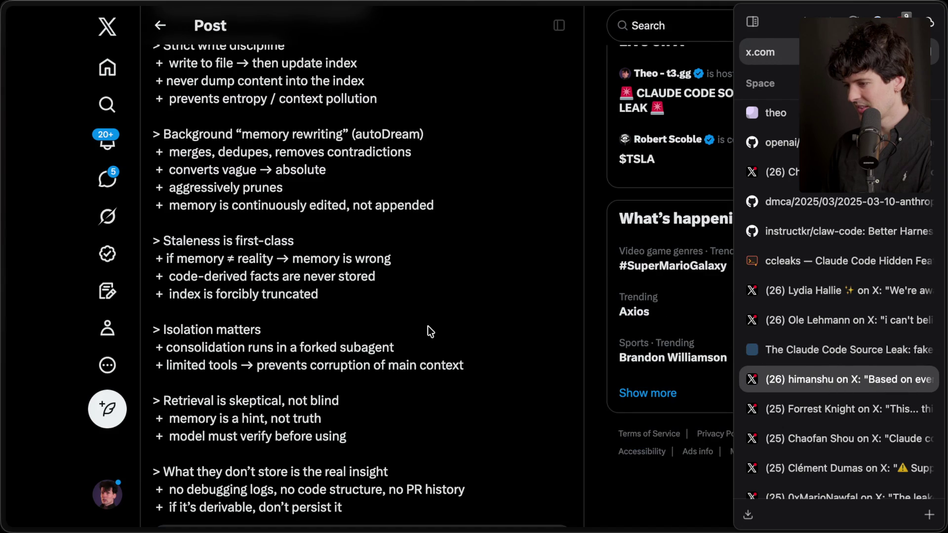
scroll(428, 326, "up", 8)
mouse_move(873, 323)
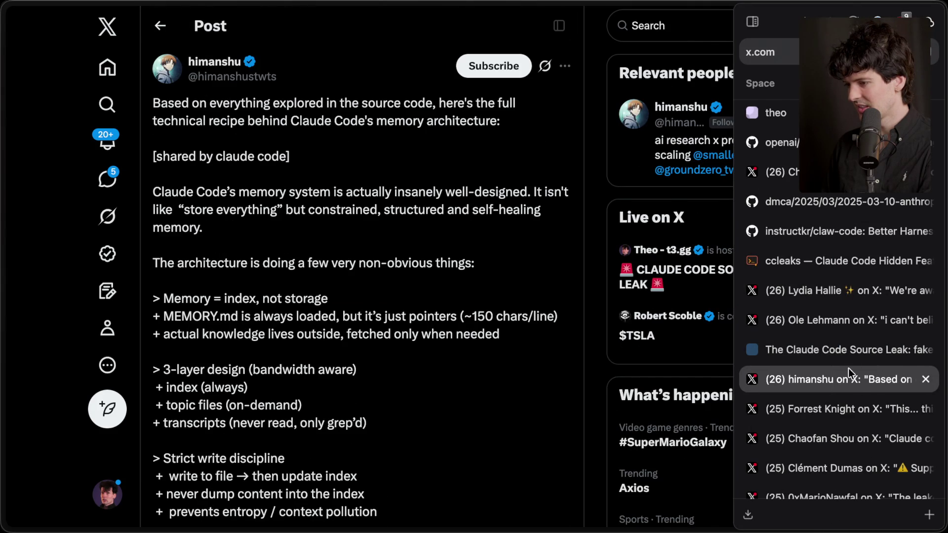
left_click(831, 408)
Step: Check the first Claude Code session in the terminal
key("super+Tab")
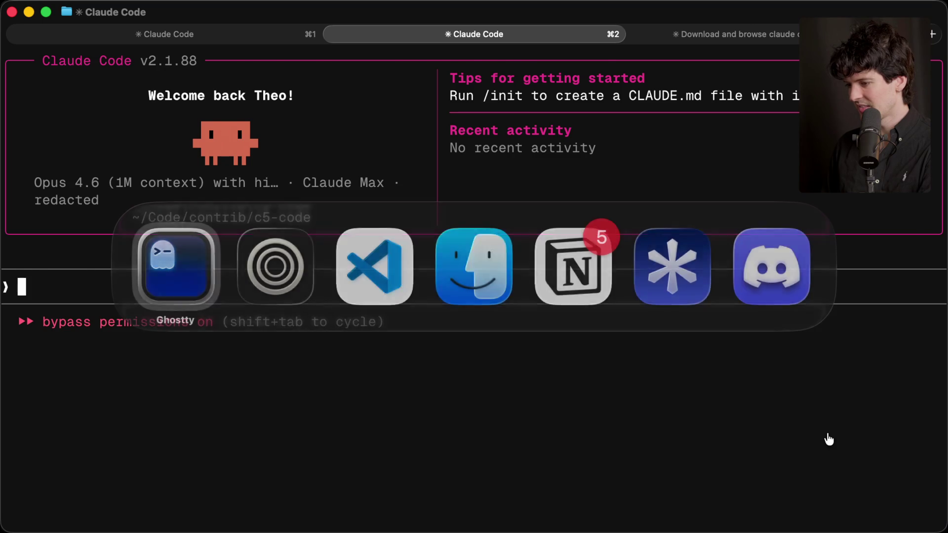
key("super+1")
scroll(324, 286, "up", 5)
scroll(323, 285, "up", 20)
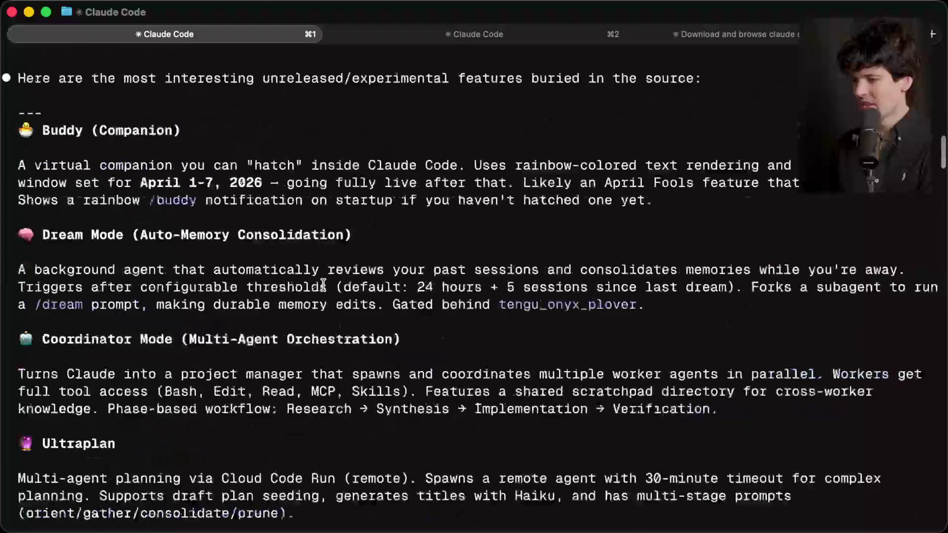
scroll(323, 285, "down", 2)
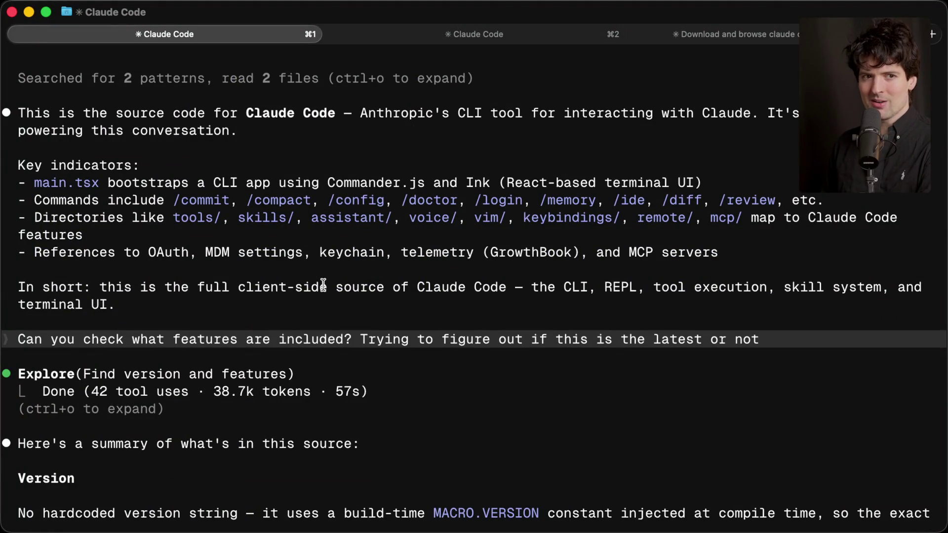
Step: Back in the browser, open the conversation about legal implications of leaked code
key("super+Tab")
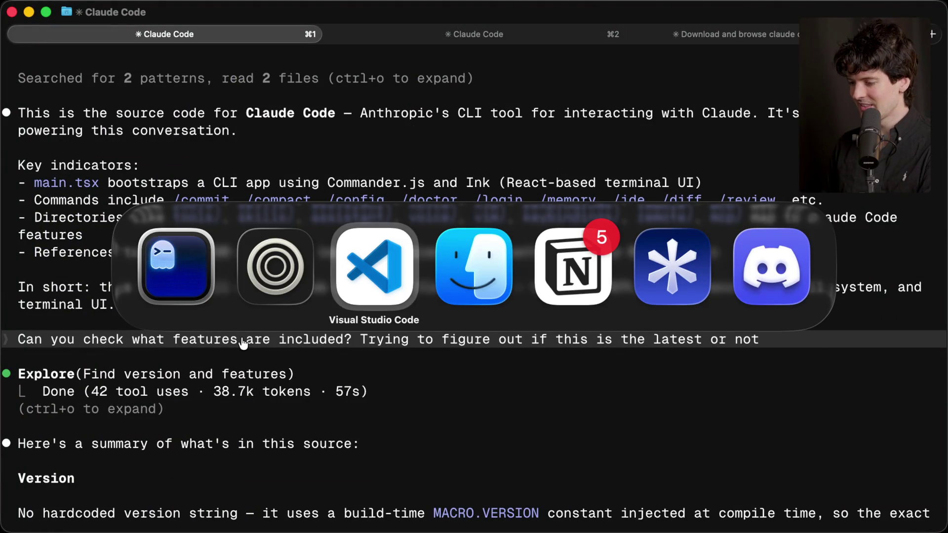
mouse_move(943, 267)
scroll(815, 269, "down", 10)
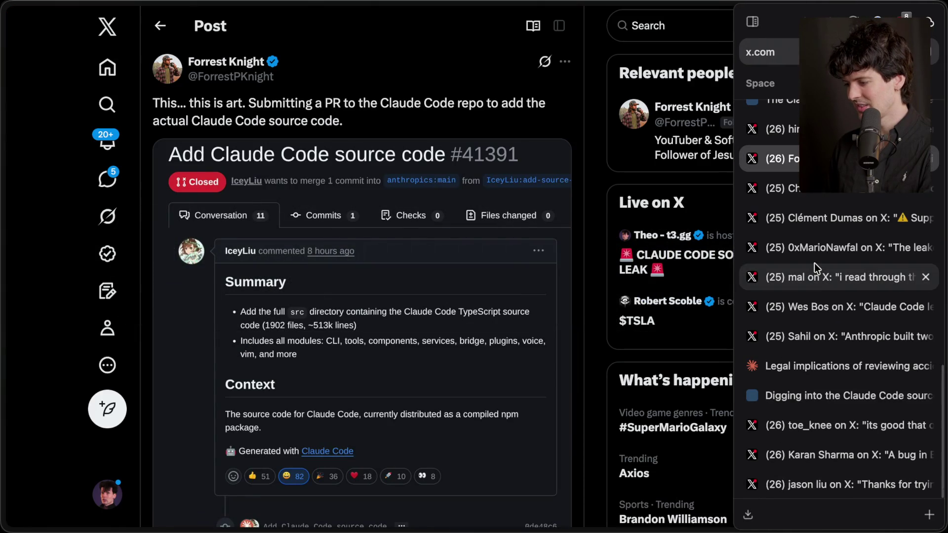
left_click(839, 366)
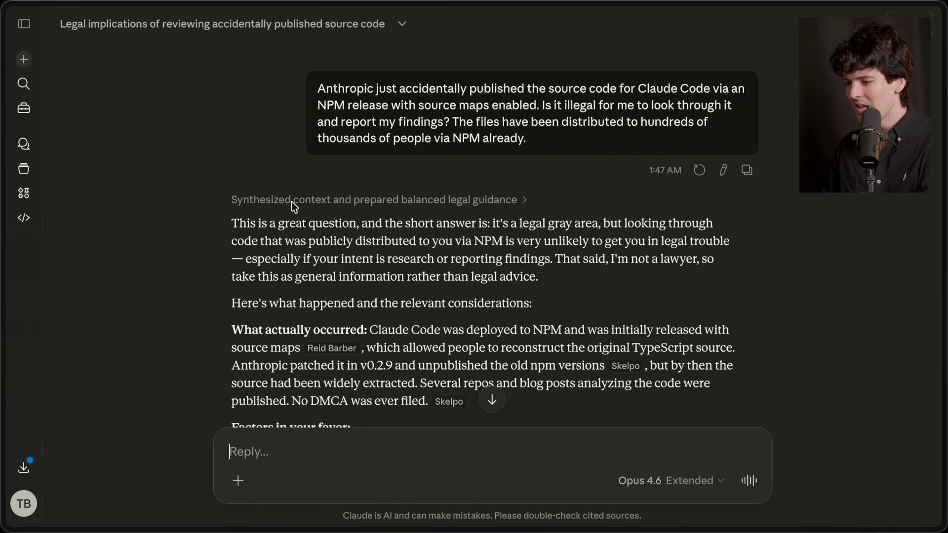
Step: Read through Claude's answer calling review of accidentally published source a legal gray area
scroll(406, 324, "down", 3)
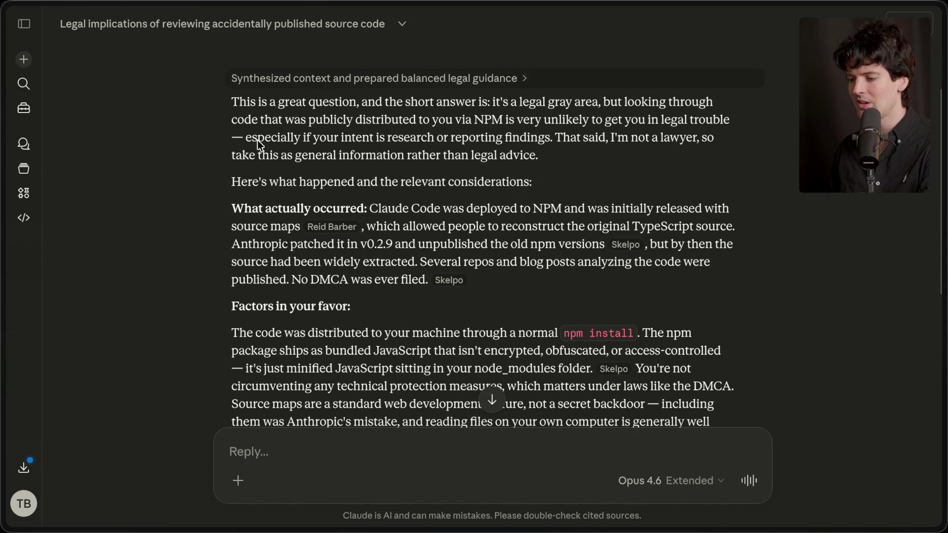
scroll(477, 286, "down", 7)
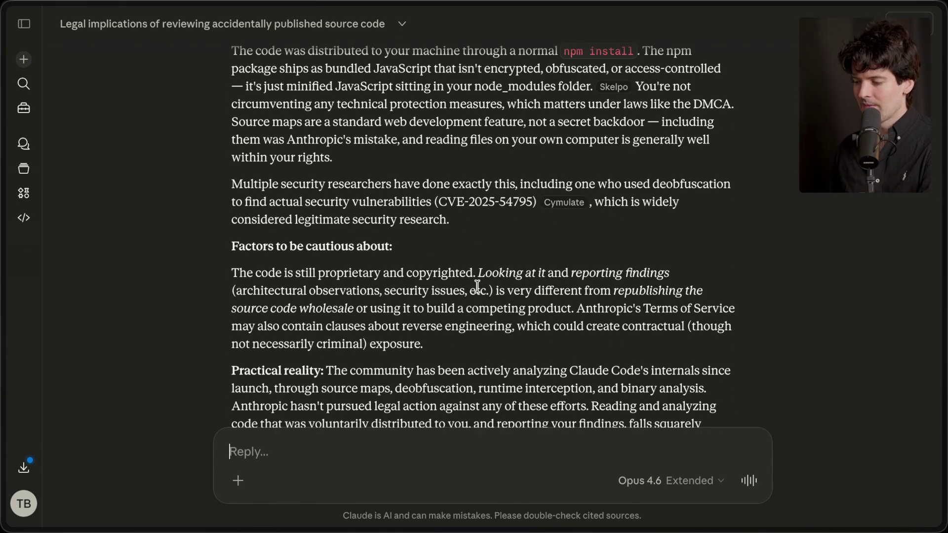
scroll(477, 287, "down", 5)
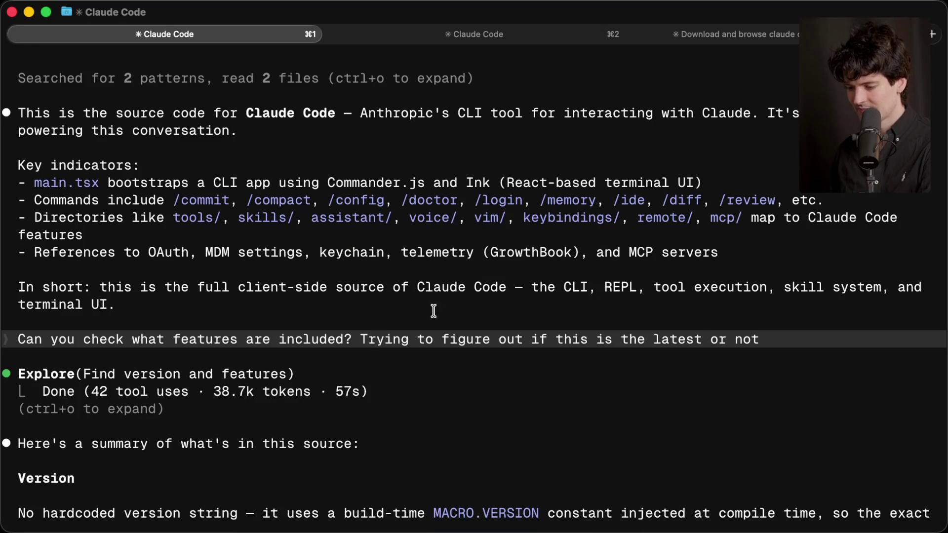
Step: Ask Claude Code: 'Scan the code and give me a rough 1 to 10 score of how well produced and maintained this code base is'
scroll(252, 359, "down", 6)
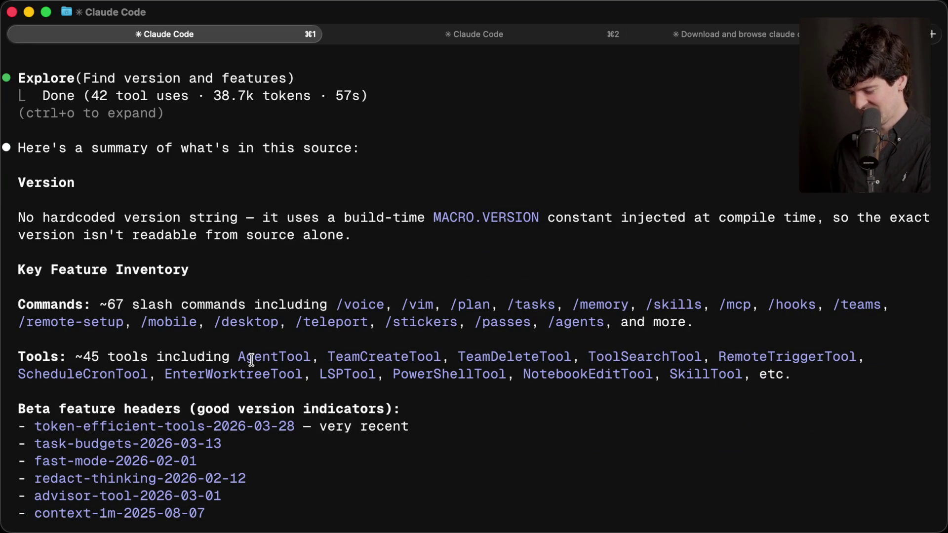
scroll(251, 360, "down", 20)
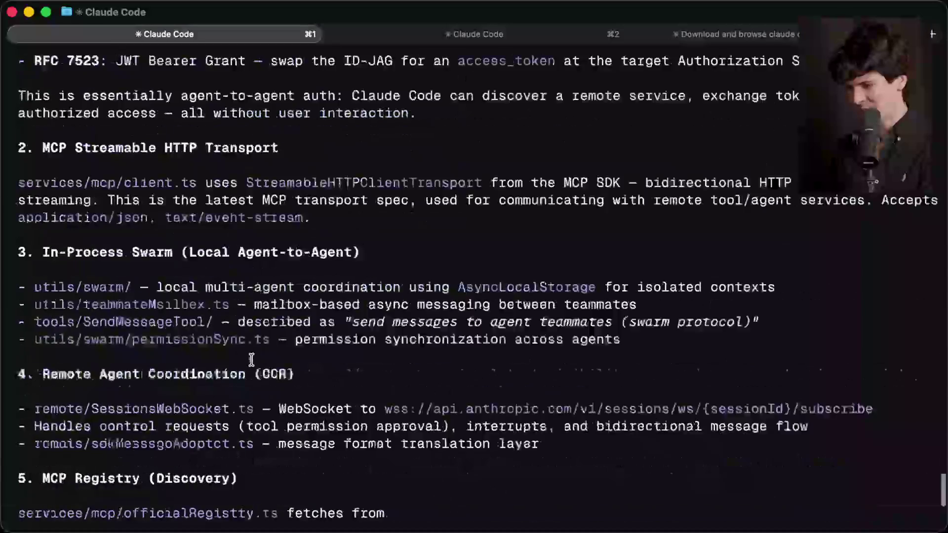
type("If you were")
key("BackSpace")
key("BackSpace")
key("BackSpace")
type("Scan the code ")
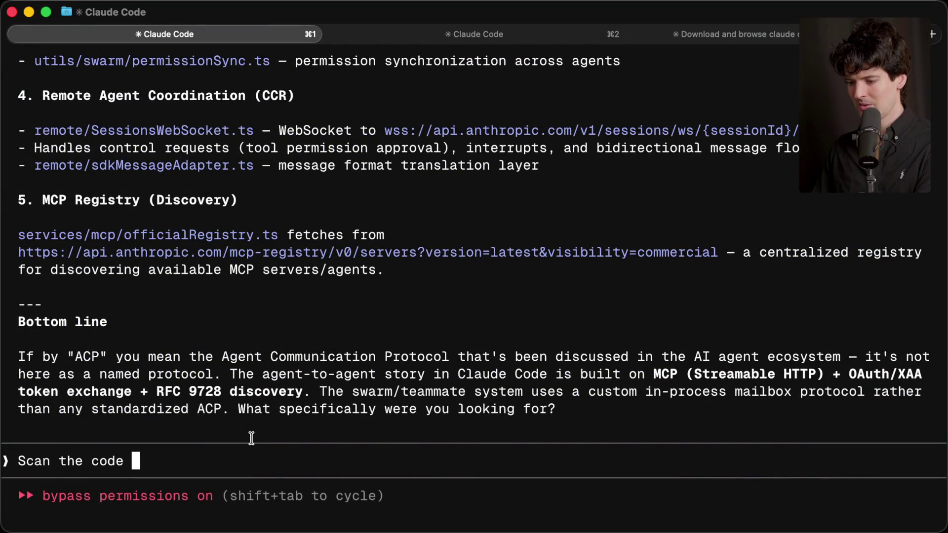
type("and give me a rough 1")
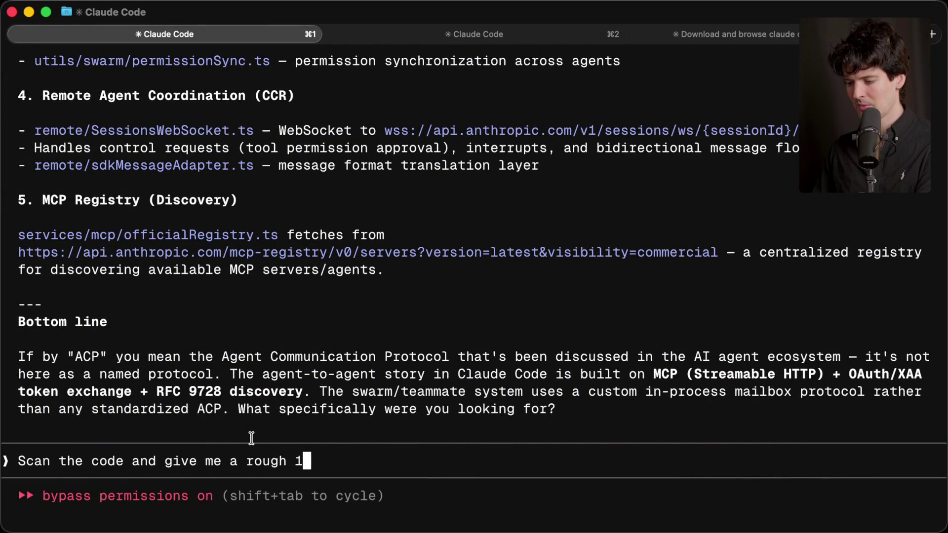
type(" to 10 score o")
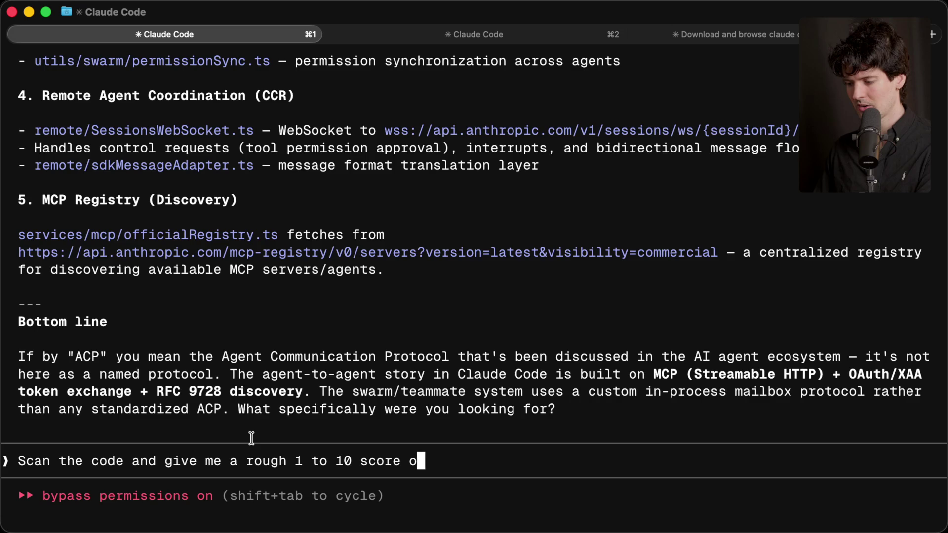
type("f how well;")
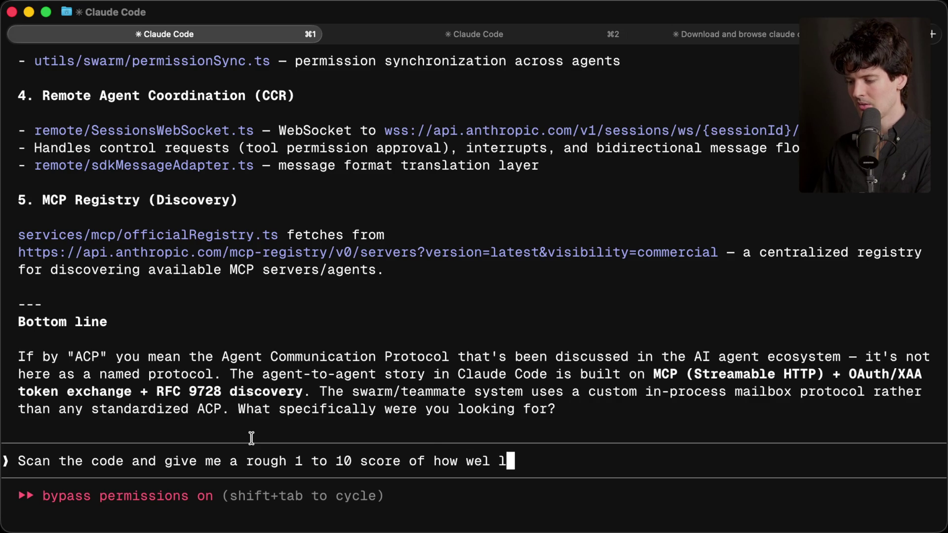
key("BackSpace")
key("BackSpace")
type("produce")
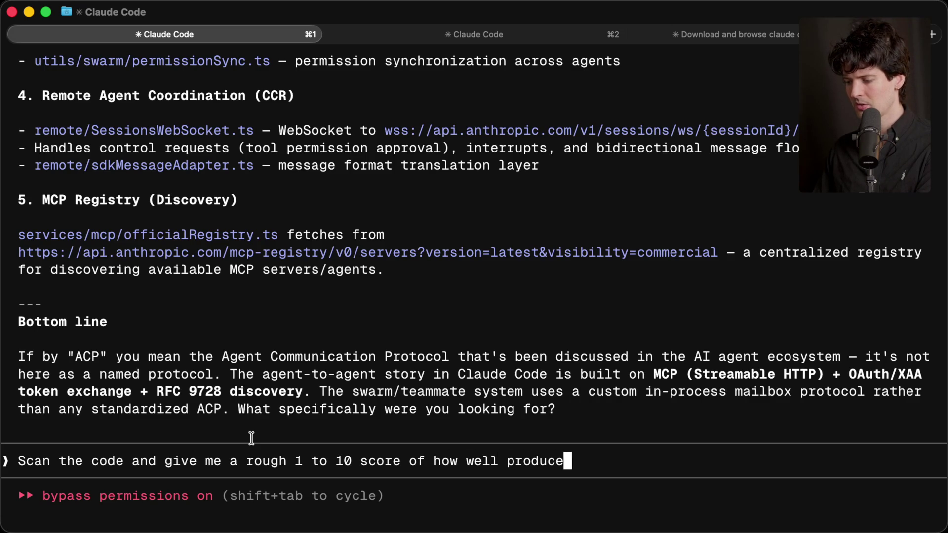
type("d and maintained t")
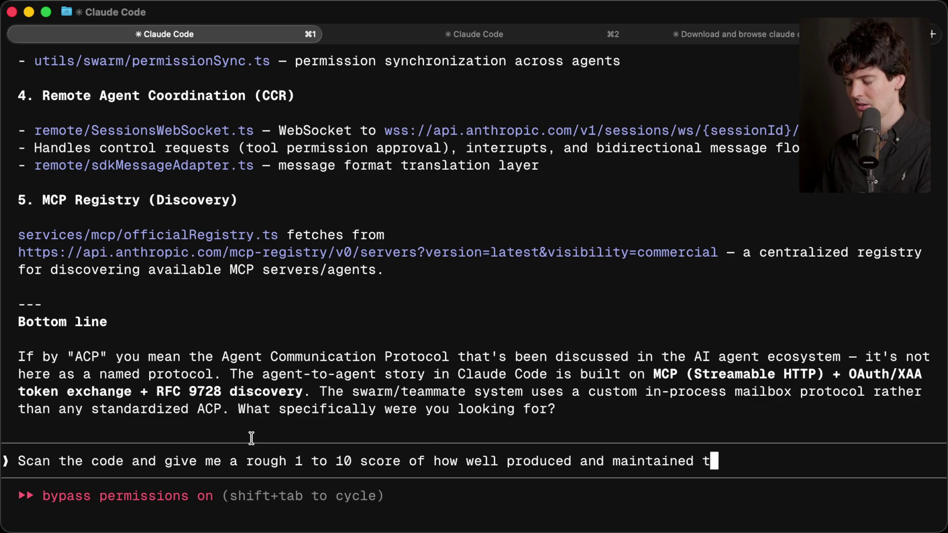
type("his code base is")
key("Return")
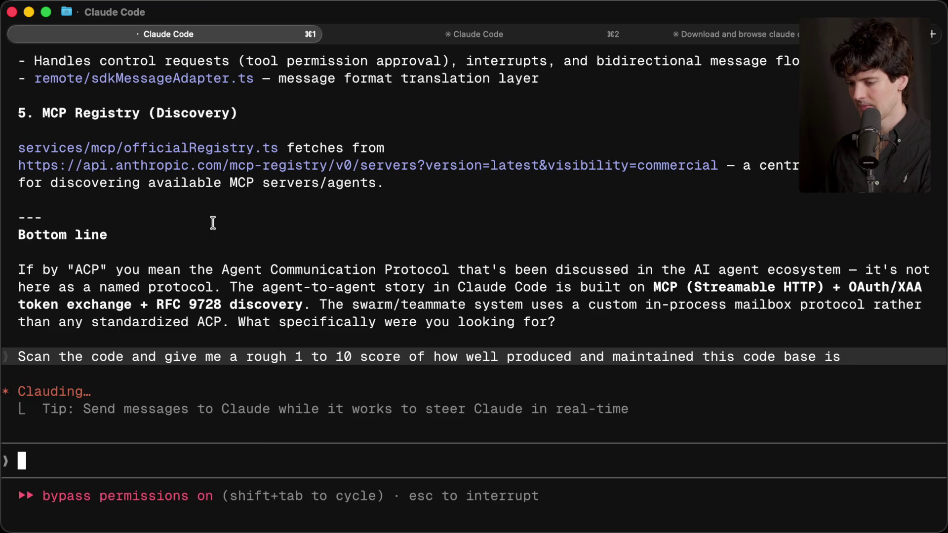
scroll(213, 223, "up", 15)
scroll(213, 223, "up", 10)
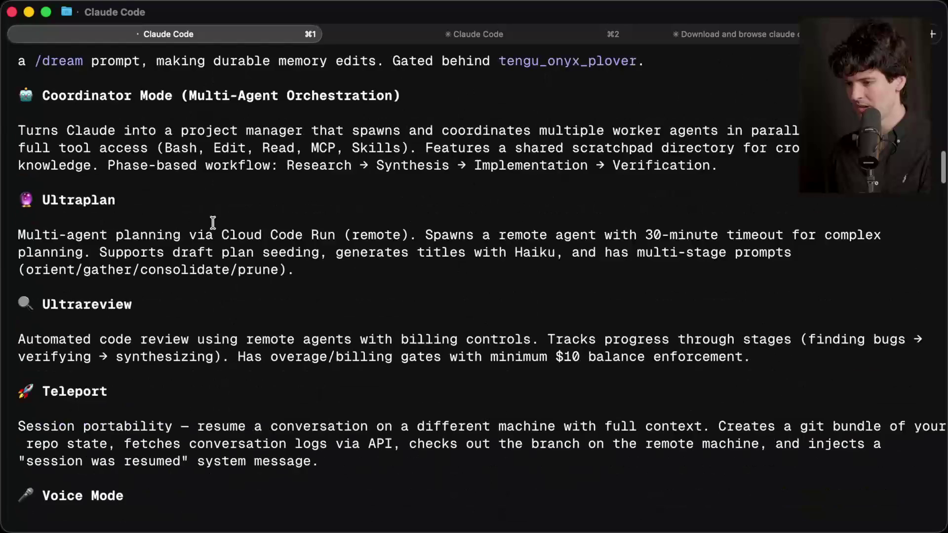
scroll(213, 224, "up", 3)
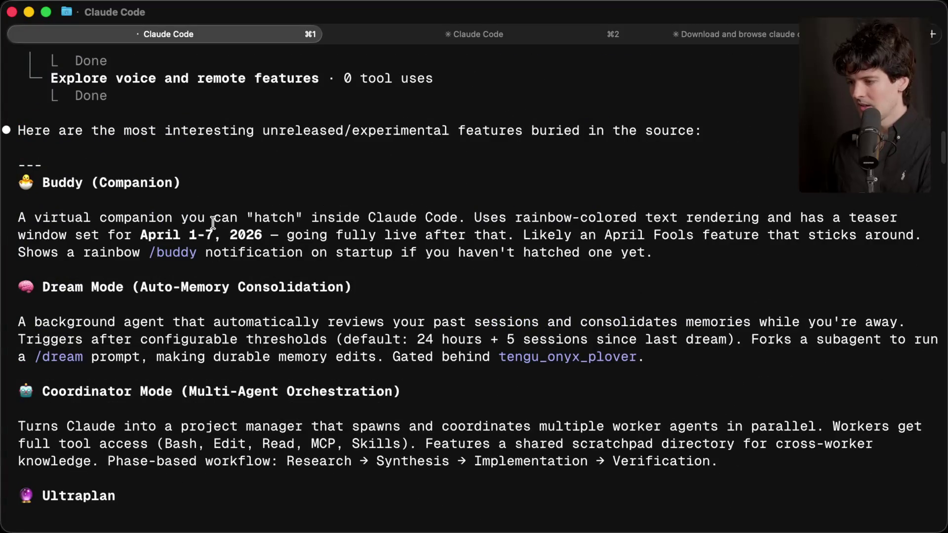
scroll(213, 223, "up", 15)
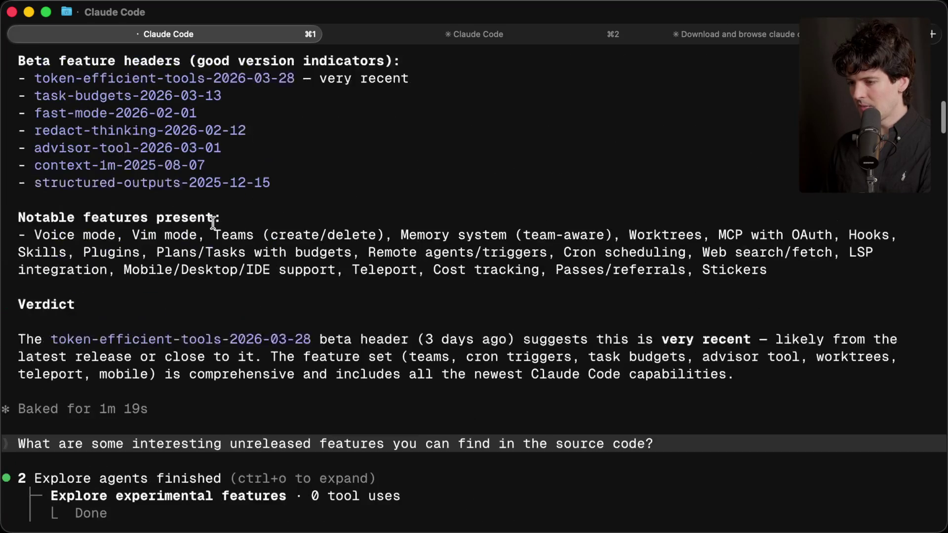
scroll(213, 223, "up", 5)
scroll(212, 223, "down", 15)
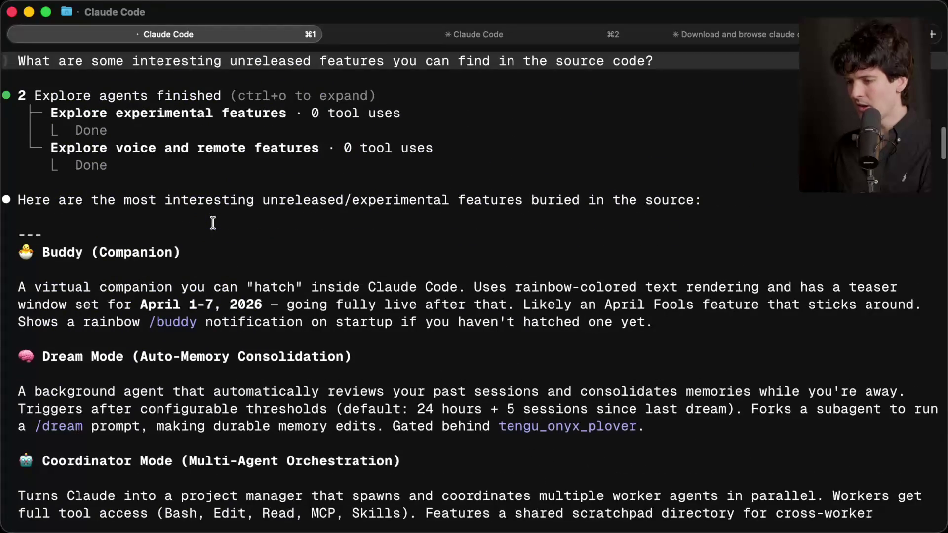
scroll(213, 223, "down", 5)
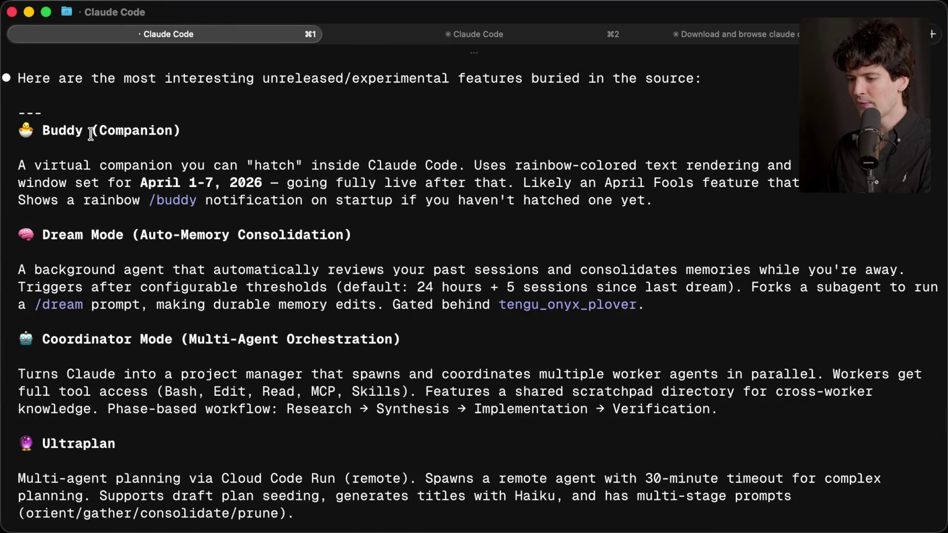
left_click_drag(16, 129, 210, 128)
left_click(206, 128)
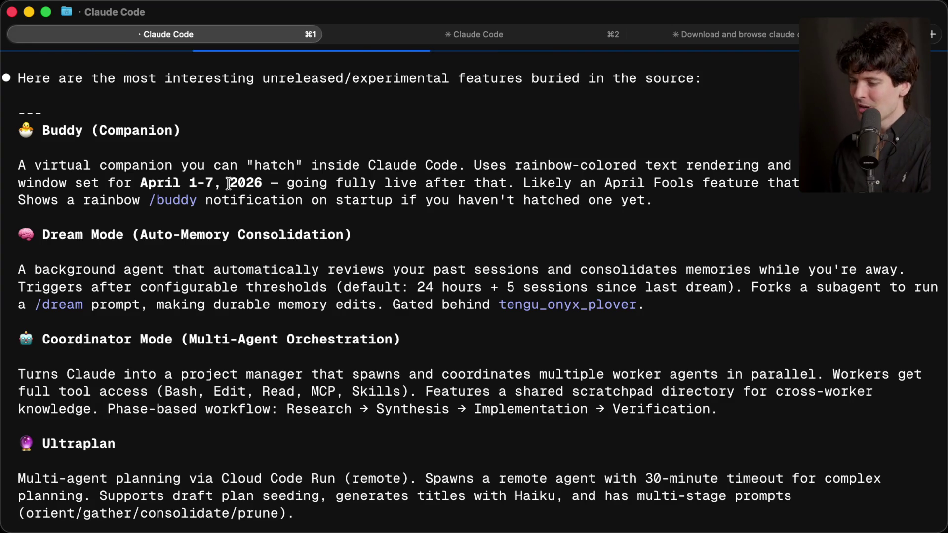
scroll(228, 184, "down", 2)
scroll(228, 184, "down", 2)
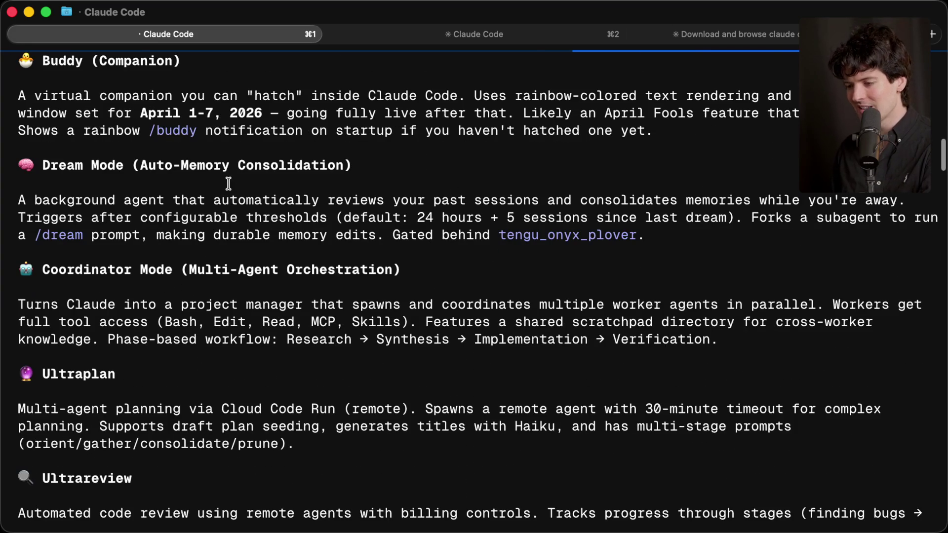
left_click_drag(27, 165, 354, 161)
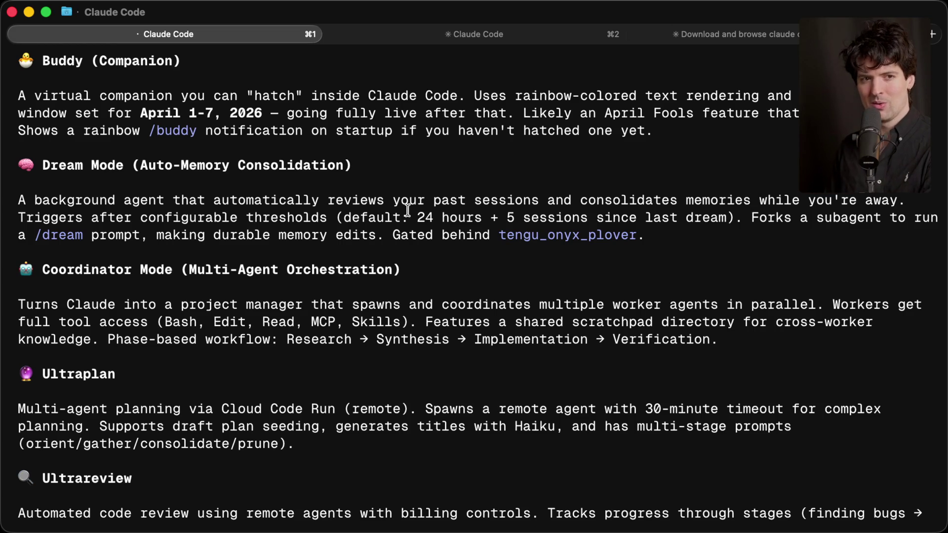
scroll(407, 211, "down", 4)
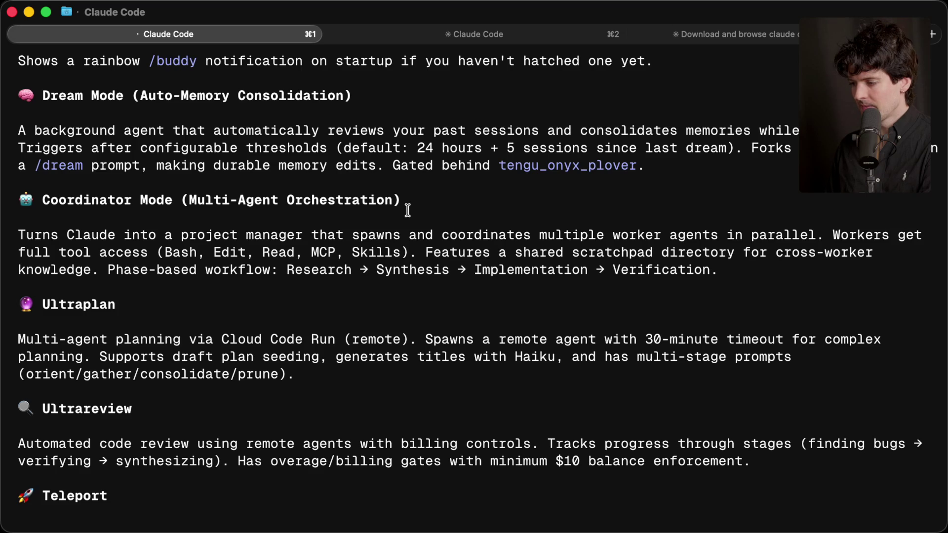
mouse_move(41, 201)
left_mouse_down()
mouse_move(350, 235)
mouse_move(421, 199)
left_mouse_up()
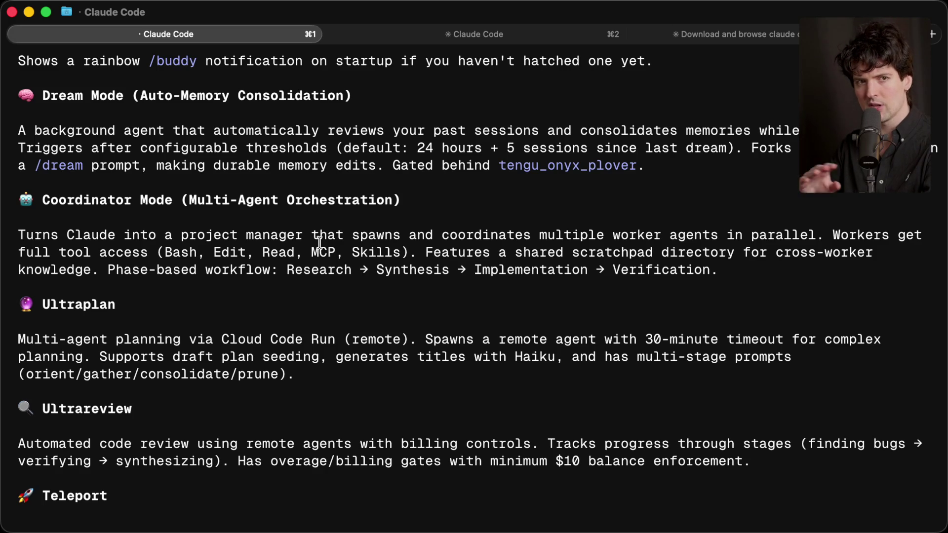
scroll(319, 243, "down", 5)
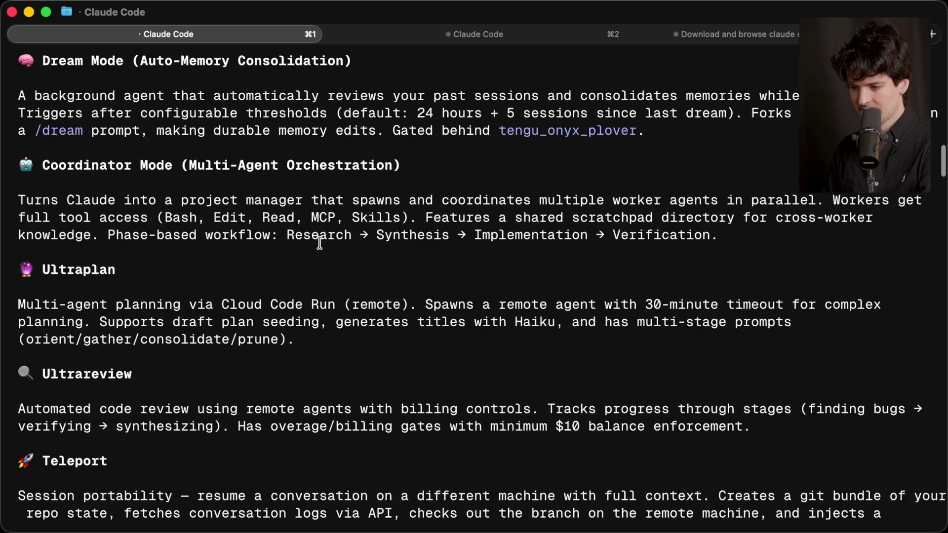
scroll(320, 242, "up", 1)
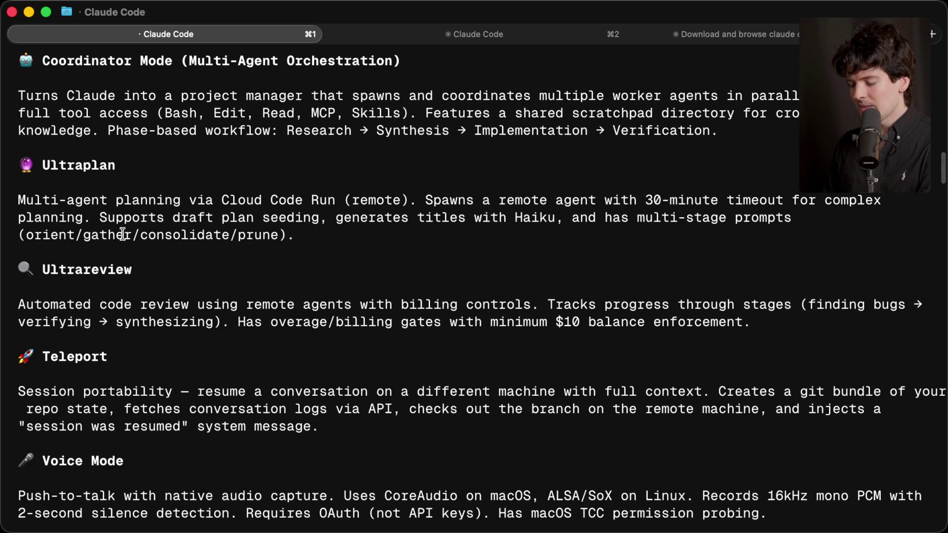
left_click_drag(22, 165, 306, 235)
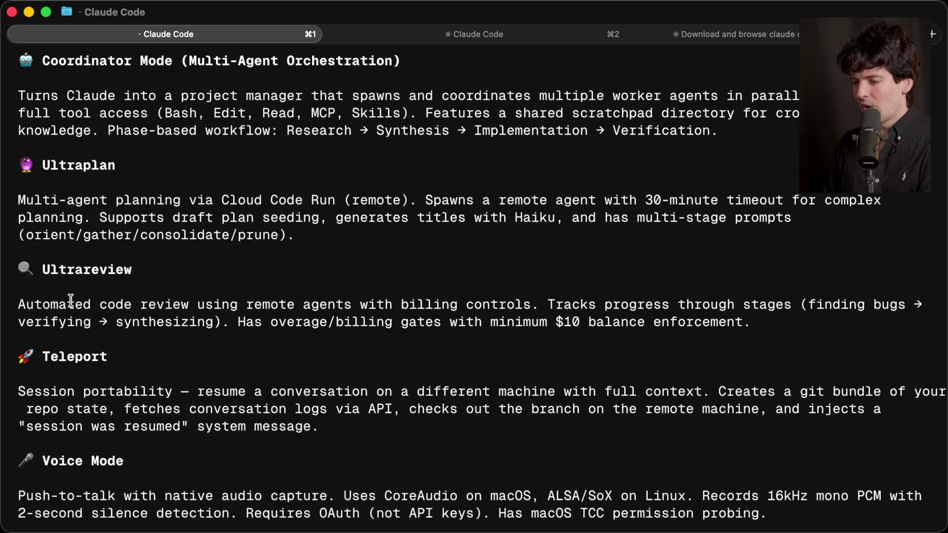
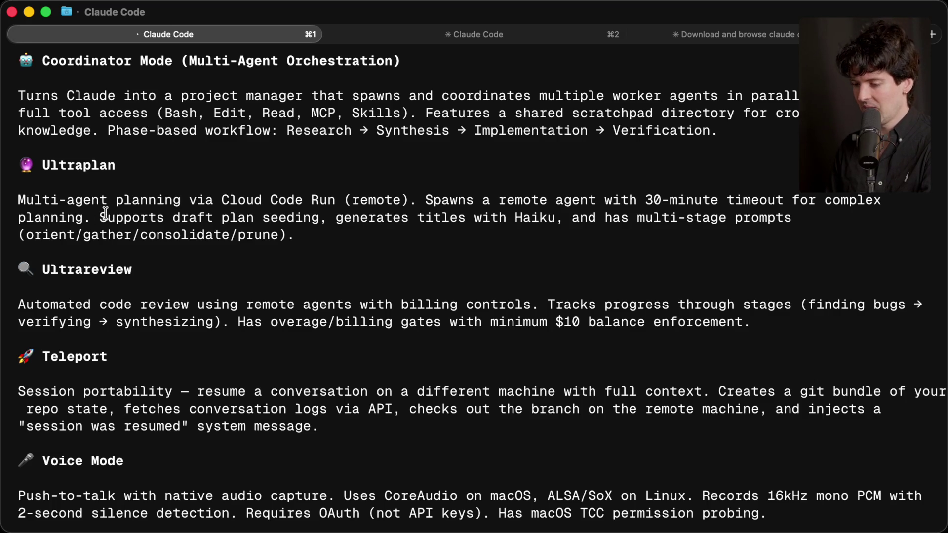
Step: Read through the gated-features summary, highlighting the Ultrareview, Teleport and Auto Mode (AFK Mode) sections
scroll(105, 213, "down", 5)
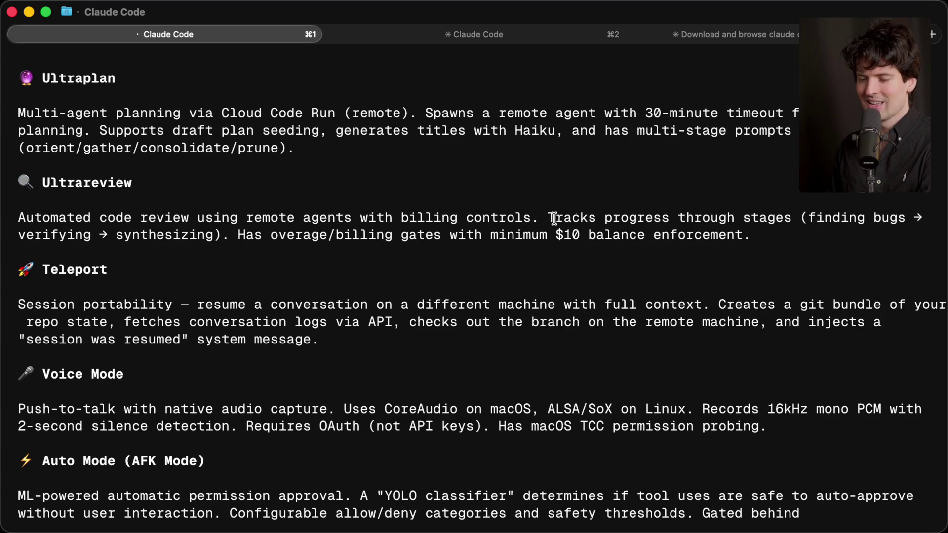
triple_click(764, 229)
left_click(358, 174)
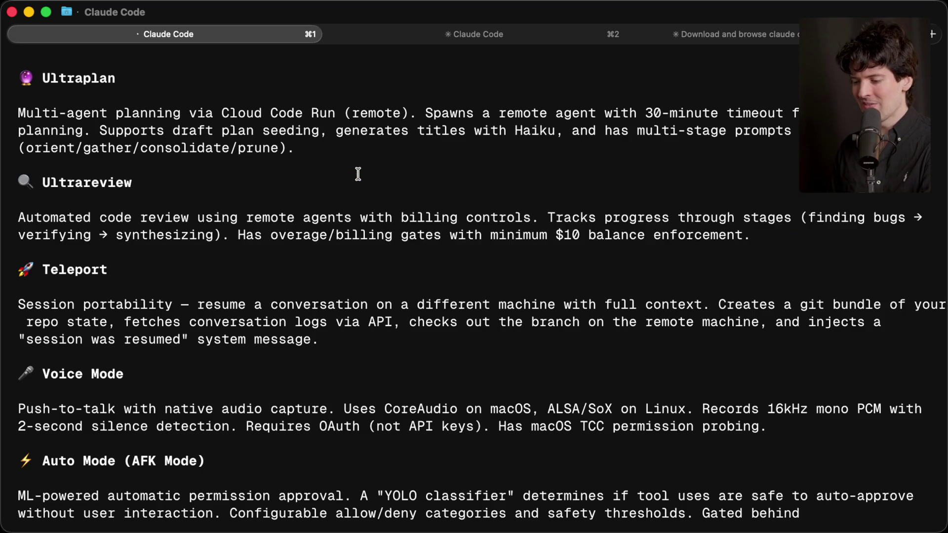
scroll(358, 173, "down", 1)
mouse_move(10, 215)
left_mouse_down()
mouse_move(334, 285)
mouse_move(24, 228)
mouse_move(4, 215)
left_mouse_up()
left_click(334, 285)
left_click(168, 245)
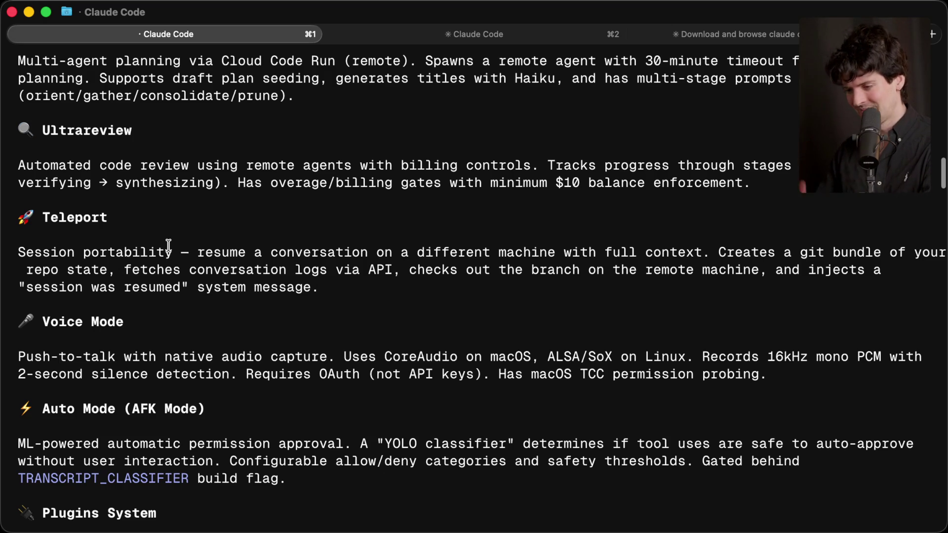
scroll(168, 245, "down", 2)
scroll(168, 245, "down", 5)
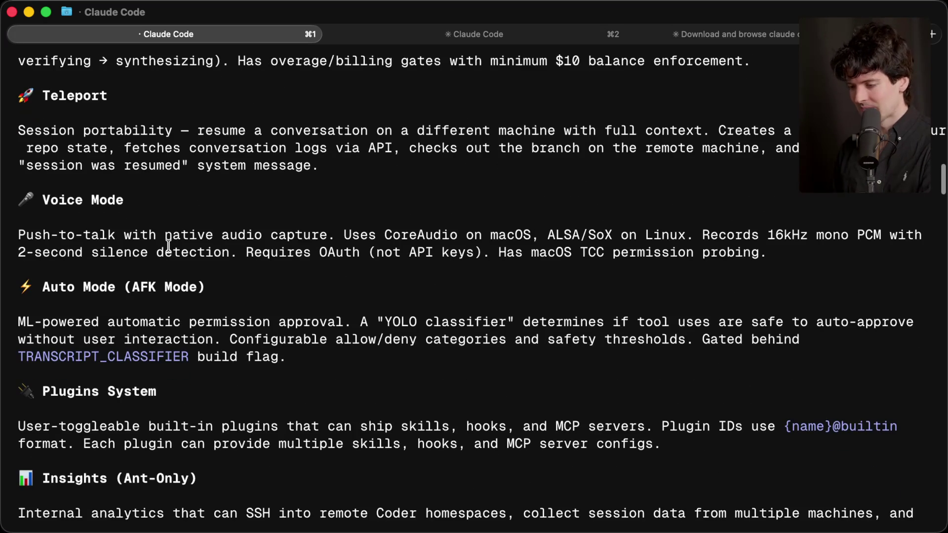
scroll(225, 245, "down", 4)
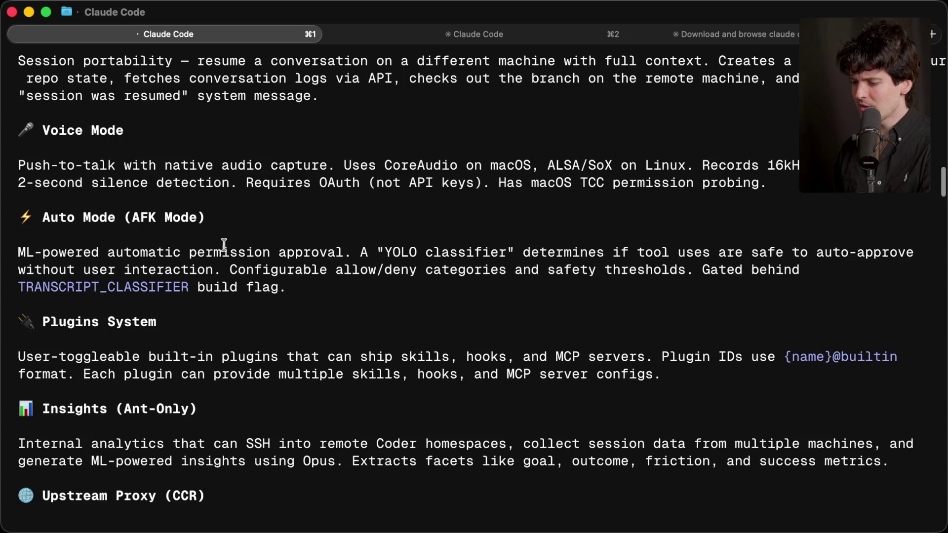
left_click_drag(43, 215, 217, 210)
Step: Reach the summary's end, submit the queued /buddy command, and highlight the GrowthBook feature-flags sentence
scroll(202, 240, "down", 4)
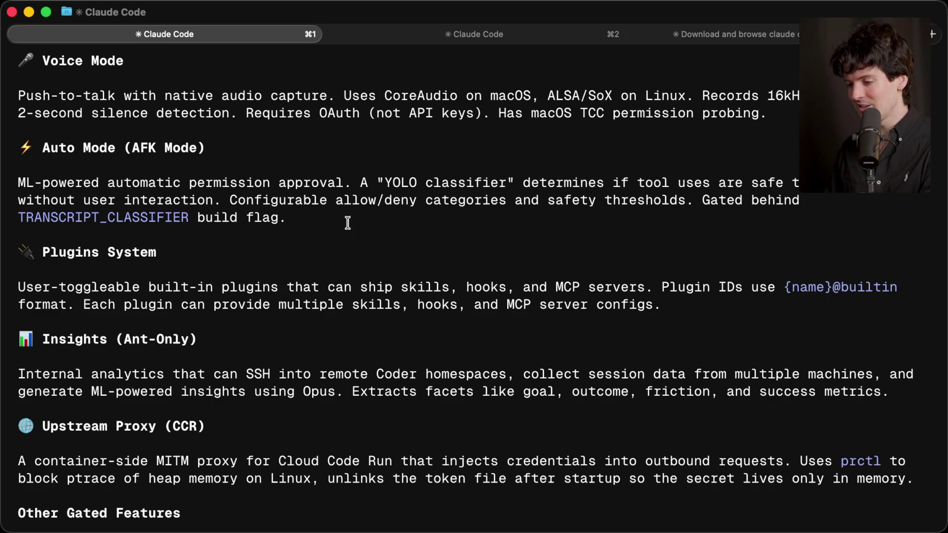
scroll(348, 222, "down", 5)
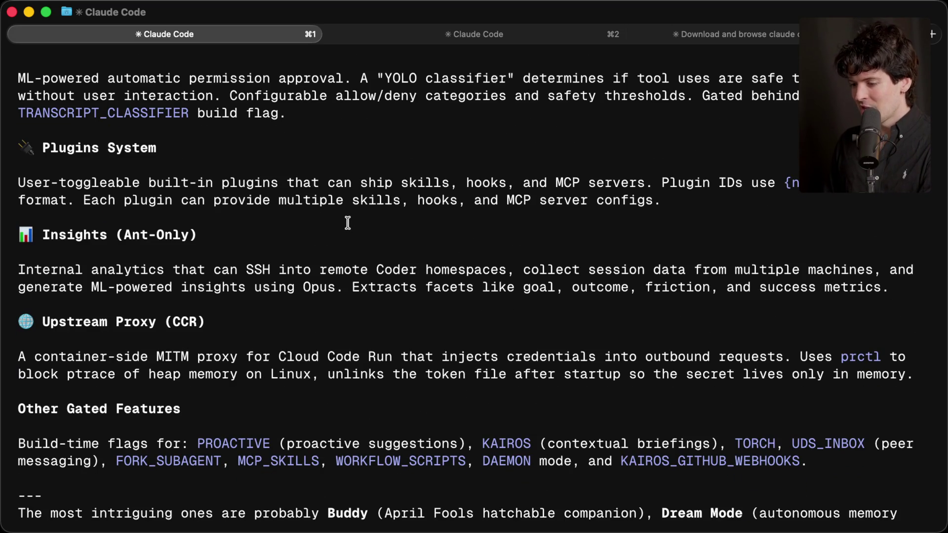
scroll(348, 223, "down", 2)
scroll(347, 223, "down", 3)
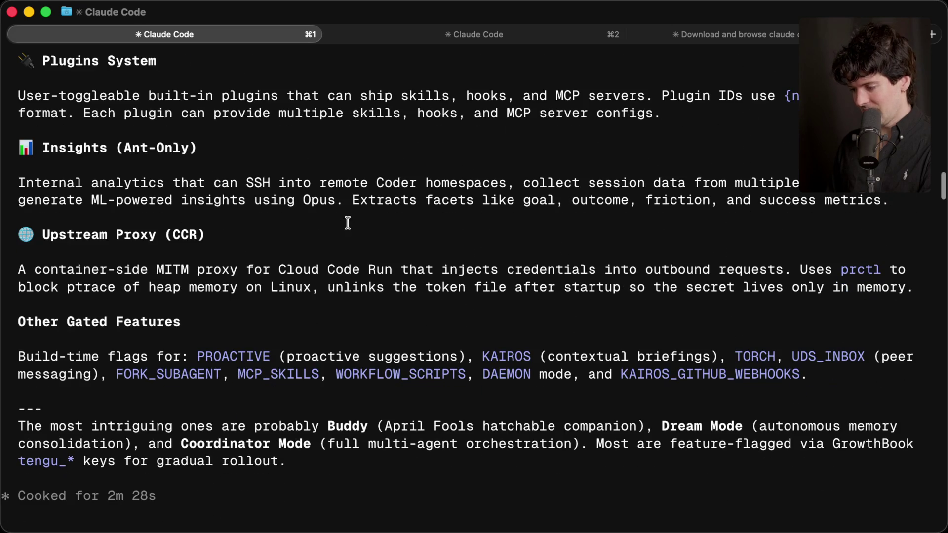
left_click_drag(482, 357, 719, 355)
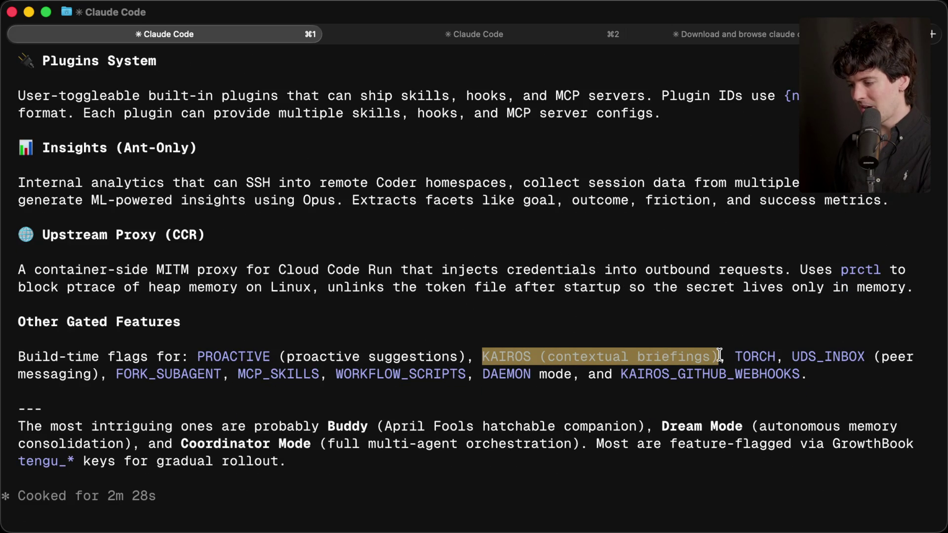
key("Return")
left_click(401, 415)
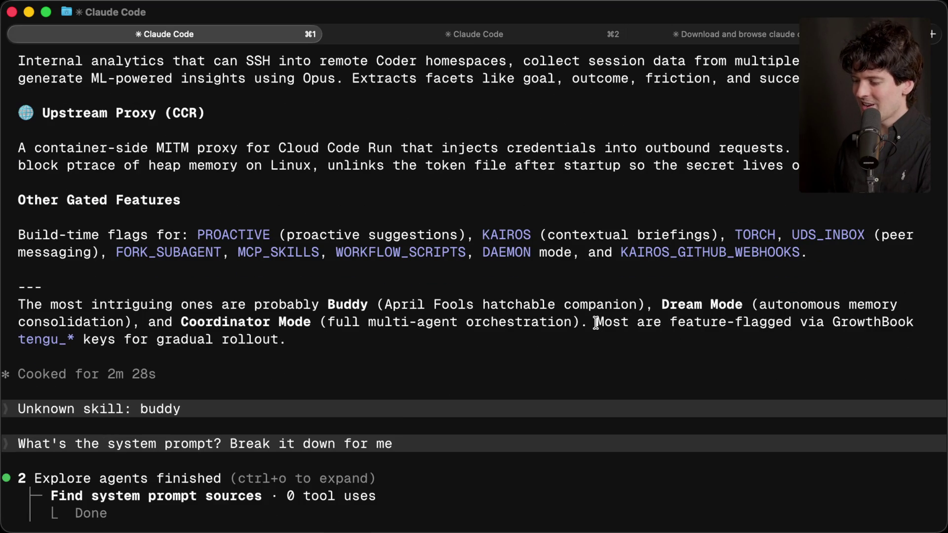
left_click_drag(601, 322, 887, 339)
Step: Switch to Zen and open the GrowthBook homepage from a 'growthbook' web search
key("super+Tab")
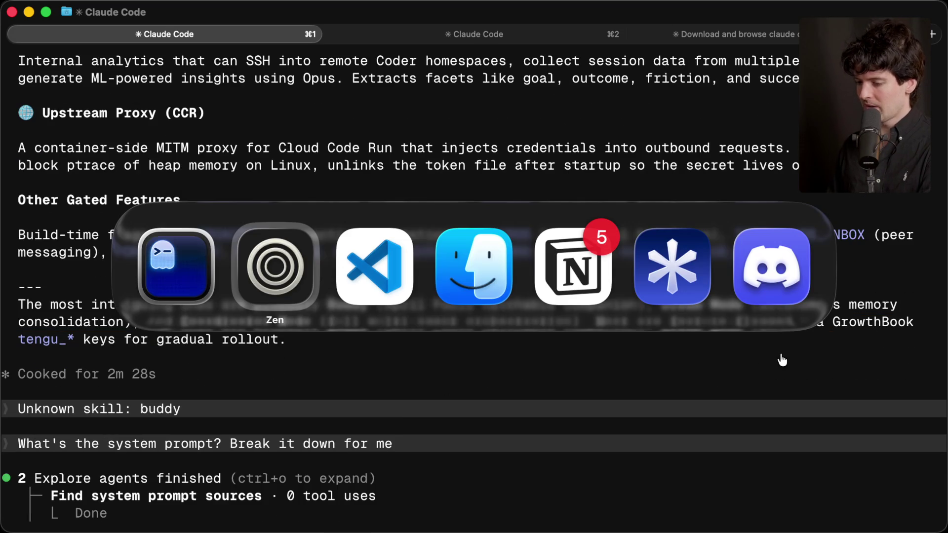
key("super+t")
type("growthbook")
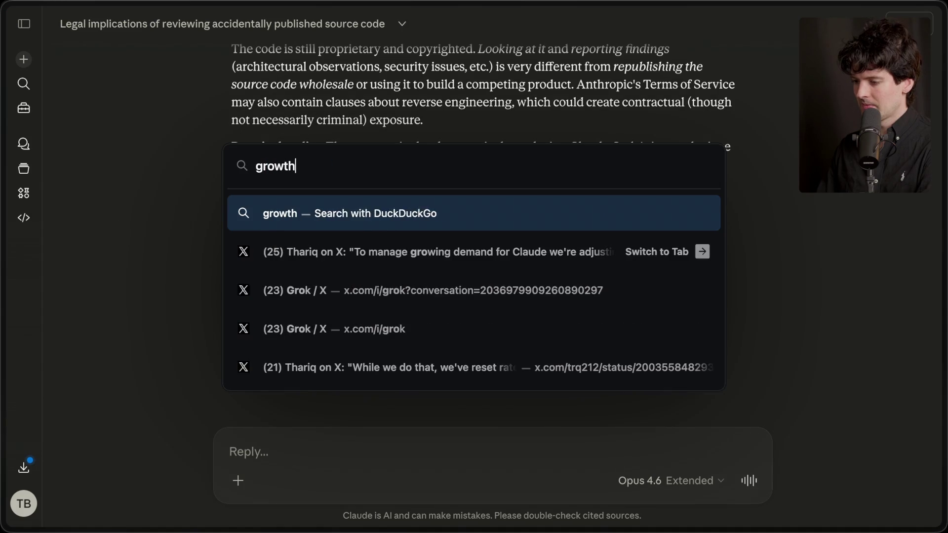
key("Return")
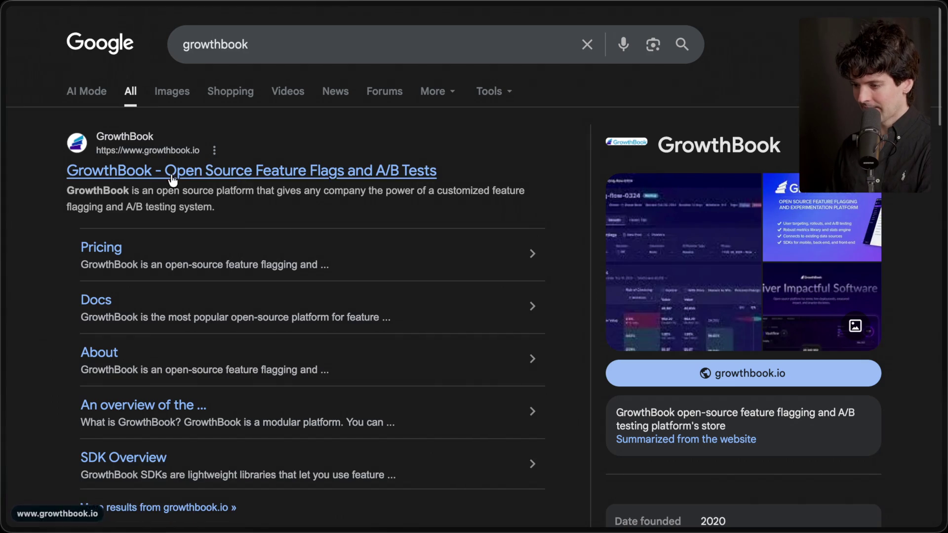
left_click(171, 171)
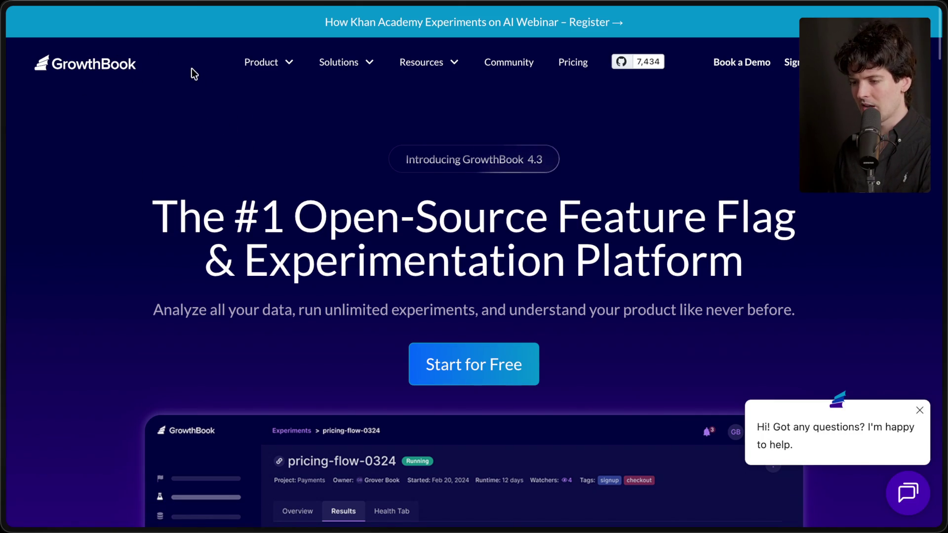
left_click_drag(110, 201, 743, 264)
left_click(773, 277)
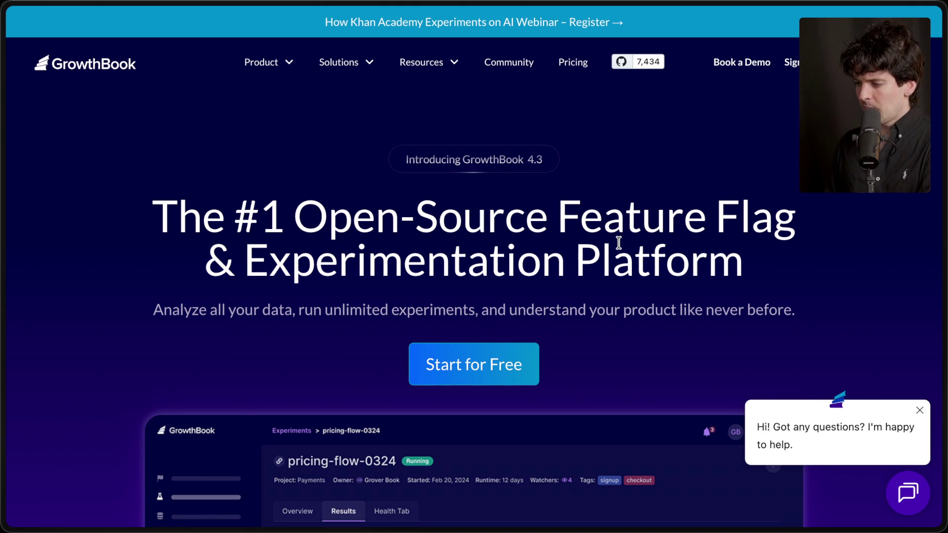
Step: Visit GrowthBook's GitHub stars page, go back, and search the web for 'statsig'
left_click(658, 61)
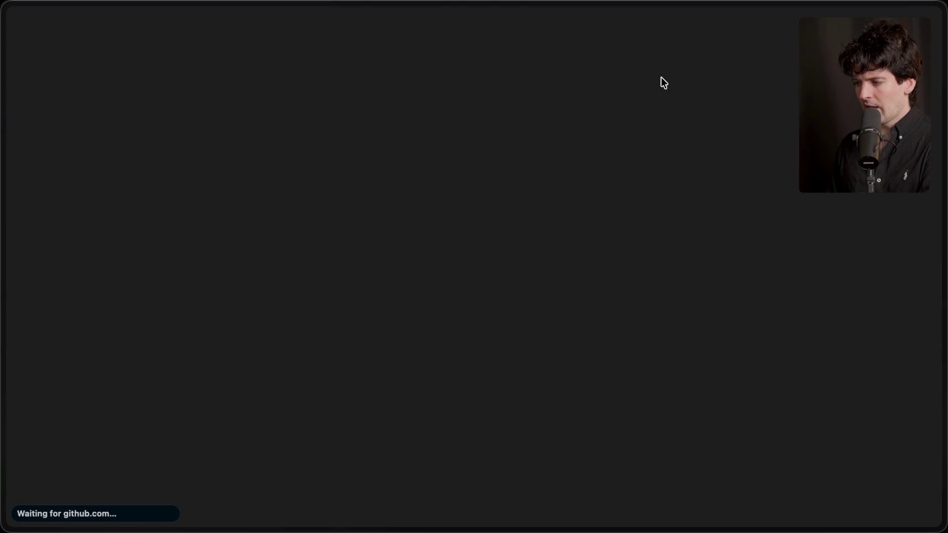
scroll(153, 94, "left", 5)
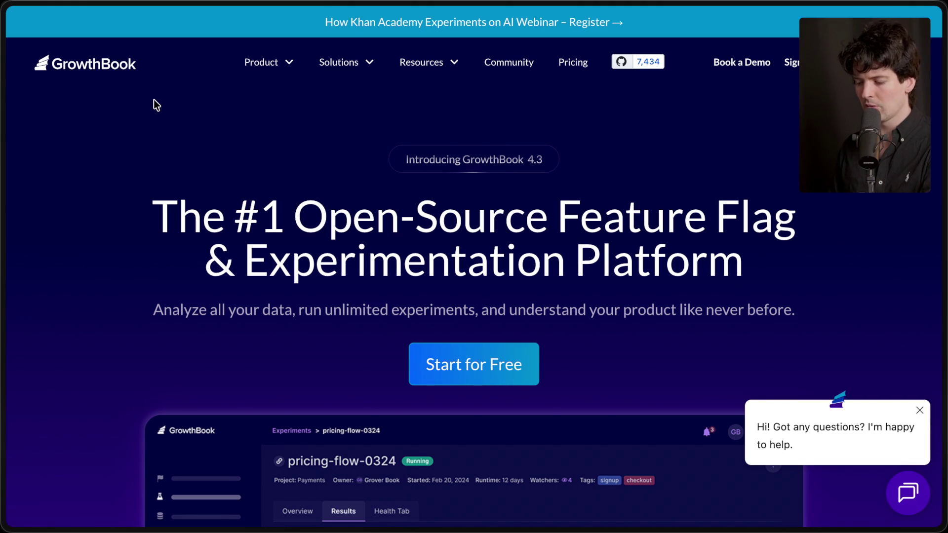
key("super+t")
type("statsig")
key("Return")
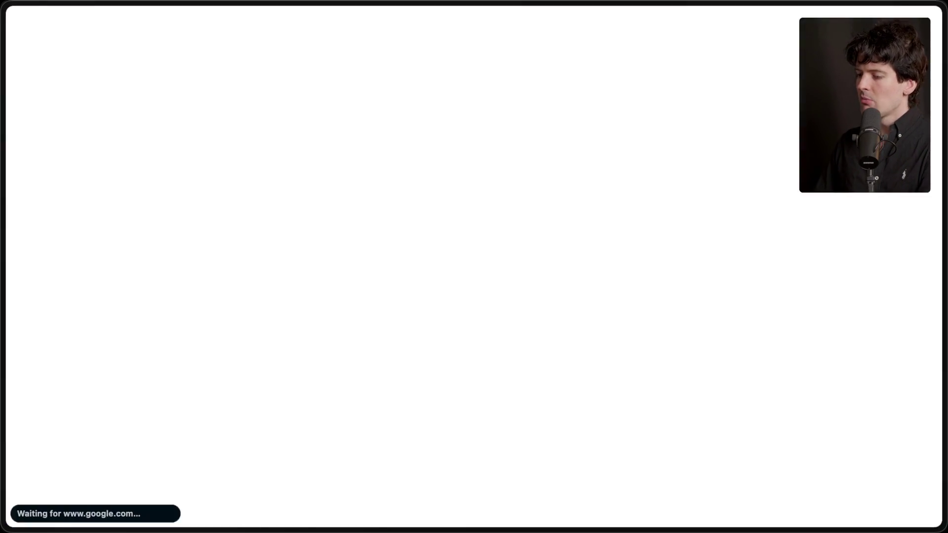
Step: Open the top Statsig result and highlight its 'Statsig has joined OpenAI' banner
left_click(183, 213)
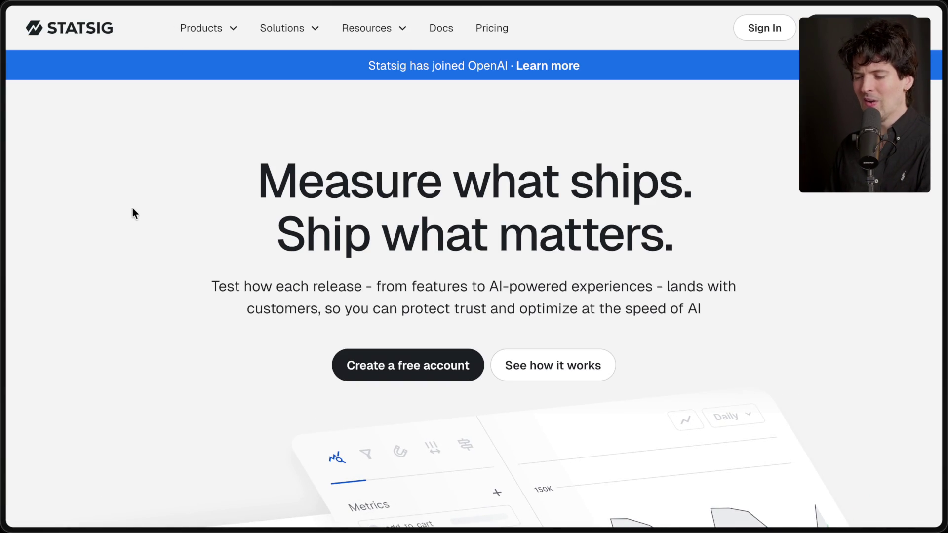
left_click_drag(465, 65, 507, 64)
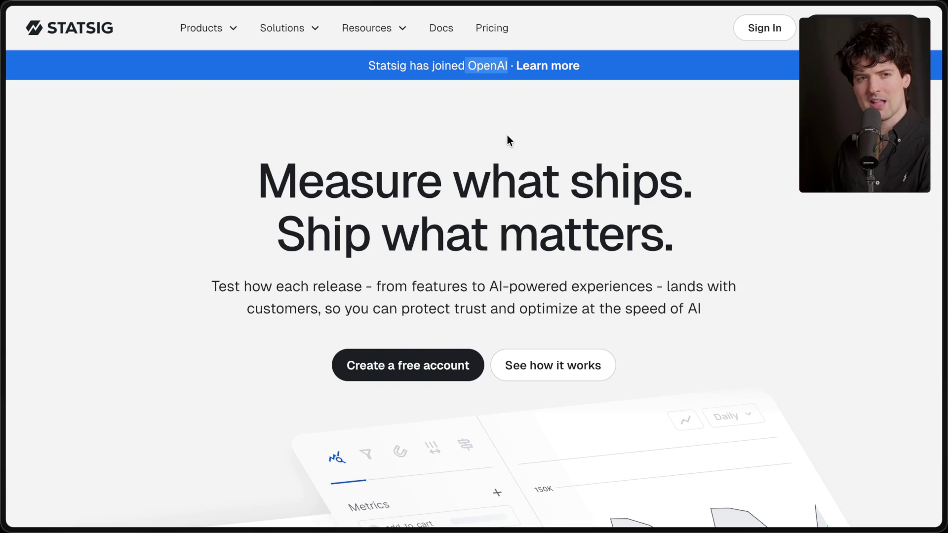
left_click_drag(351, 56, 694, 64)
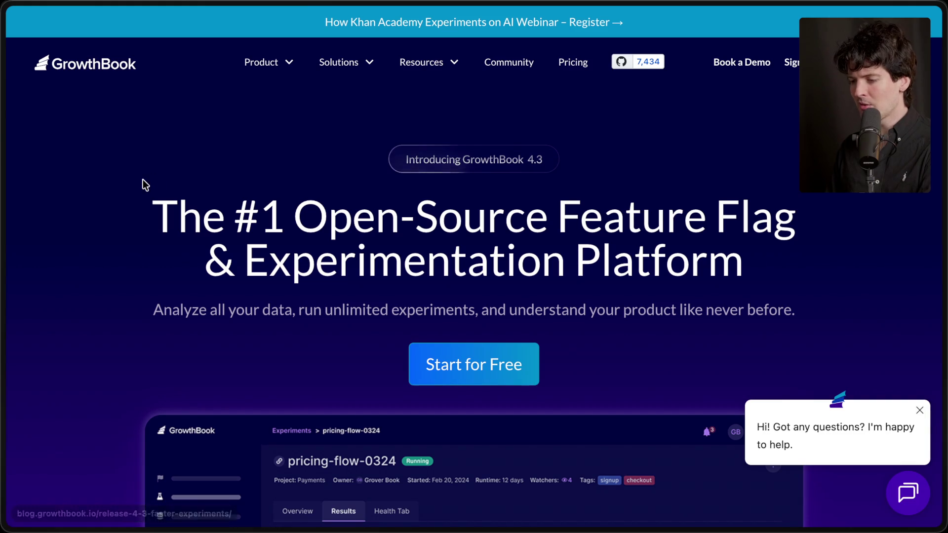
Step: Highlight the GrowthBook hero text and dismiss the site's chat greeting
left_click_drag(148, 184, 807, 362)
left_click(787, 292)
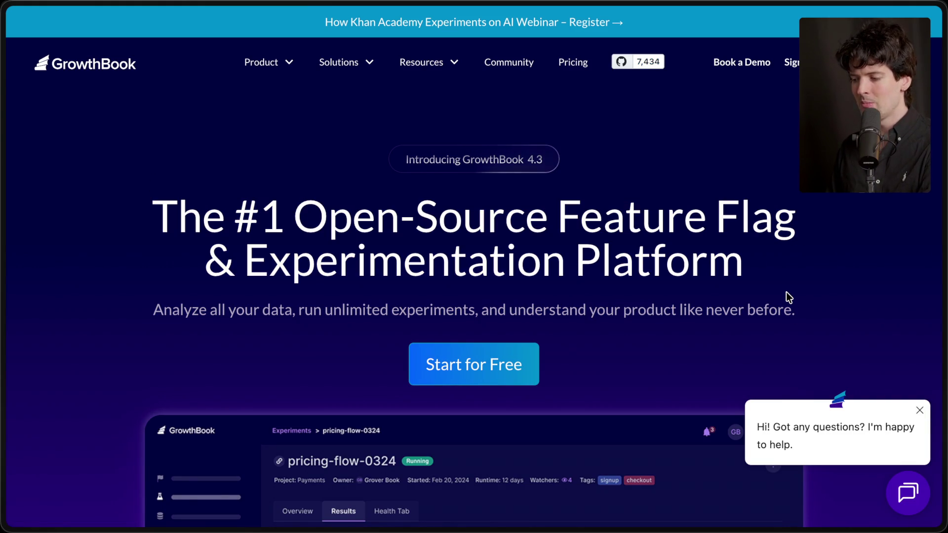
left_click(919, 410)
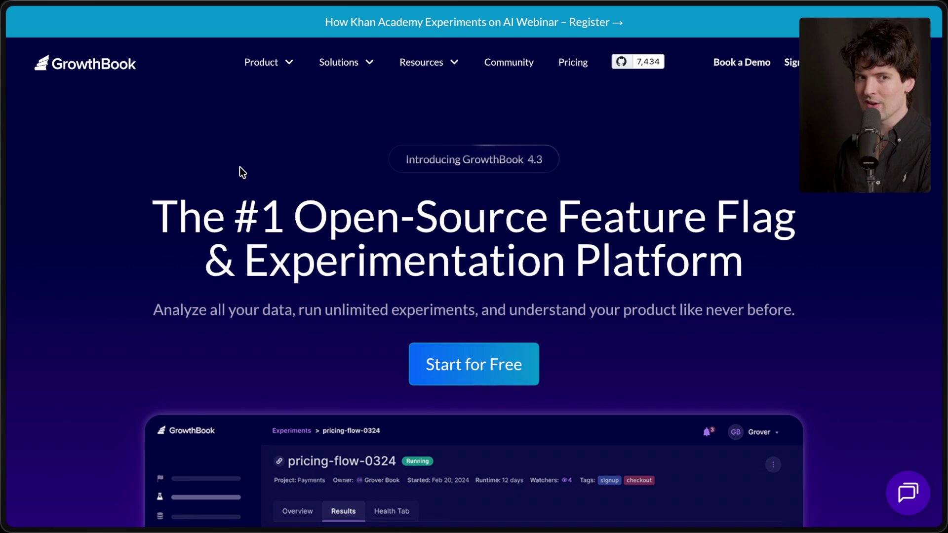
Step: Switch briefly to the code editor showing the package.json dependencies, then return to the browser
key("super+Tab")
key("super+Tab")
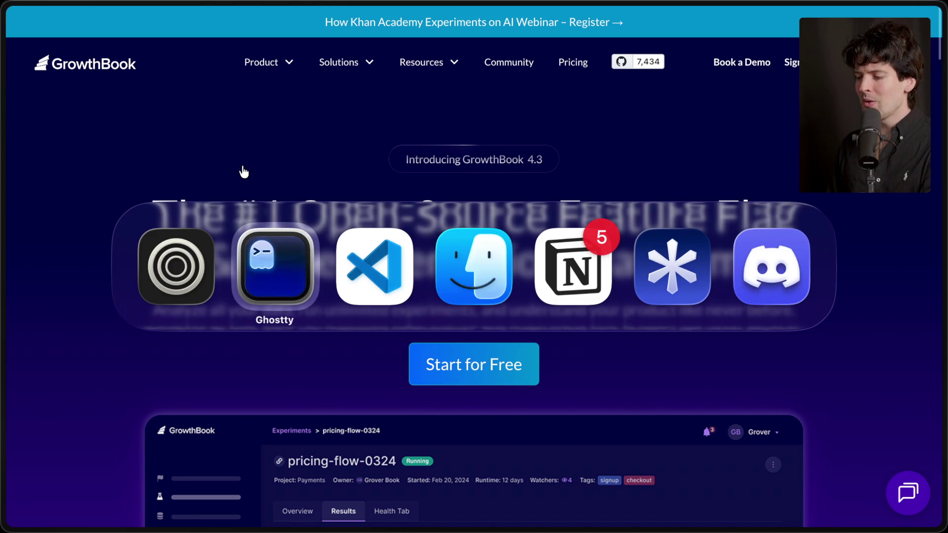
key("super+shift+Tab")
key("super+Tab")
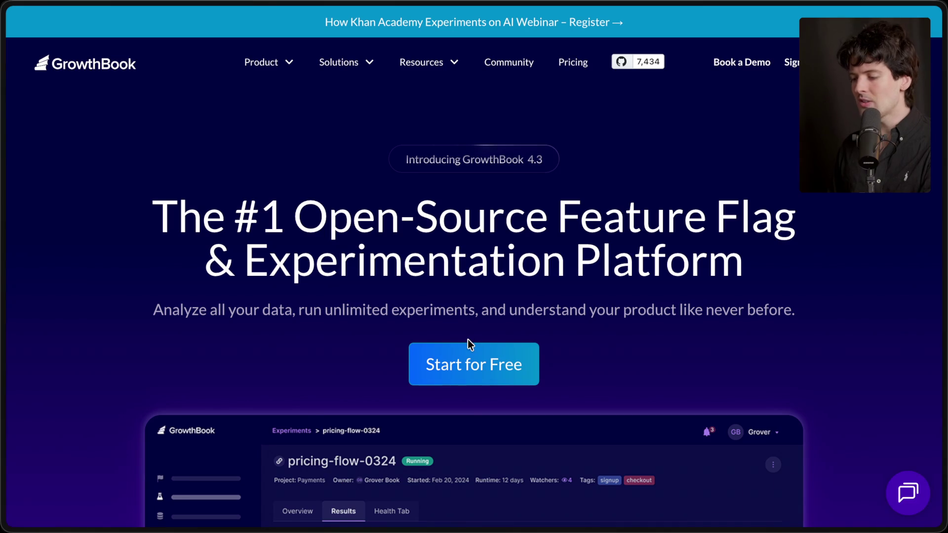
left_click_drag(123, 227, 817, 319)
left_click(802, 298)
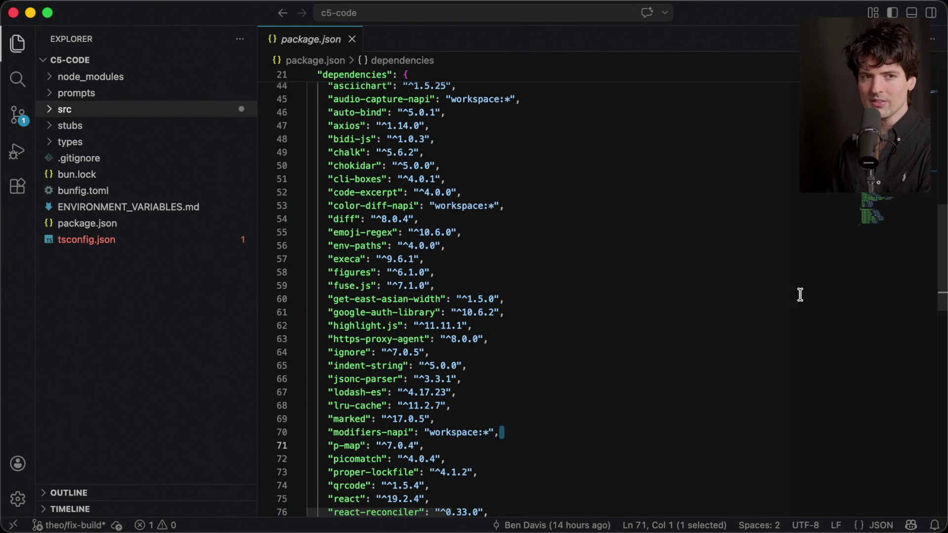
key("super+Tab")
Step: Cycle through the saved tabs, closing an older X post and the Claude legal-implications chat
mouse_move(941, 296)
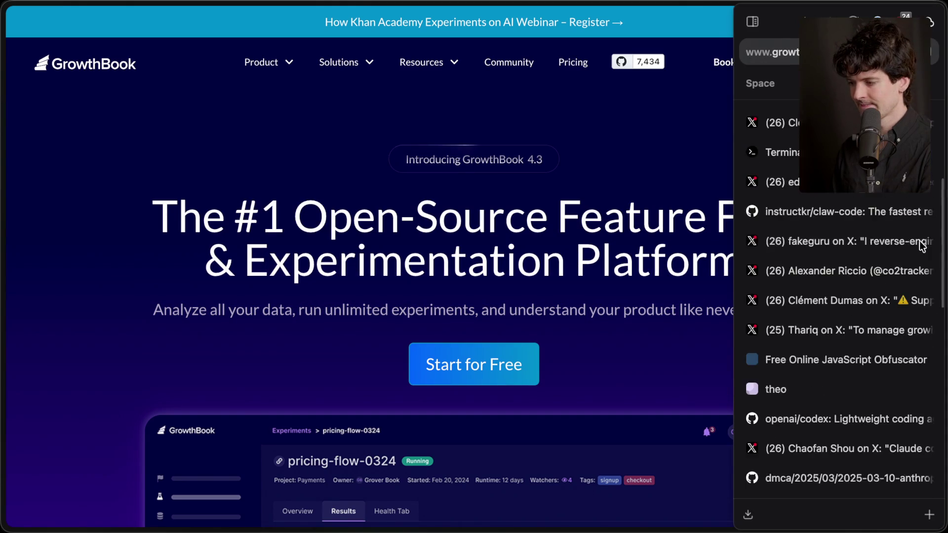
scroll(798, 239, "down", 5)
key("ctrl+Tab")
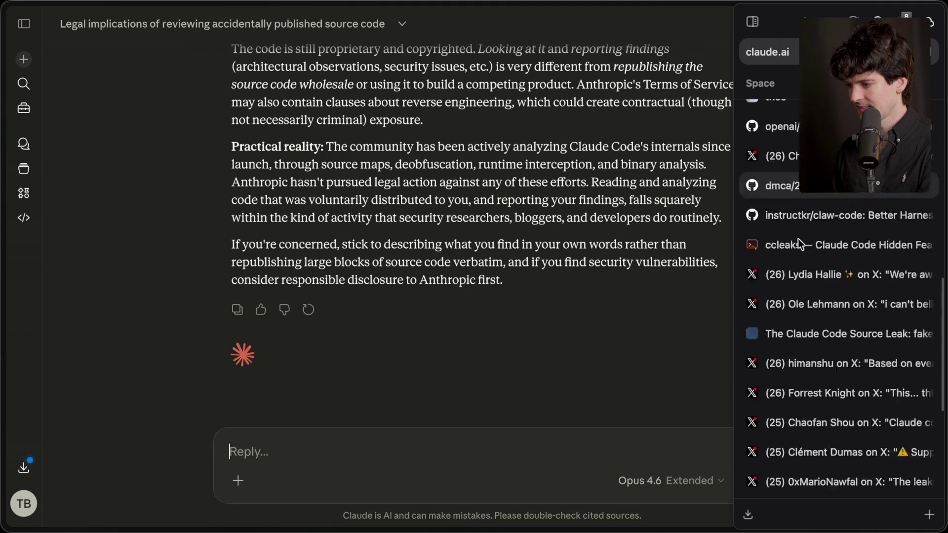
scroll(831, 413, "down", 3)
left_click(831, 392)
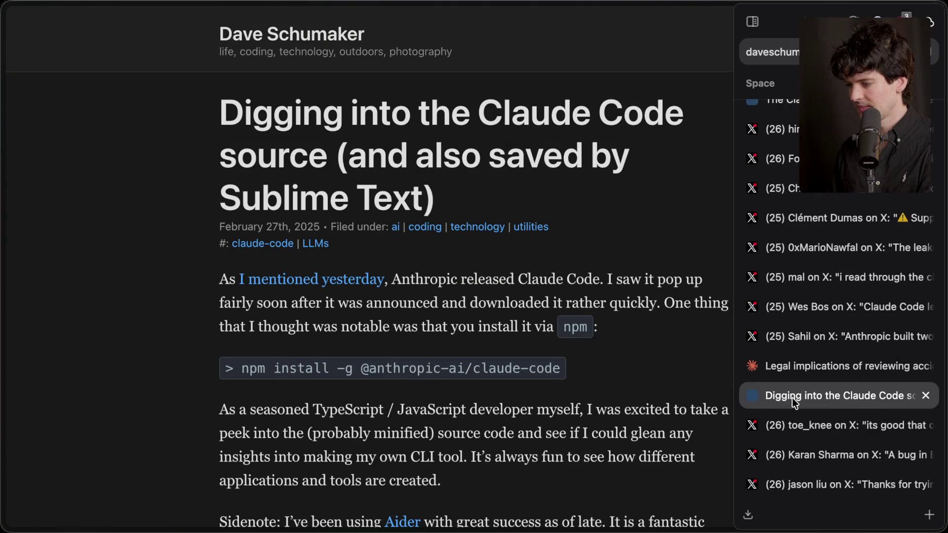
left_click(801, 423)
left_click(808, 450)
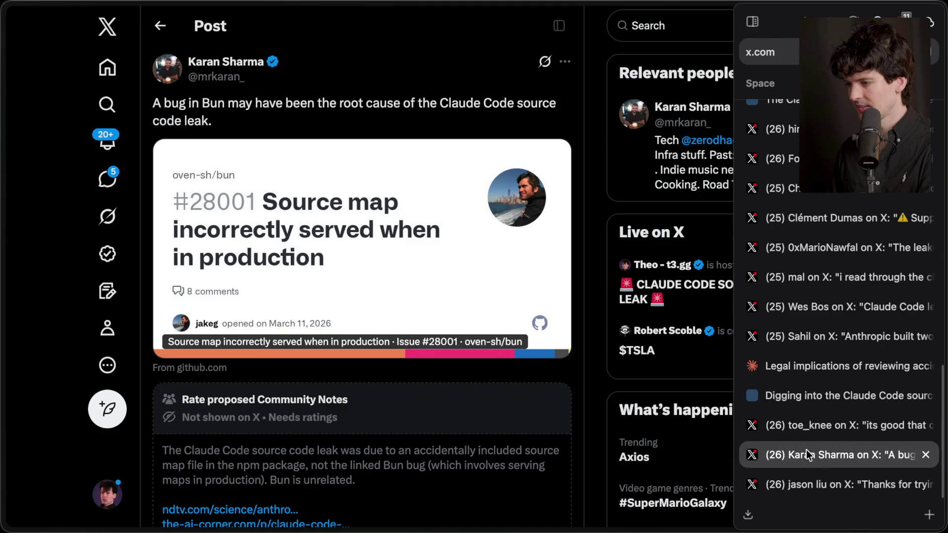
left_click(817, 486)
left_click(828, 454)
left_click(831, 428)
key("ctrl+w")
key("ctrl+w")
left_click(832, 425)
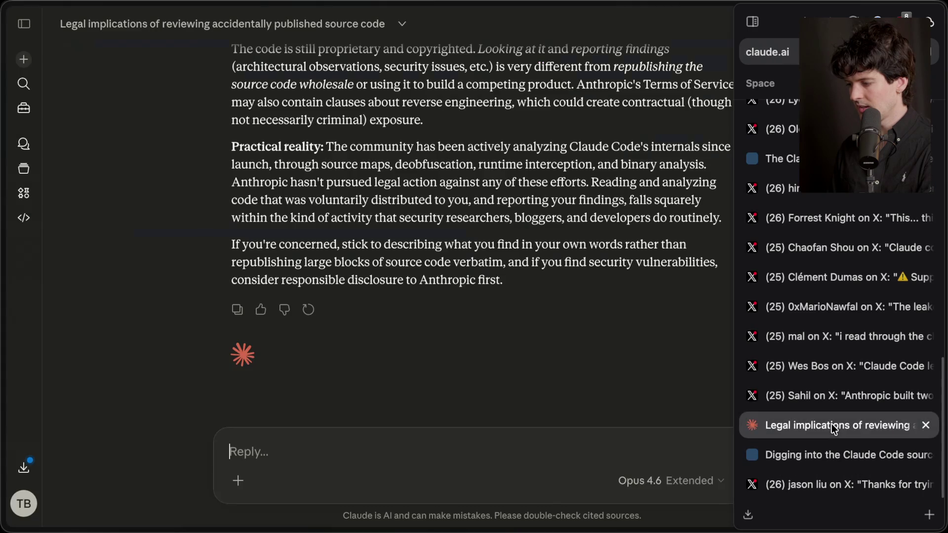
key("ctrl+w")
left_click(825, 456)
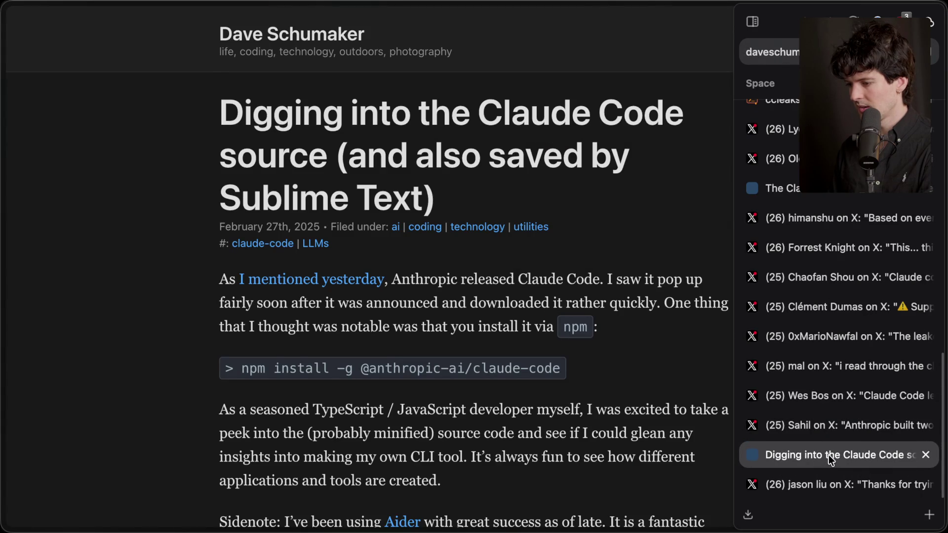
Step: Open the 187 spinner verbs post and view its spinner-verbs and swear-word blocklist screenshots
left_click(827, 425)
left_click(822, 401)
left_click(823, 377)
left_click(819, 393)
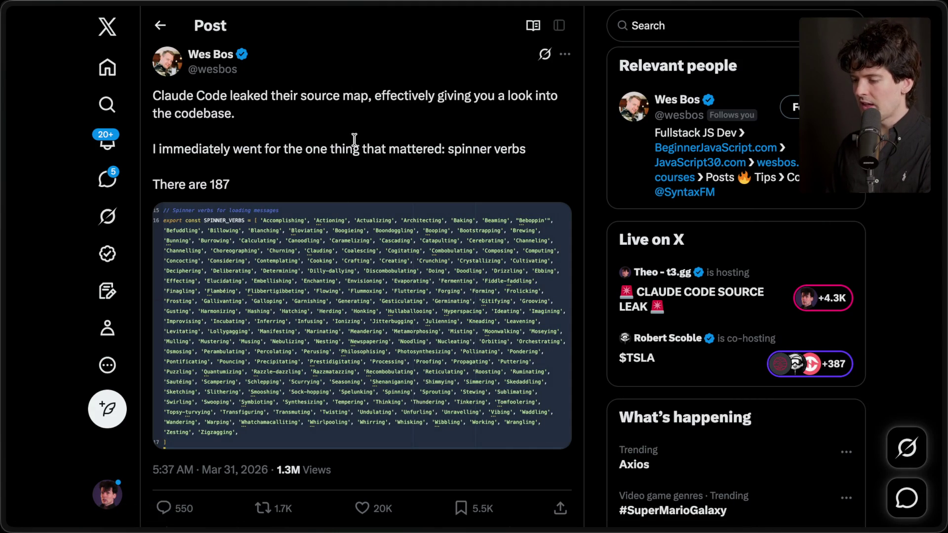
left_click(271, 271)
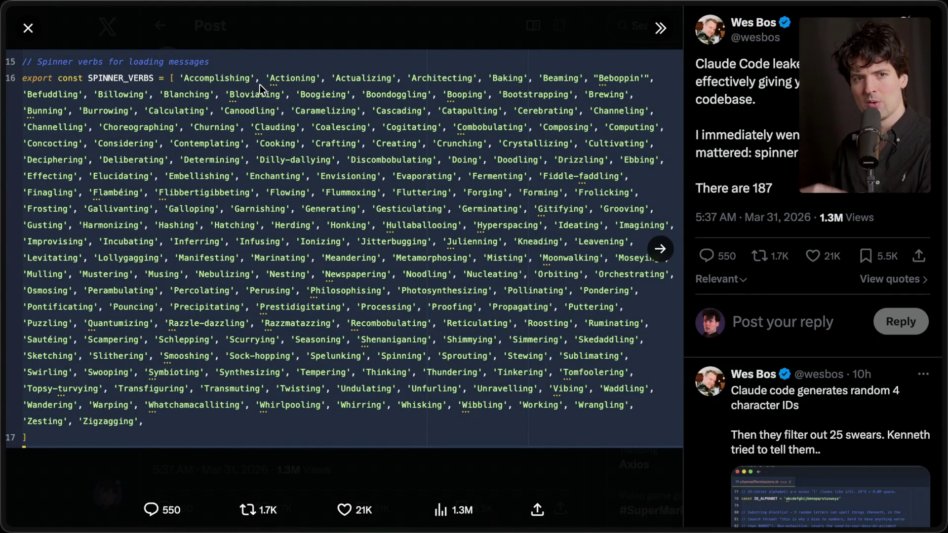
key("Escape")
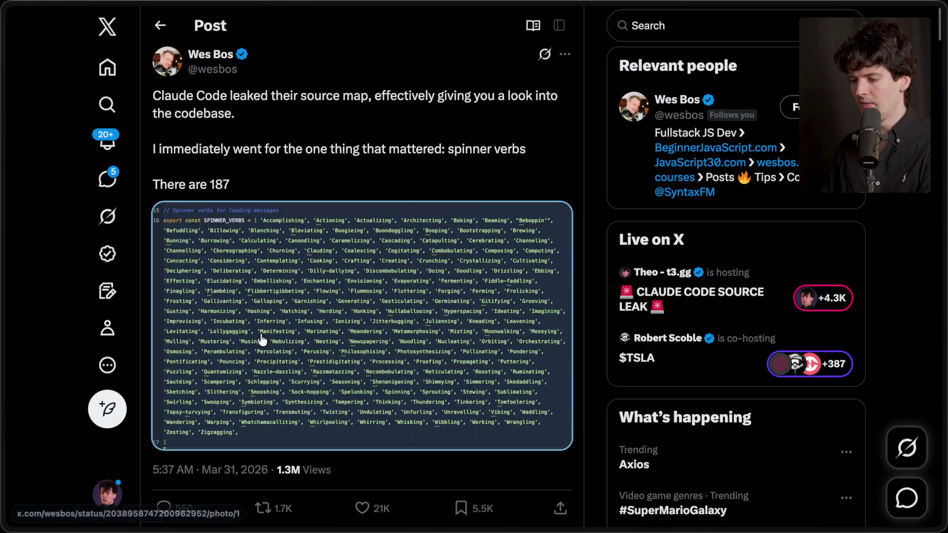
scroll(262, 341, "down", 10)
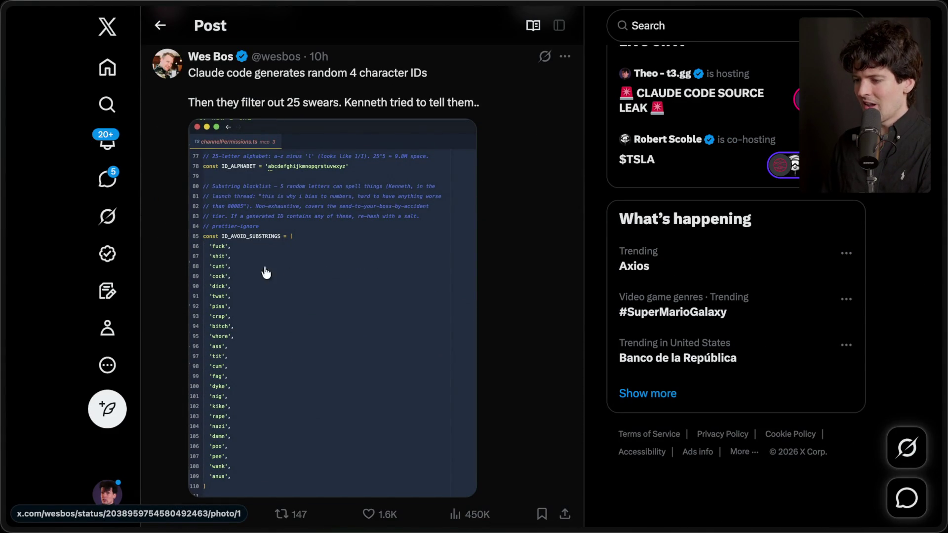
left_click(269, 170)
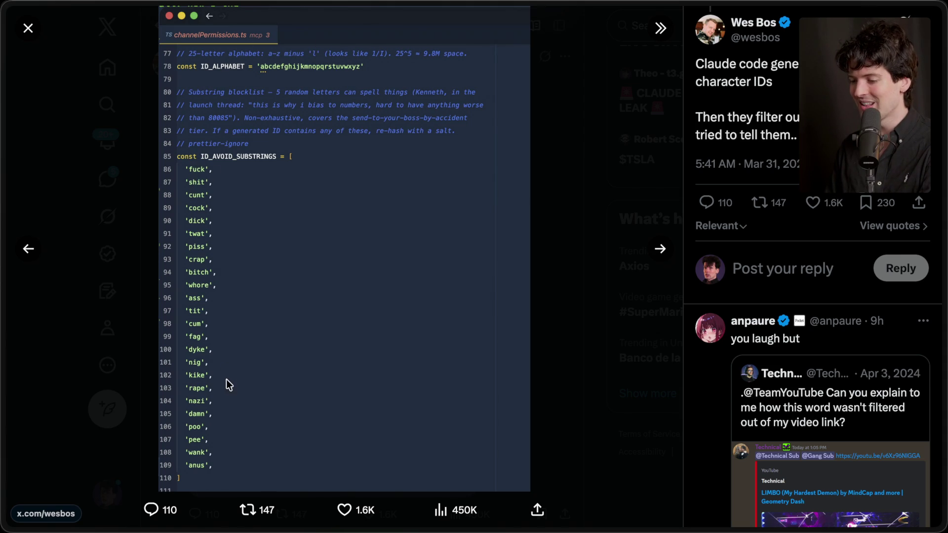
key("Escape")
Step: View the negative keyword detection code image, then open the anti-distillation systems post
scroll(306, 316, "down", 6)
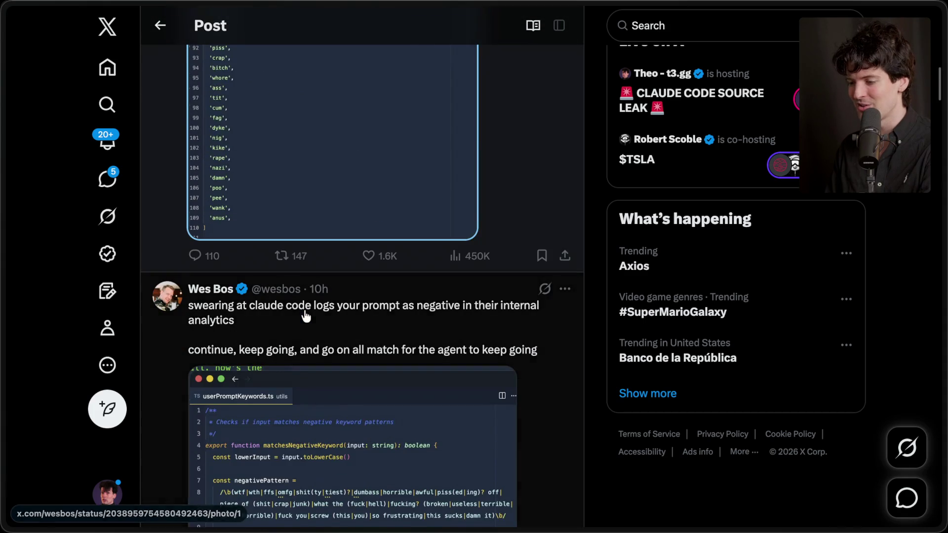
scroll(306, 316, "down", 4)
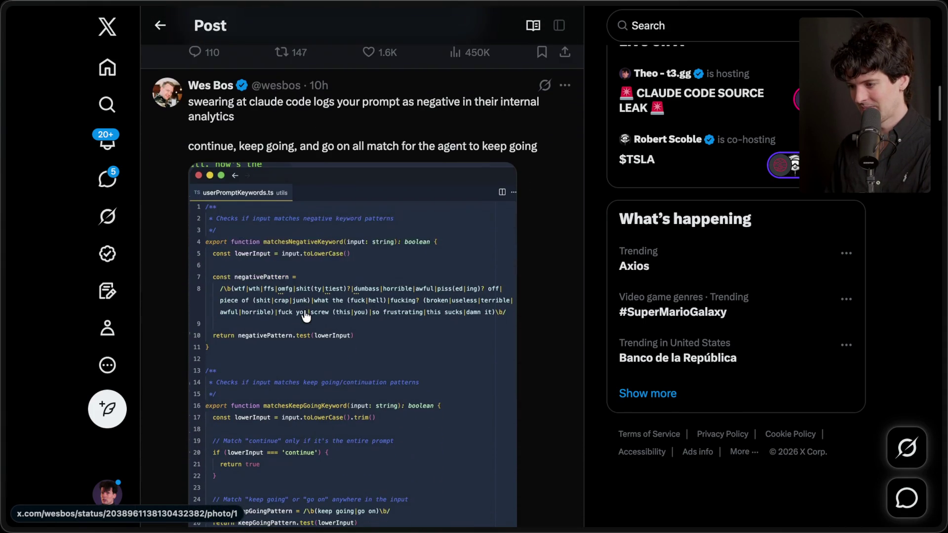
scroll(305, 316, "down", 2)
left_click(304, 314)
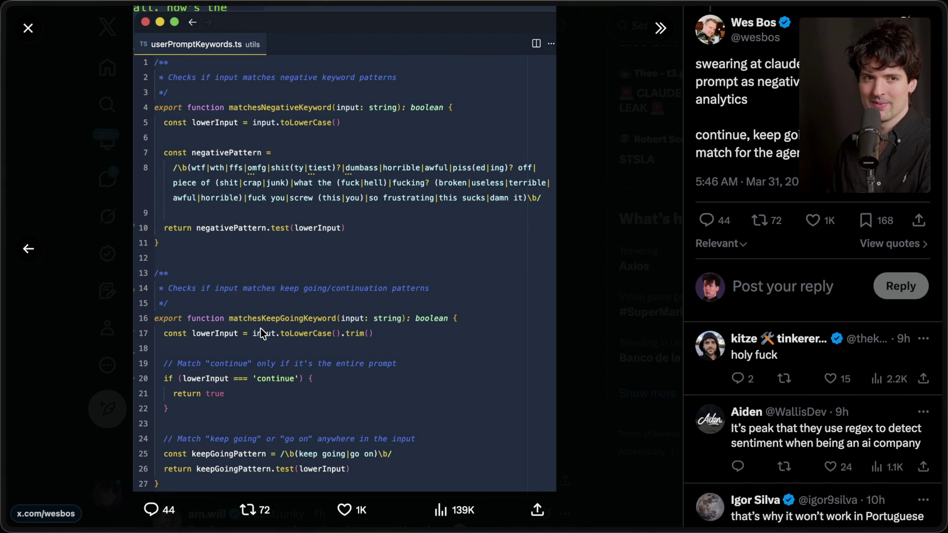
key("Escape")
scroll(262, 335, "down", 5)
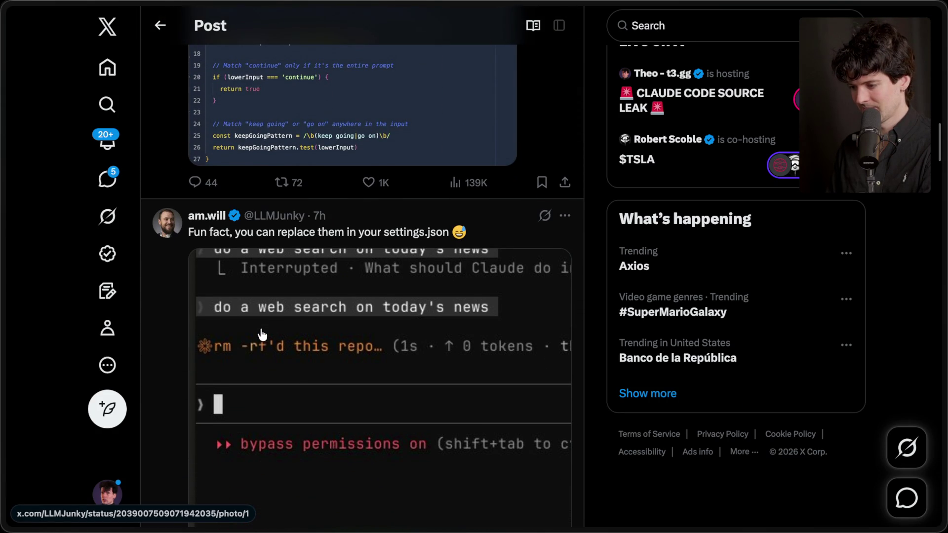
scroll(262, 334, "down", 6)
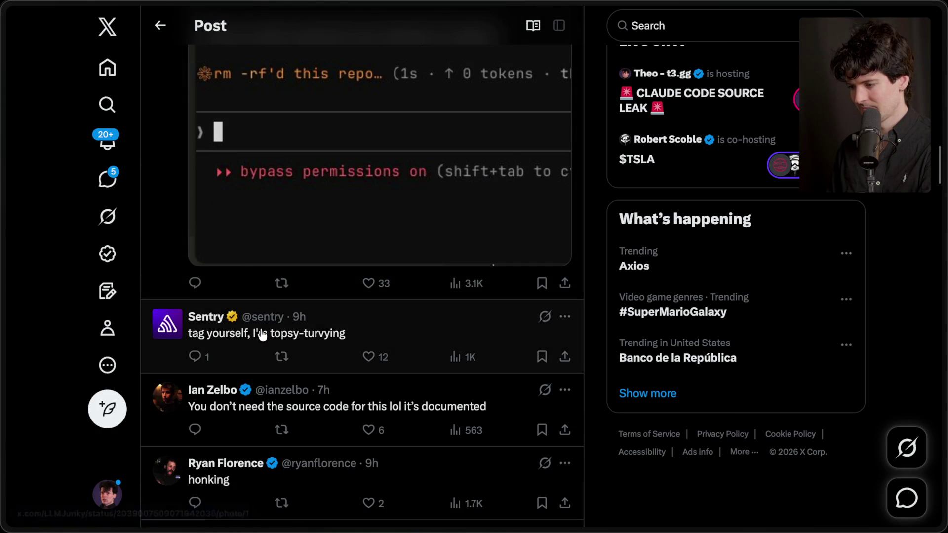
scroll(261, 335, "down", 4)
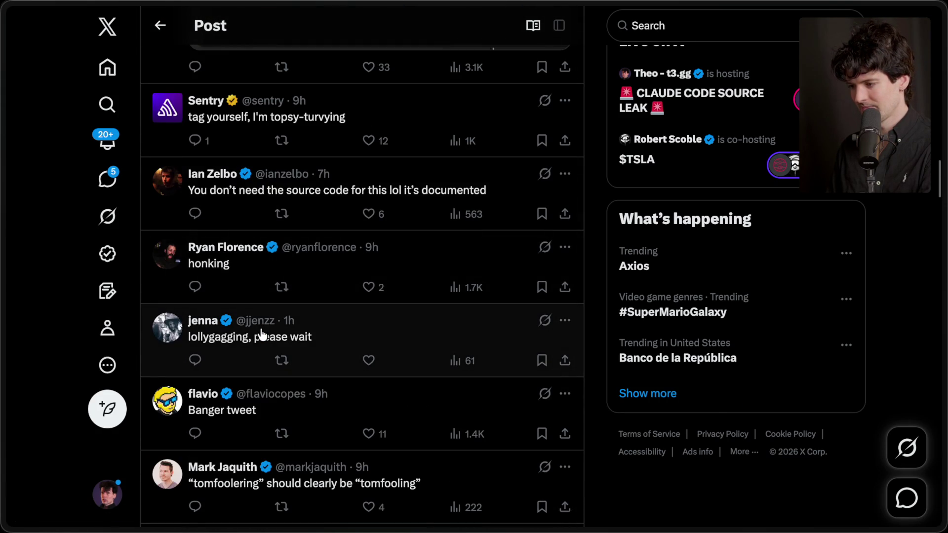
mouse_move(945, 390)
left_click(808, 430)
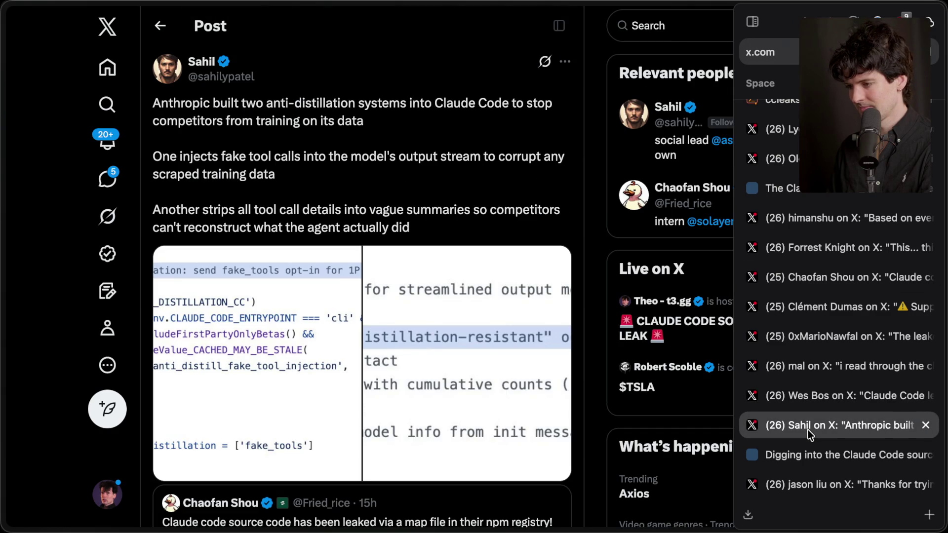
Step: Flick to the code editor and back, then enlarge the post's first code screenshot
key("super+Tab")
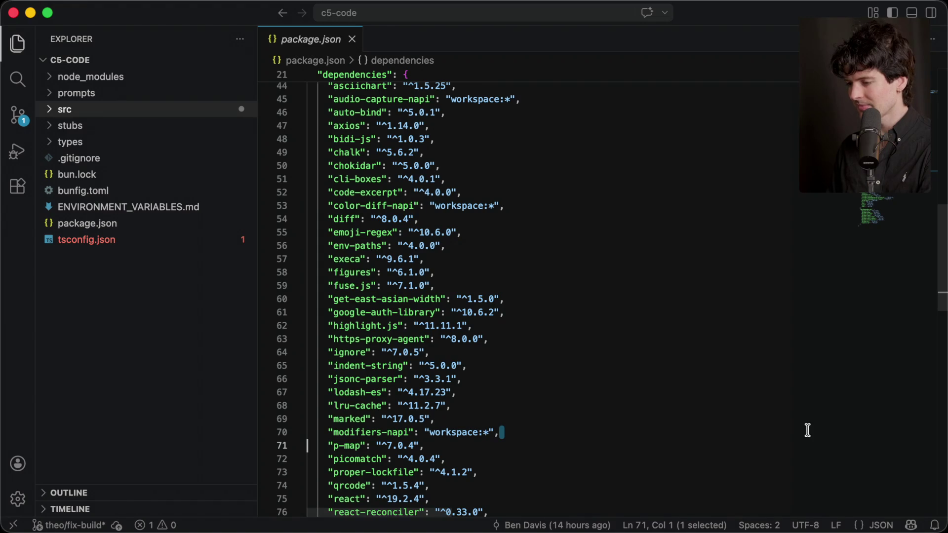
key("super+Tab")
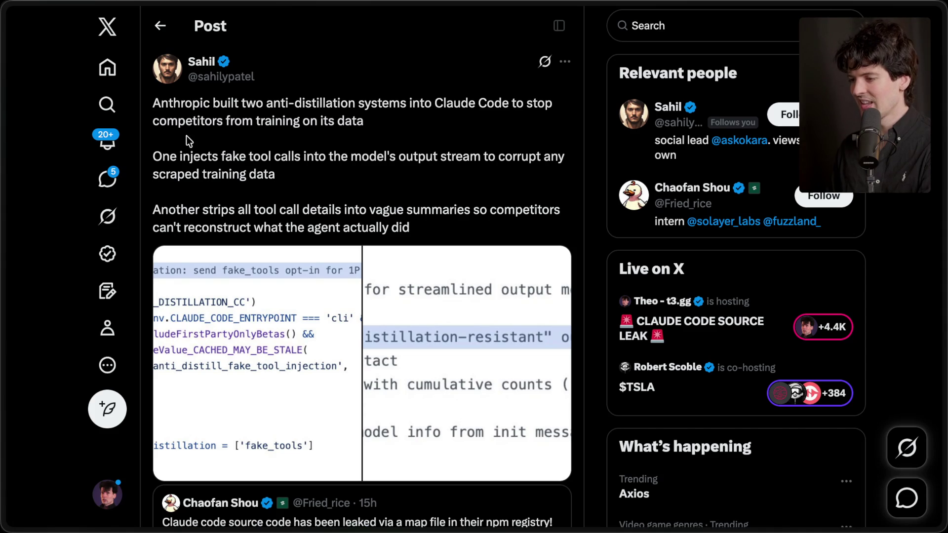
left_click_drag(153, 103, 410, 228)
left_click(333, 176)
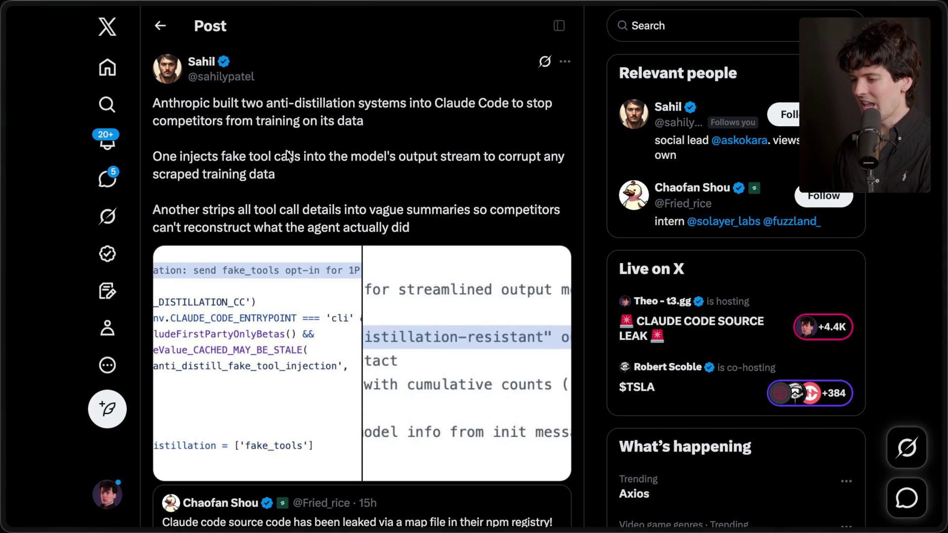
left_click(252, 318)
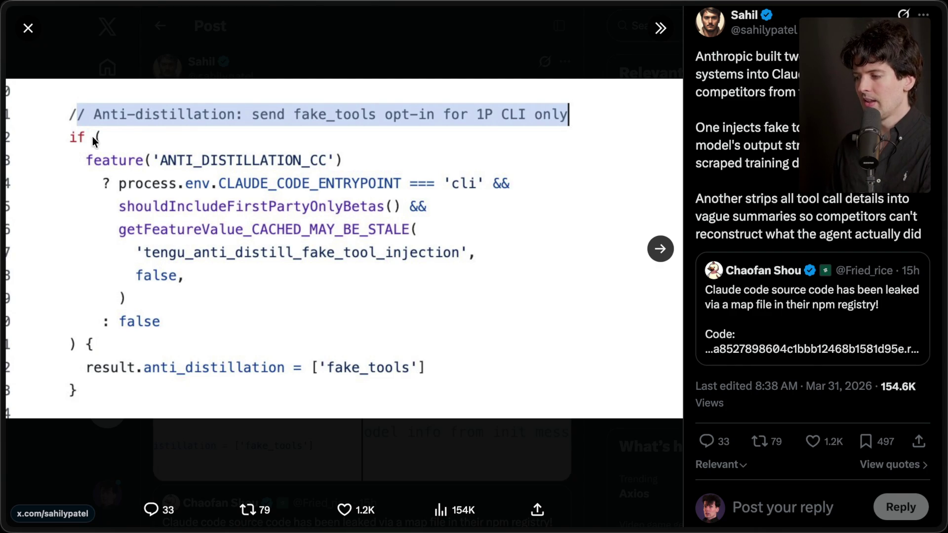
key("Escape")
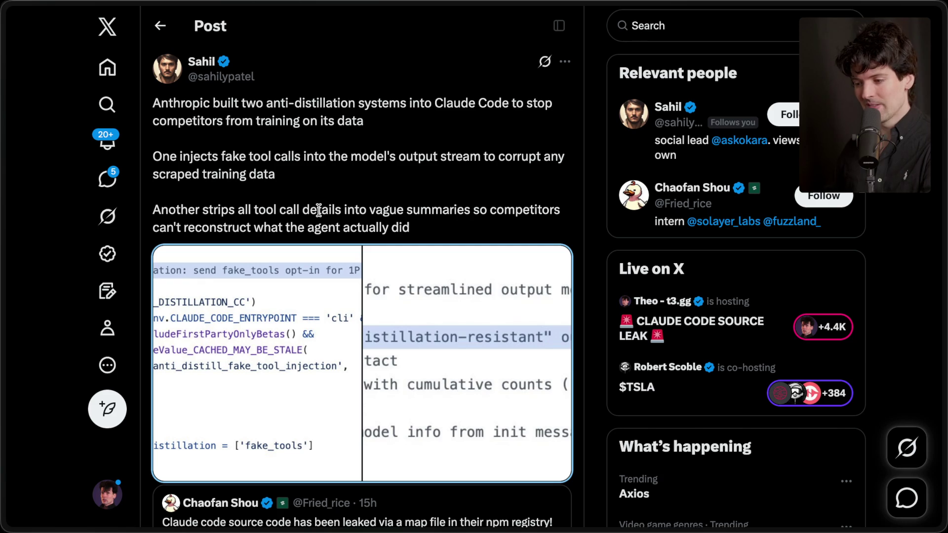
Step: Step through both anti-distillation code images, then scroll down to the post's replies
left_click(271, 305)
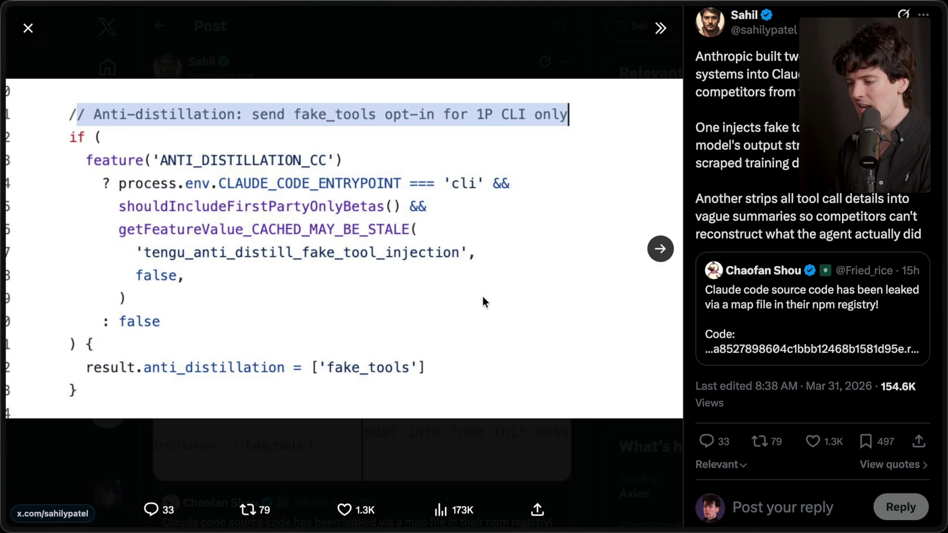
key("Right")
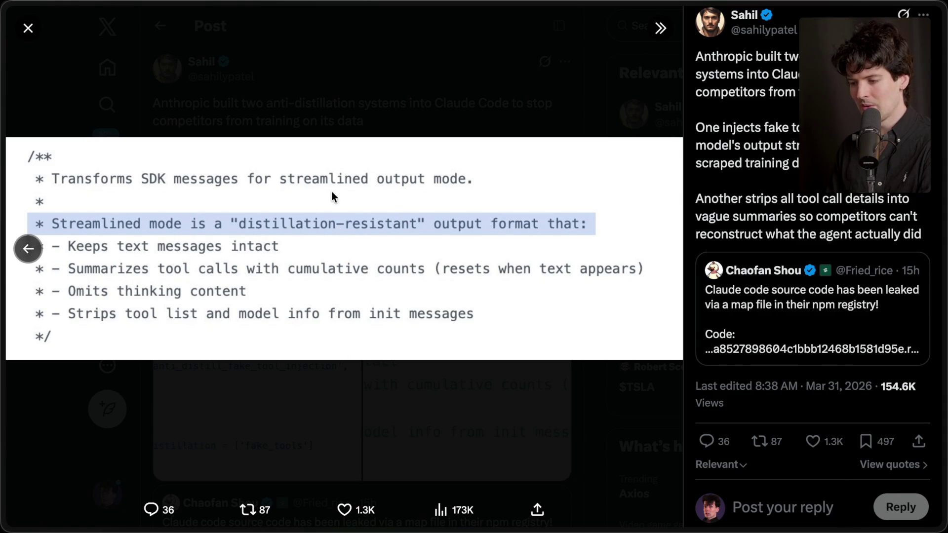
key("Escape")
scroll(332, 193, "down", 10)
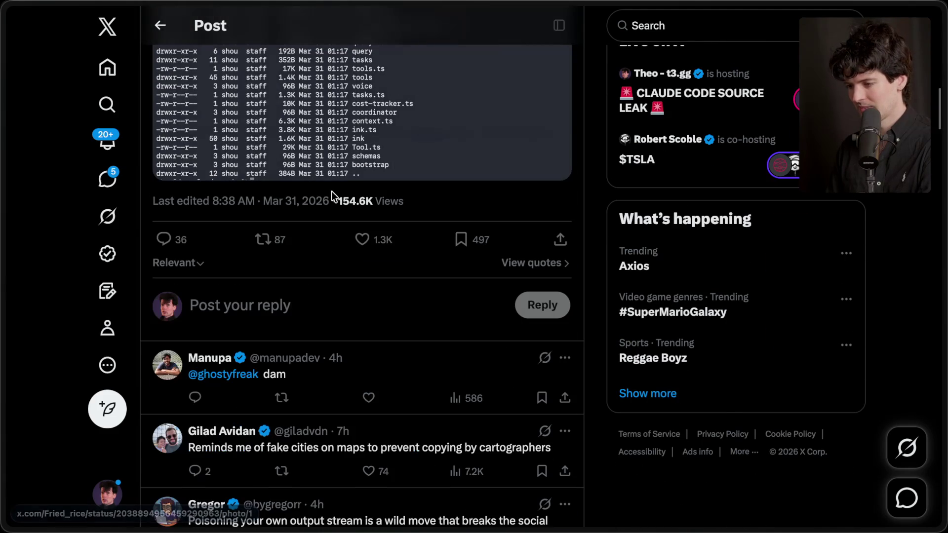
left_click(824, 387)
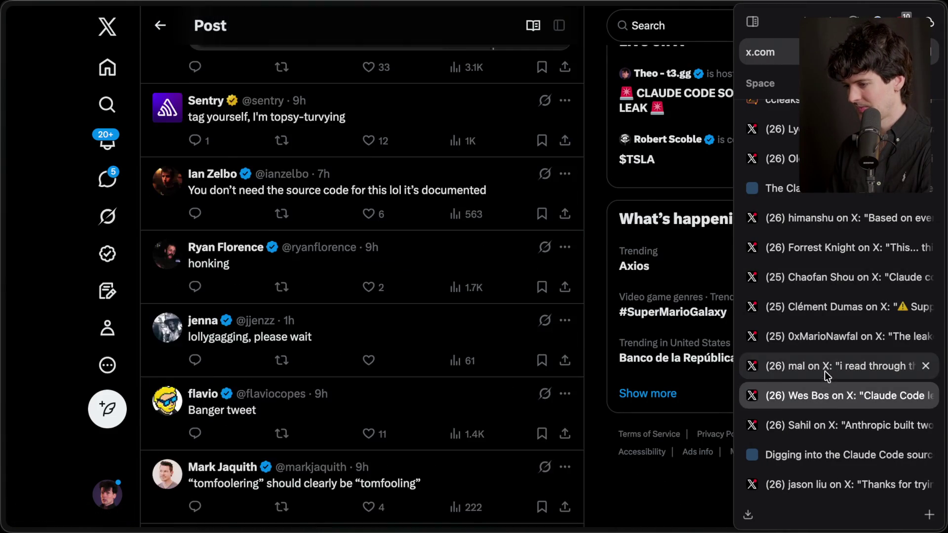
Step: Pass the leaked feature-flags post and open the article on reading the Claude Code source
left_click(822, 348)
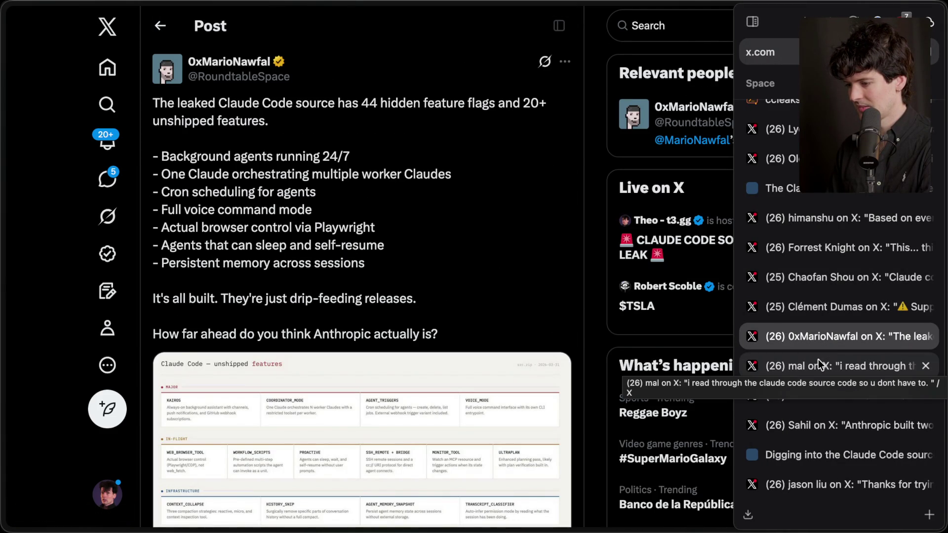
left_click(818, 365)
scroll(600, 288, "up", 10)
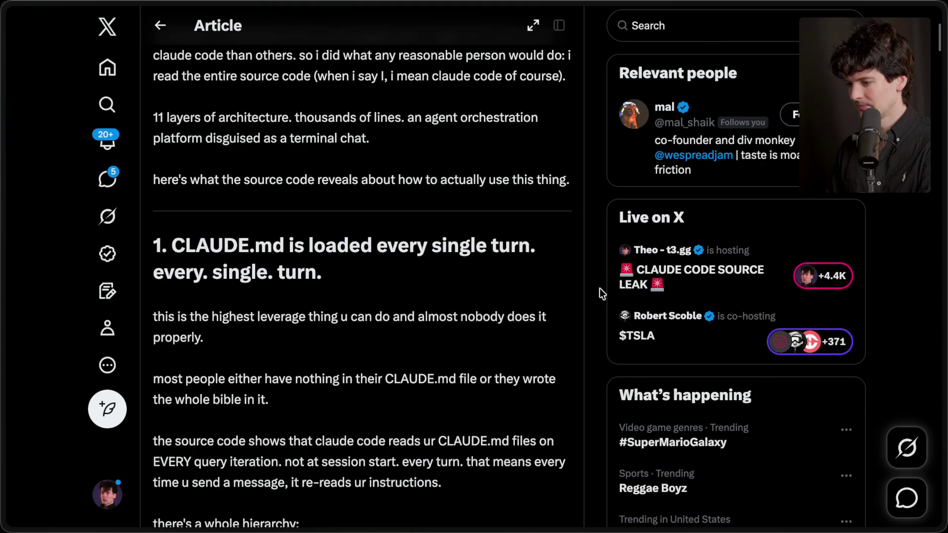
scroll(599, 288, "up", 10)
scroll(599, 289, "down", 4)
scroll(599, 288, "up", 5)
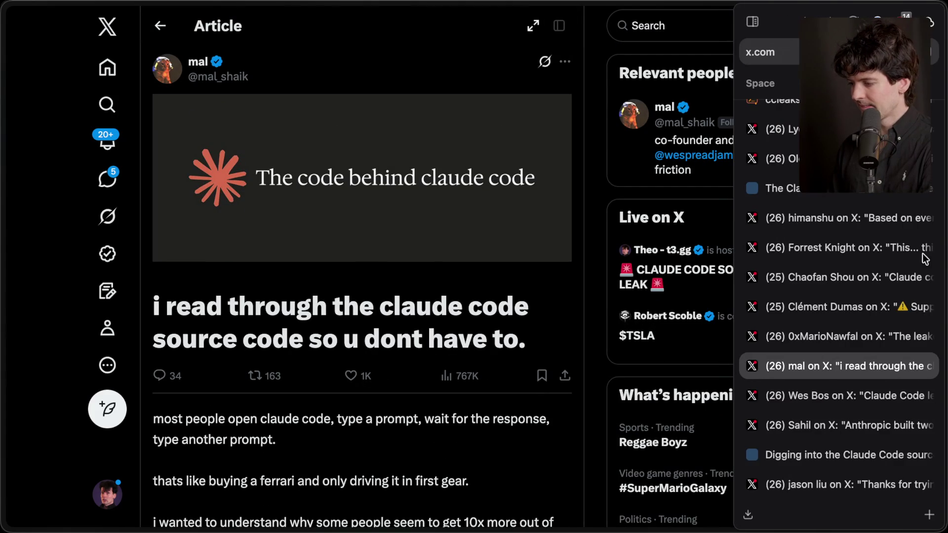
key("super+Tab")
key("super+Tab")
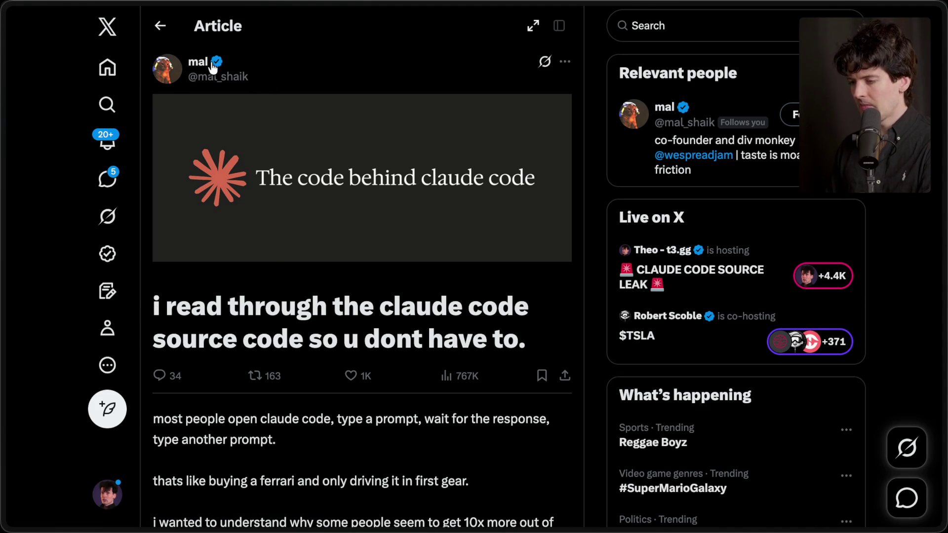
Step: Scroll down to the article's CLAUDE.md section and highlight its heading
scroll(279, 366, "down", 5)
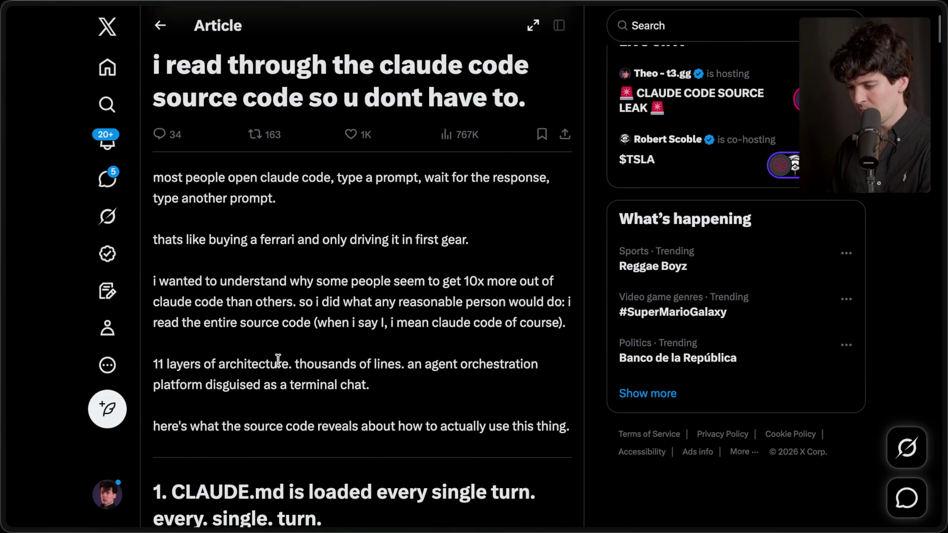
scroll(278, 360, "down", 5)
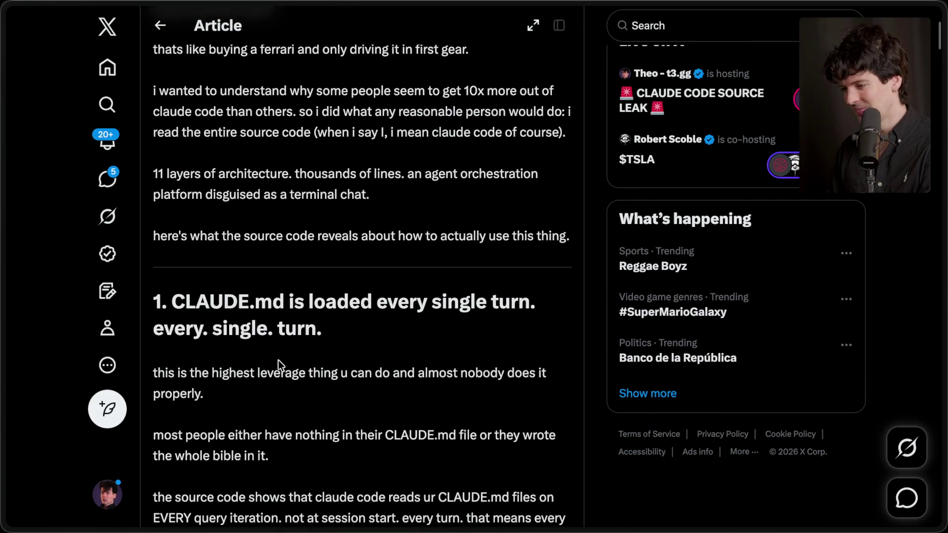
scroll(279, 365, "down", 1)
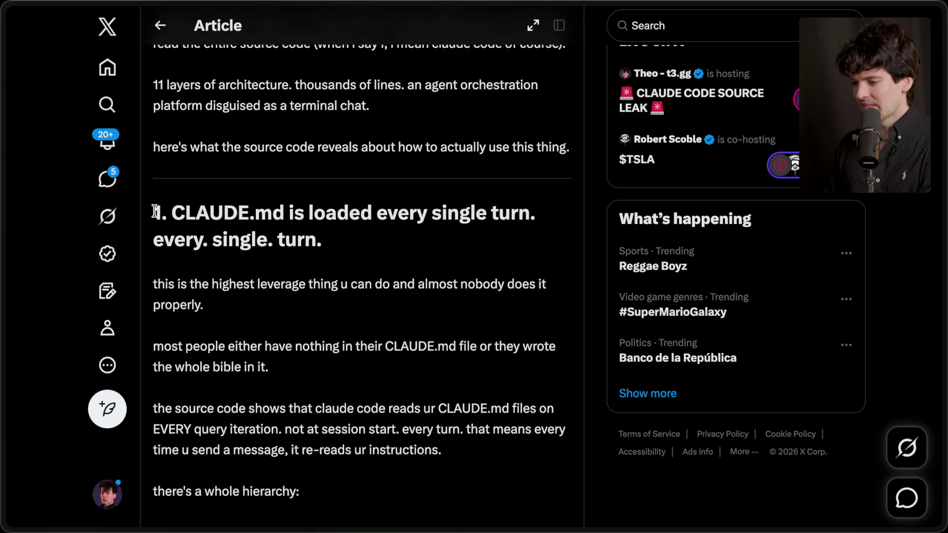
left_click_drag(155, 211, 326, 235)
left_click(346, 235)
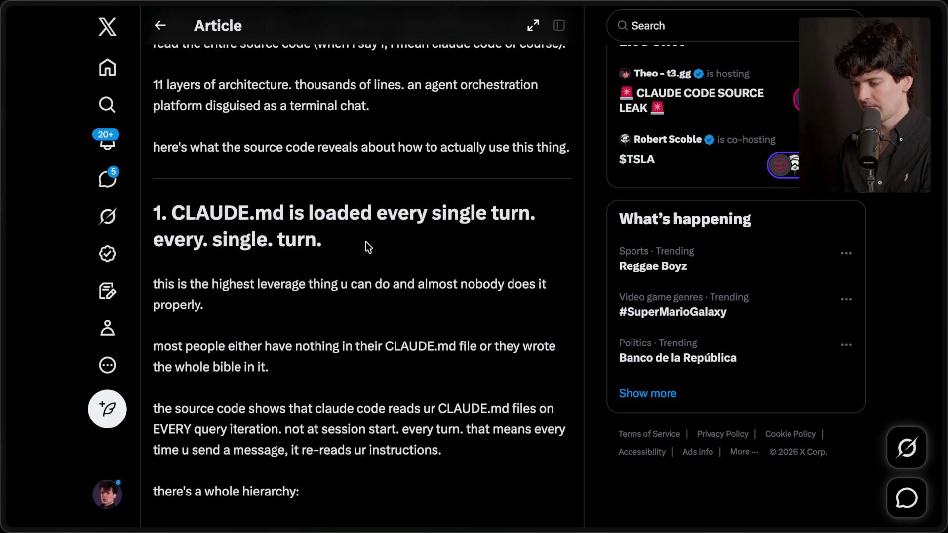
scroll(366, 242, "down", 5)
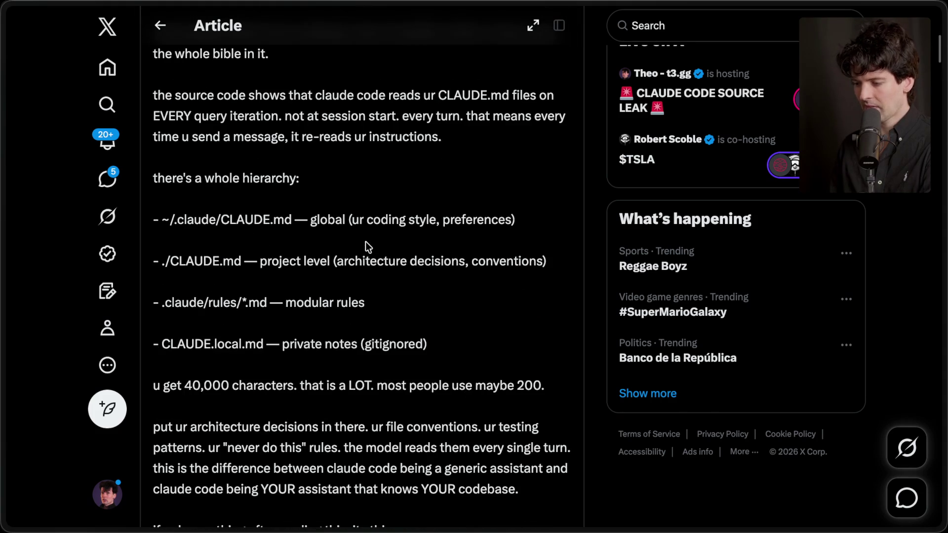
Step: Highlight CLAUDE.md in the first heading, then scroll on to highlight the section 2 subagents heading
scroll(365, 247, "up", 5)
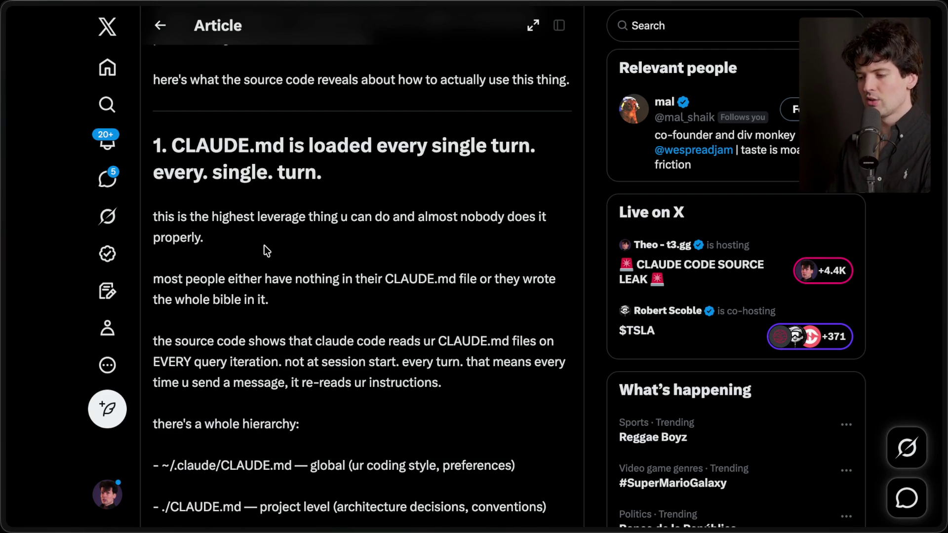
left_click_drag(172, 146, 284, 144)
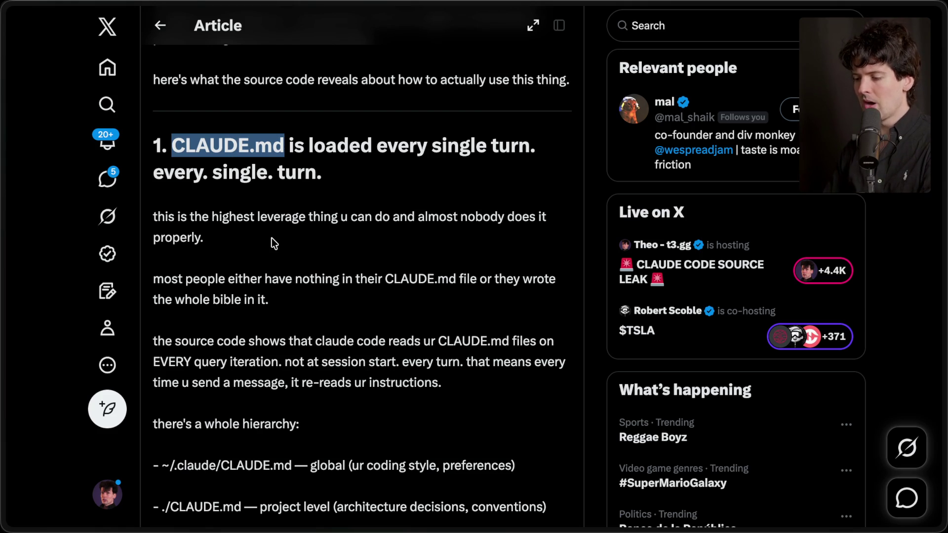
scroll(272, 238, "down", 7)
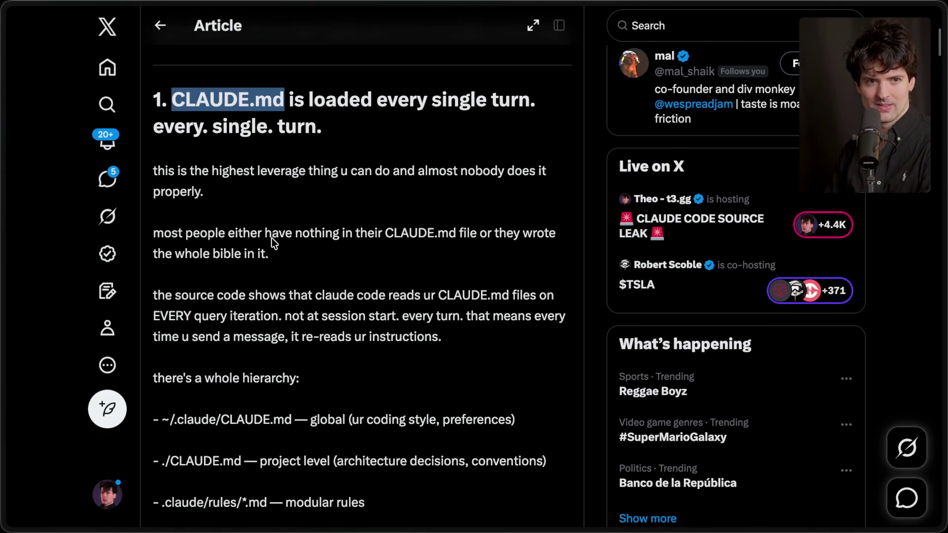
scroll(272, 238, "down", 1)
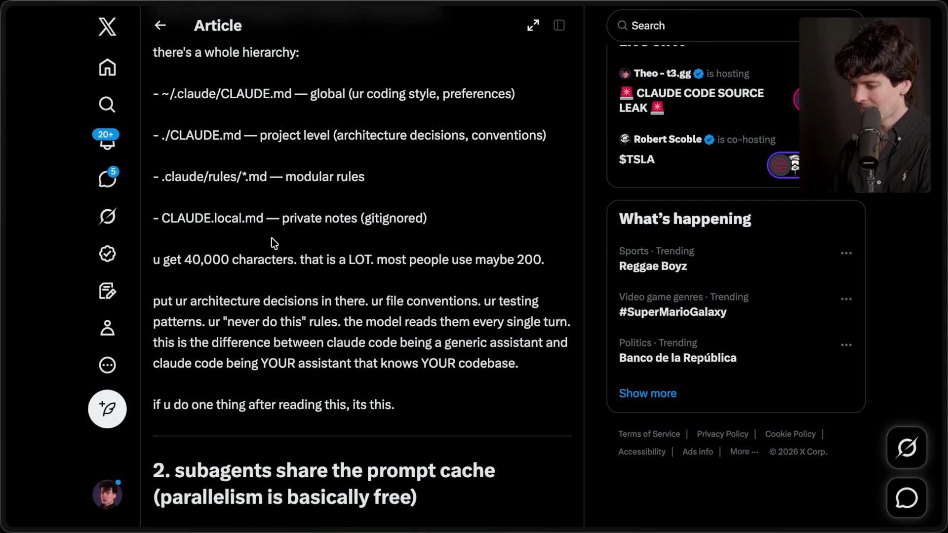
scroll(272, 238, "down", 2)
scroll(271, 238, "up", 6)
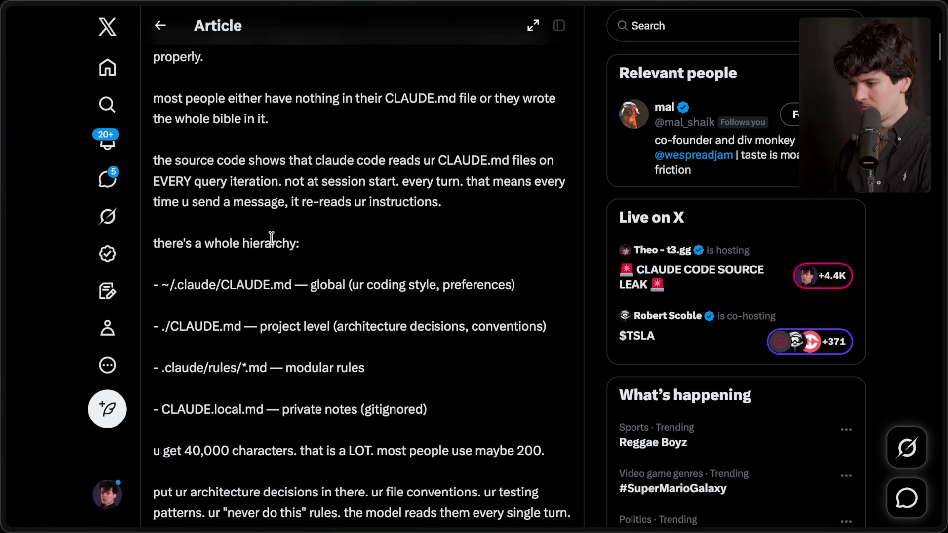
scroll(272, 238, "down", 2)
scroll(272, 238, "down", 10)
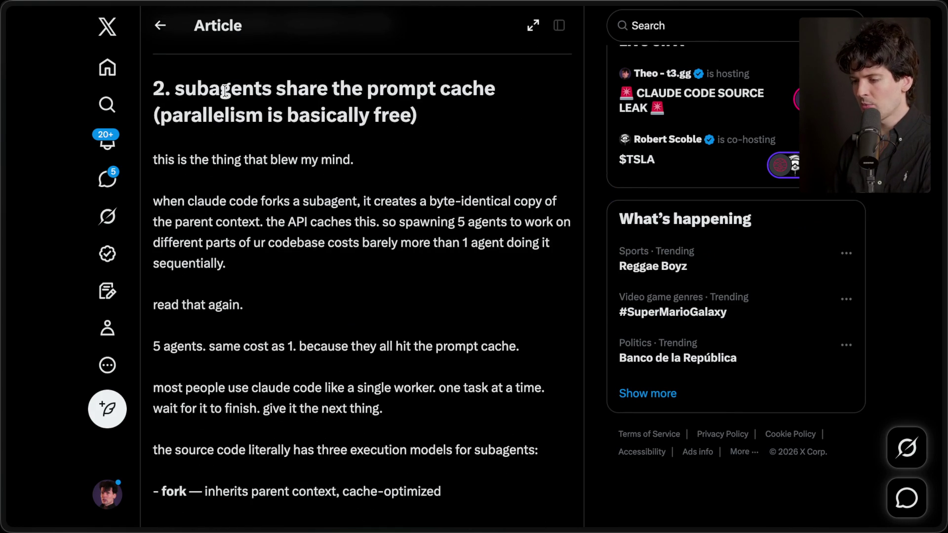
left_click_drag(153, 92, 448, 123)
left_click(447, 124)
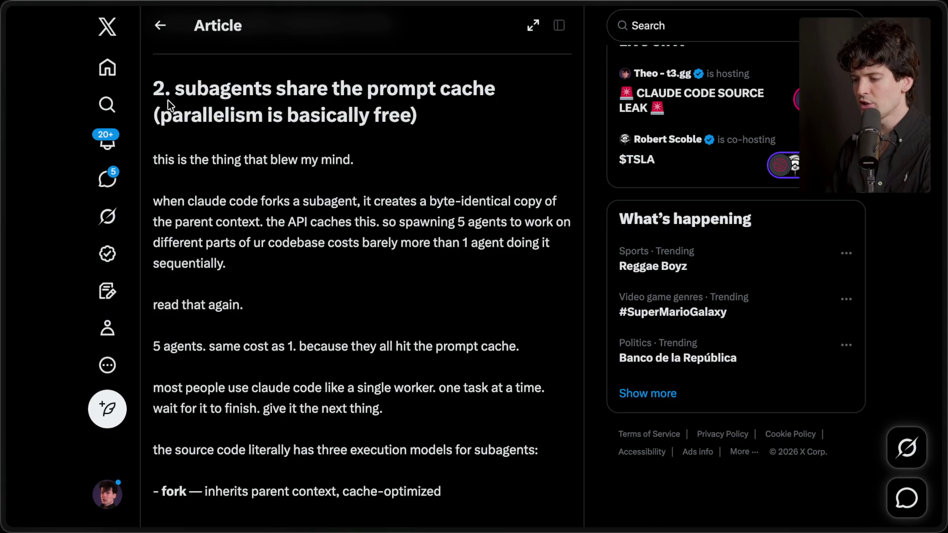